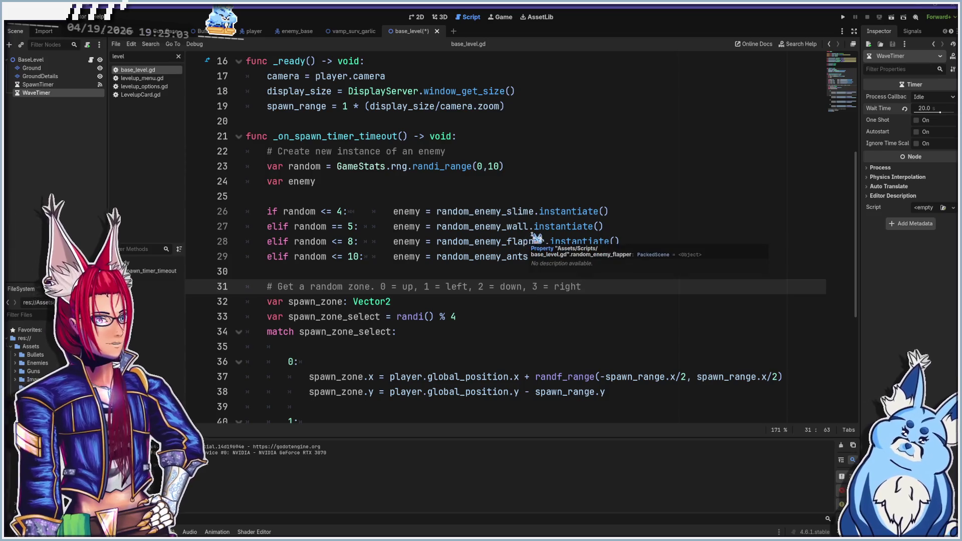
- Copy the _on_spawn_timer_timeout function and paste a duplicate below the original
left_click(244, 139)
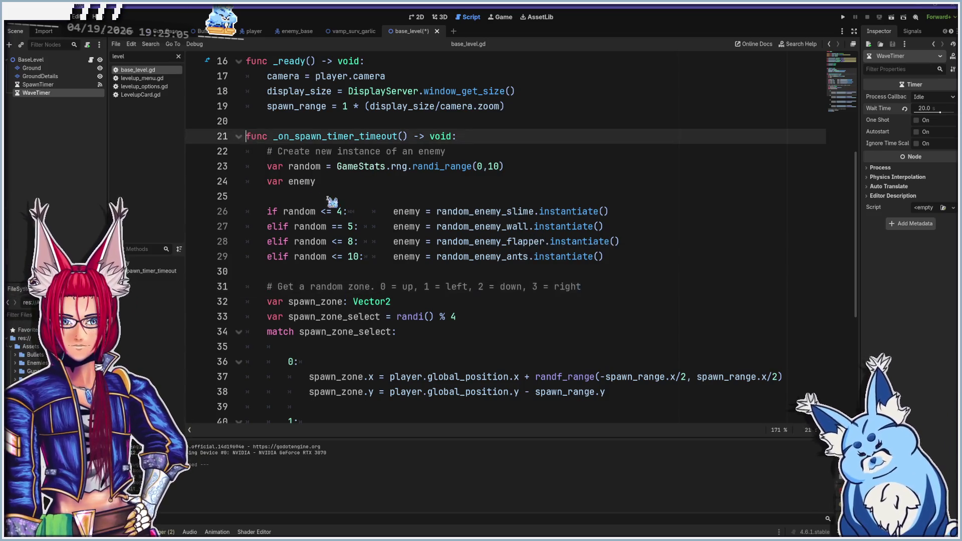
scroll(405, 257, "down", 5)
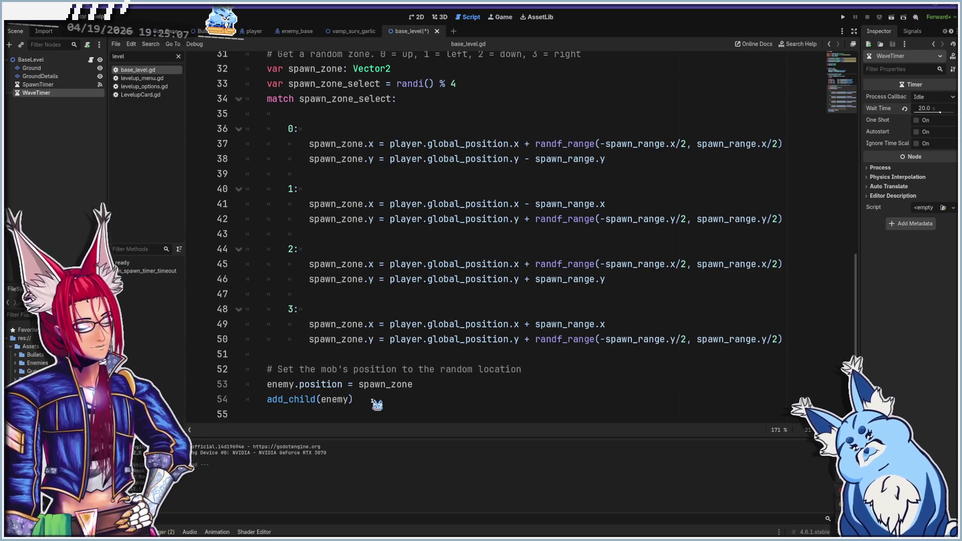
left_click(376, 402, "shift")
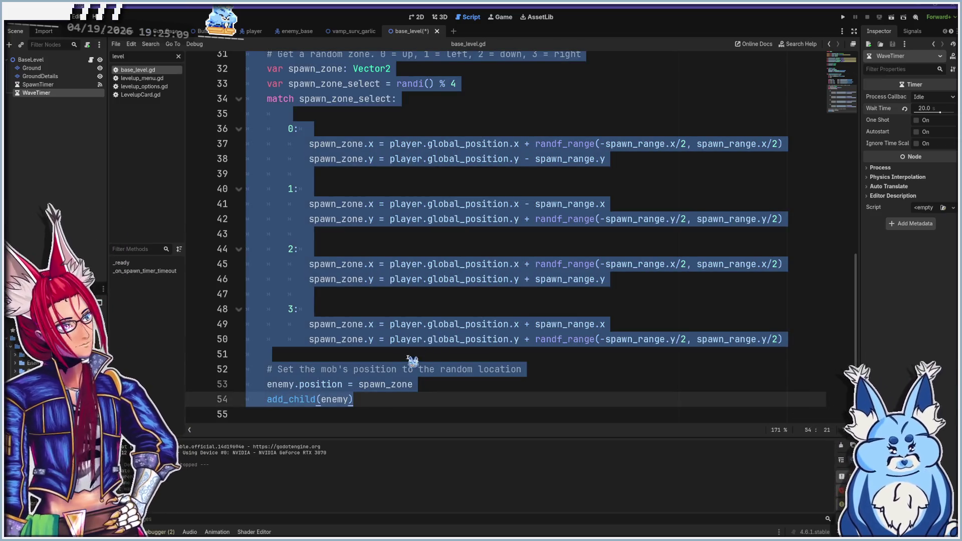
left_click(390, 396)
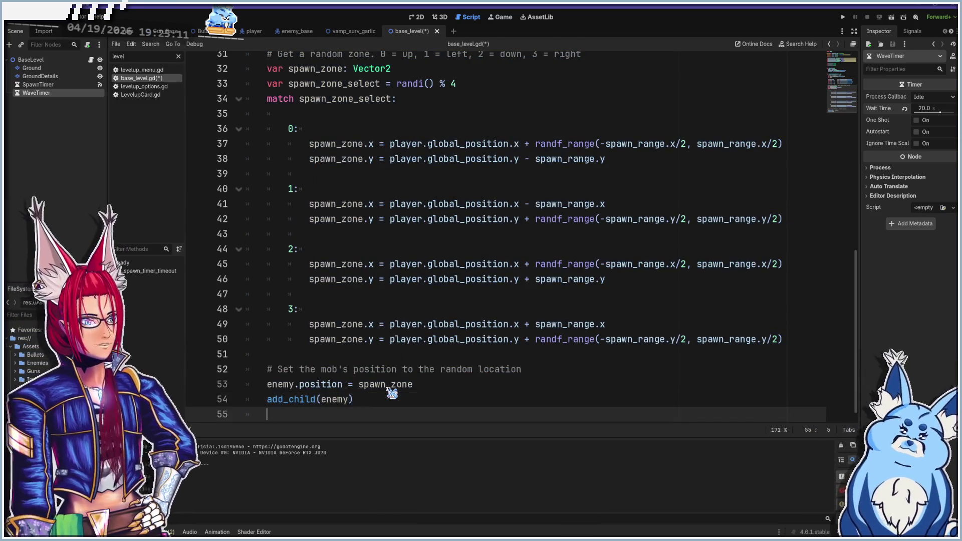
key("Return")
key("ctrl+v")
- Scroll through base_level.gd to locate the pasted duplicate's function name
scroll(406, 346, "up", 10)
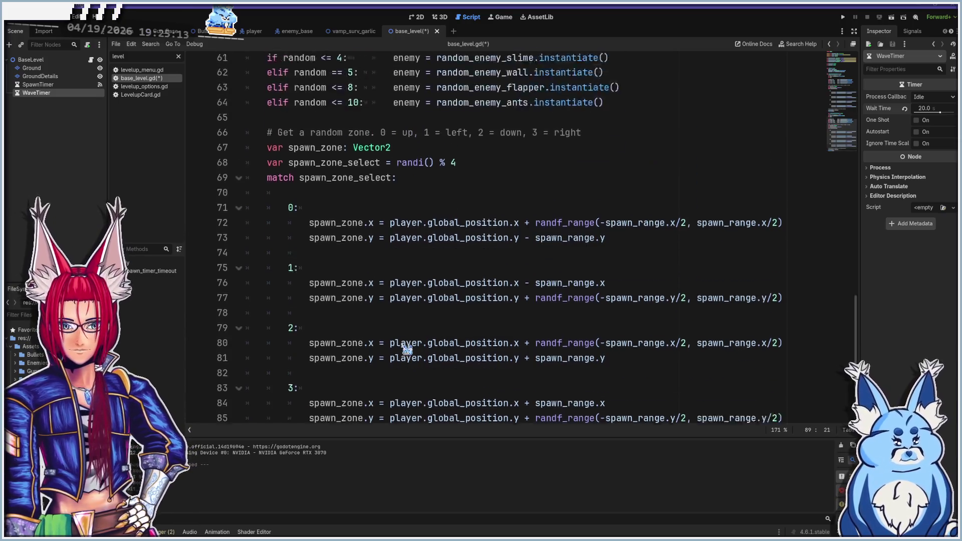
scroll(405, 346, "up", 5)
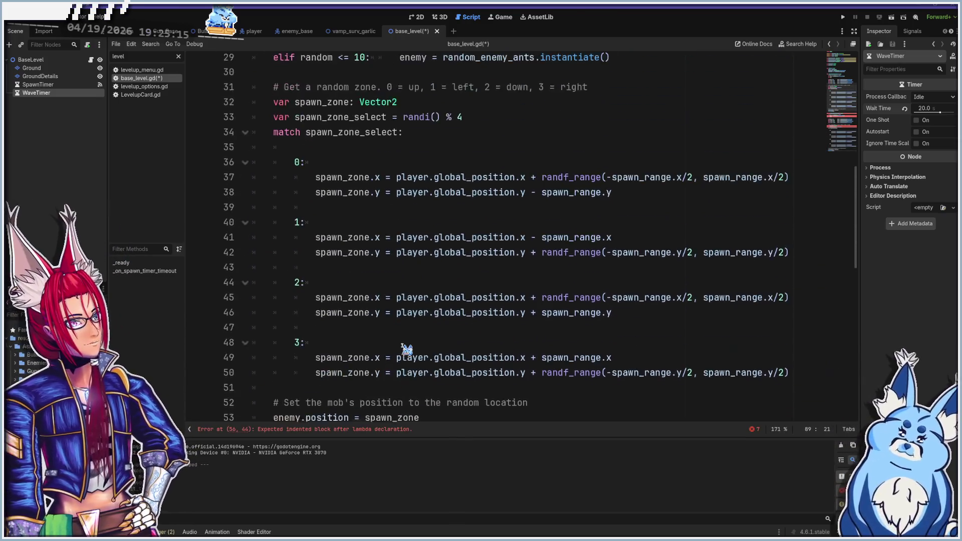
scroll(400, 323, "down", 1, "ctrl")
scroll(402, 323, "down", 5, "ctrl")
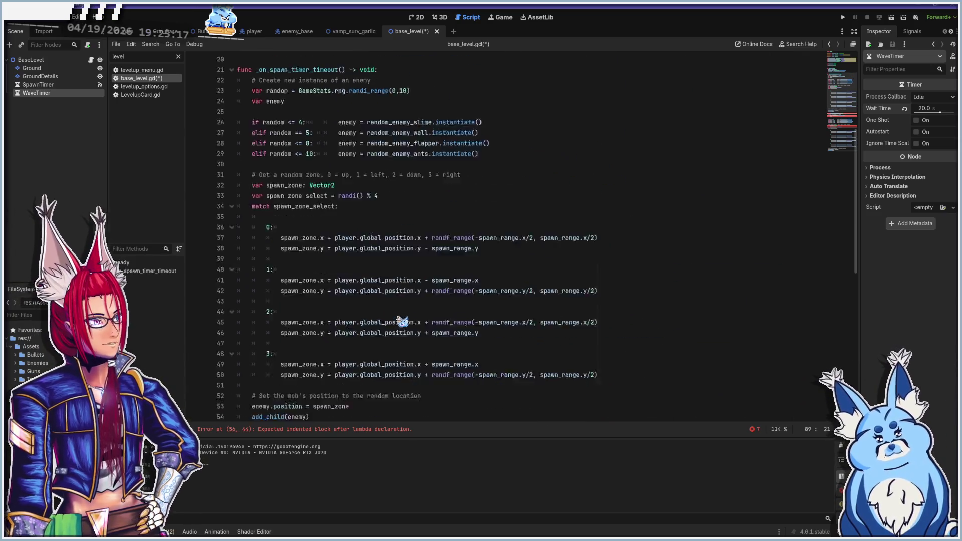
scroll(398, 330, "down", 5)
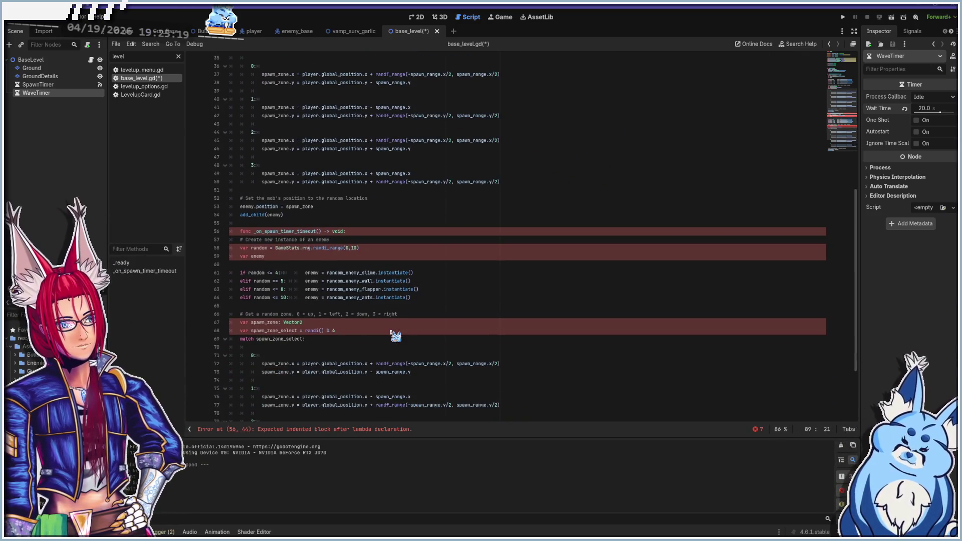
scroll(391, 331, "up", 7)
scroll(291, 250, "down", 3)
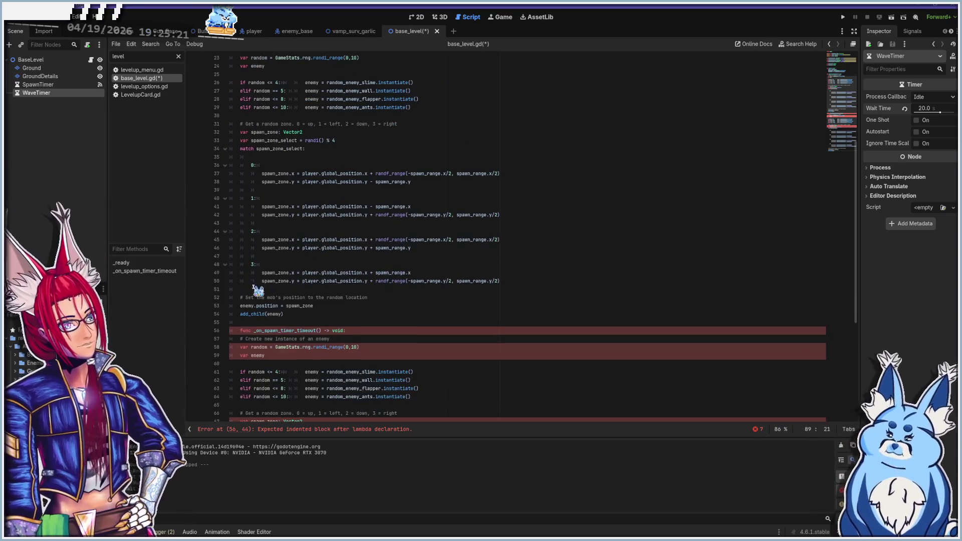
scroll(270, 349, "down", 1)
scroll(261, 331, "up", 3, "ctrl")
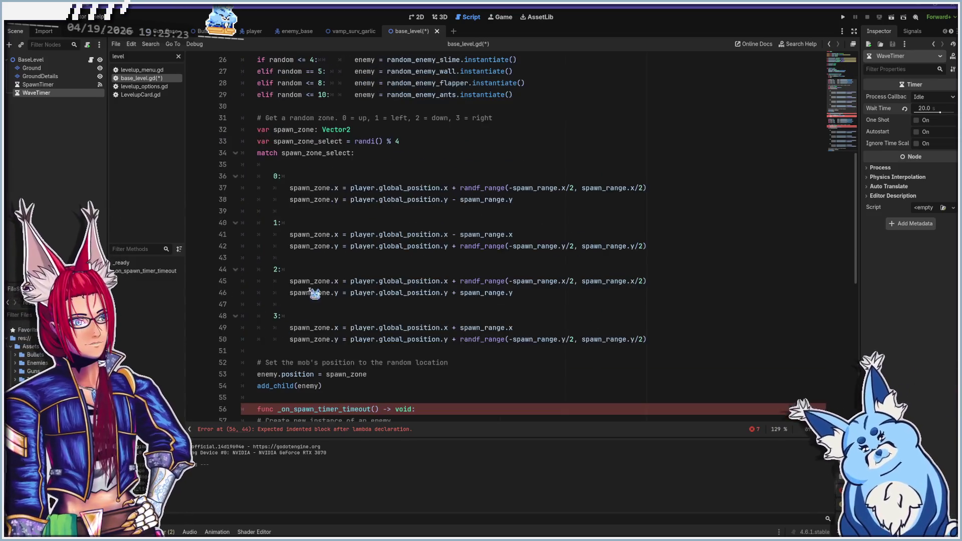
scroll(314, 294, "down", 5)
left_click(243, 234)
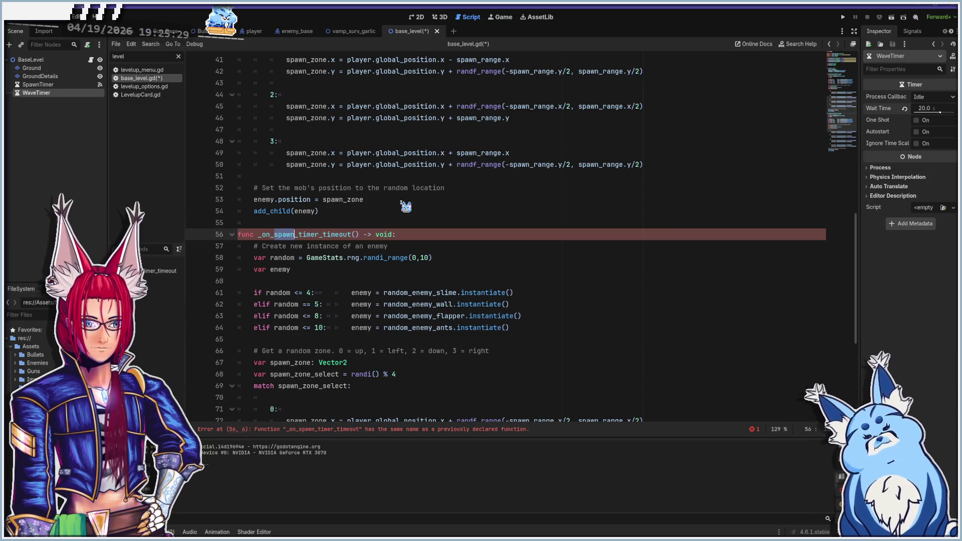
- Rename the duplicate to _on_wave_timer_timeout and drag in a $WaveTimer reference
type("wave")
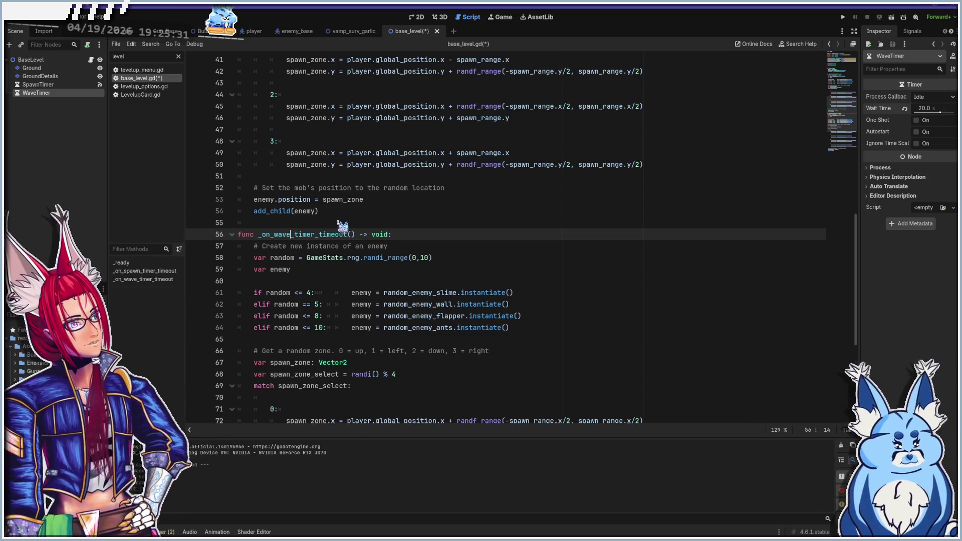
scroll(328, 281, "up", 10)
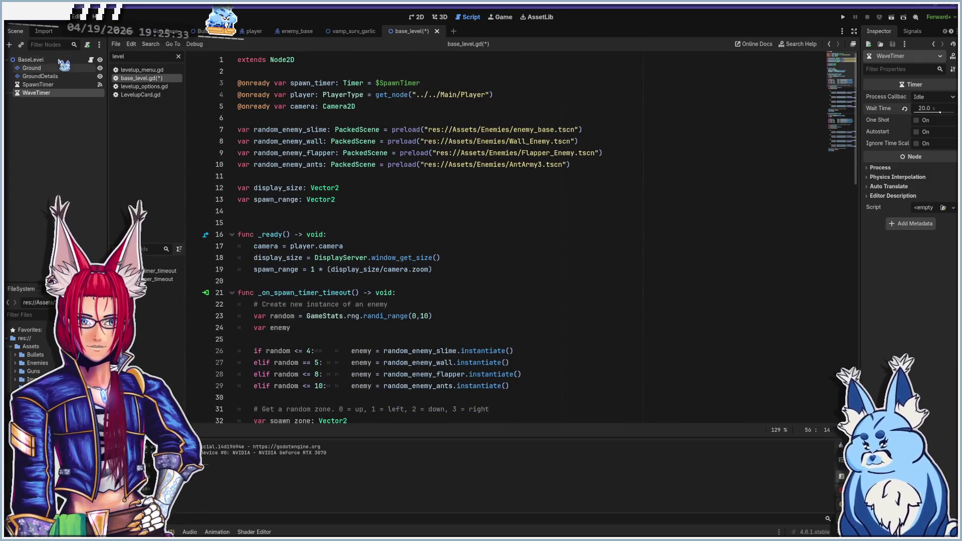
mouse_move(40, 95)
left_mouse_down()
mouse_move(251, 134)
mouse_move(257, 179)
mouse_move(264, 125)
mouse_move(337, 96)
mouse_move(441, 84)
mouse_move(362, 131)
left_mouse_up()
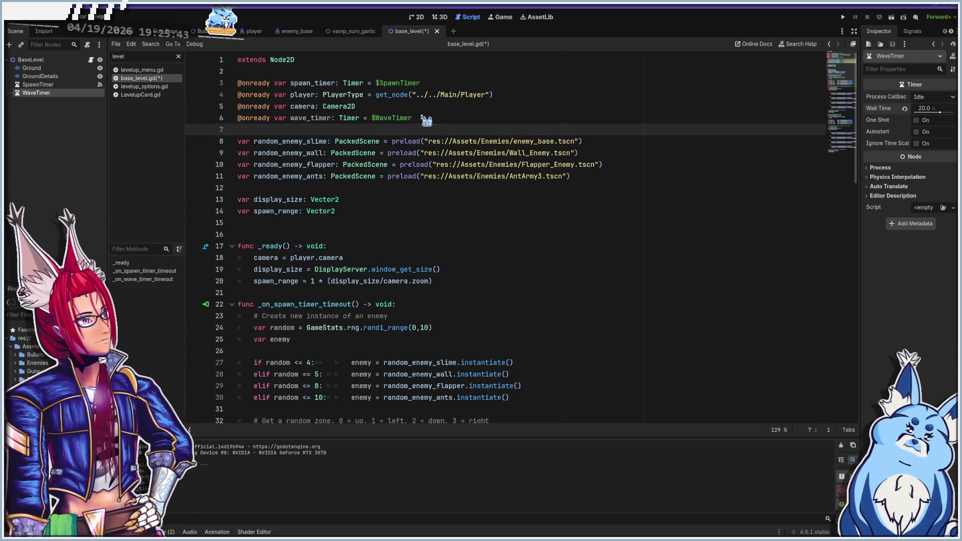
- Move the wave_timer declaration up under spawn_timer and remove the leftover blank line
left_click(423, 117)
key("shift+Home")
key("ctrl+x")
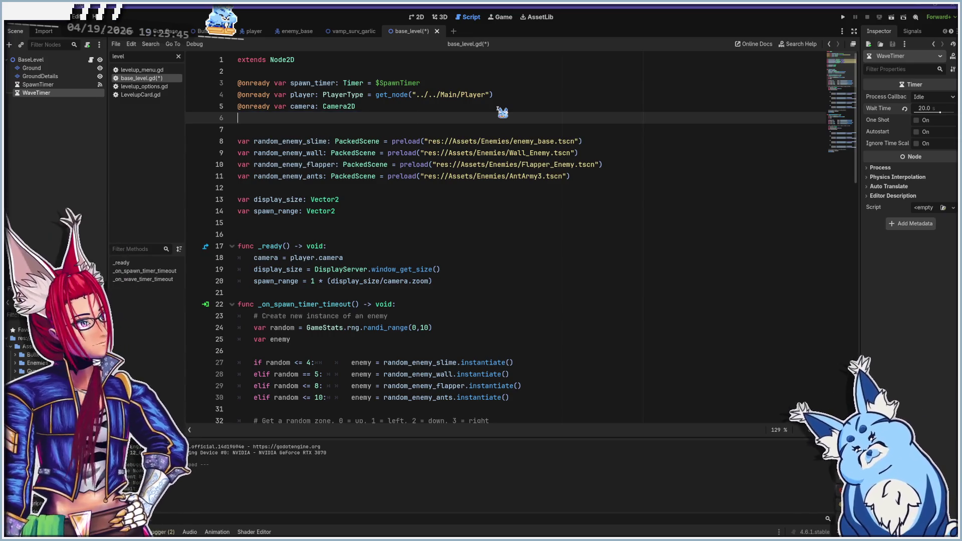
key("Up")
key("Up")
key("ctrl+shift+Return")
key("ctrl+v")
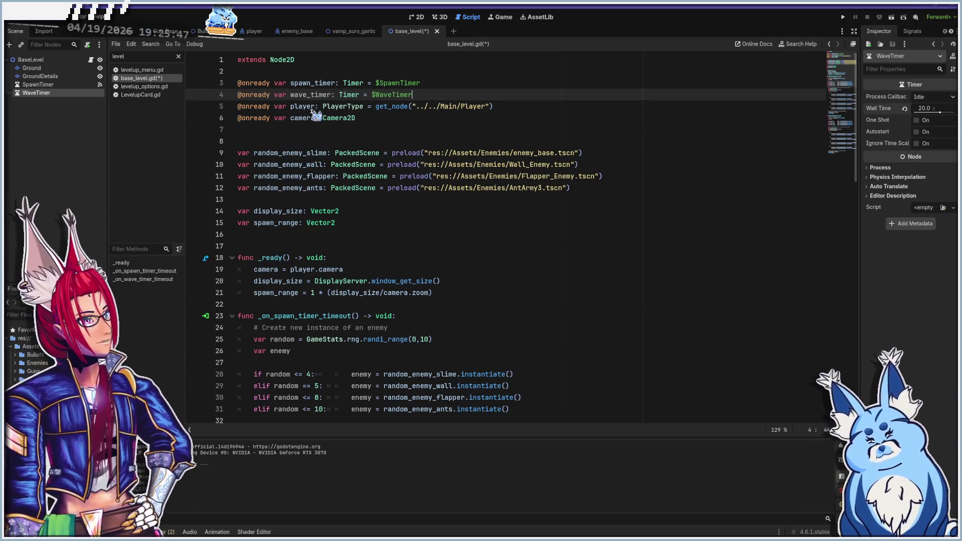
left_click(244, 130)
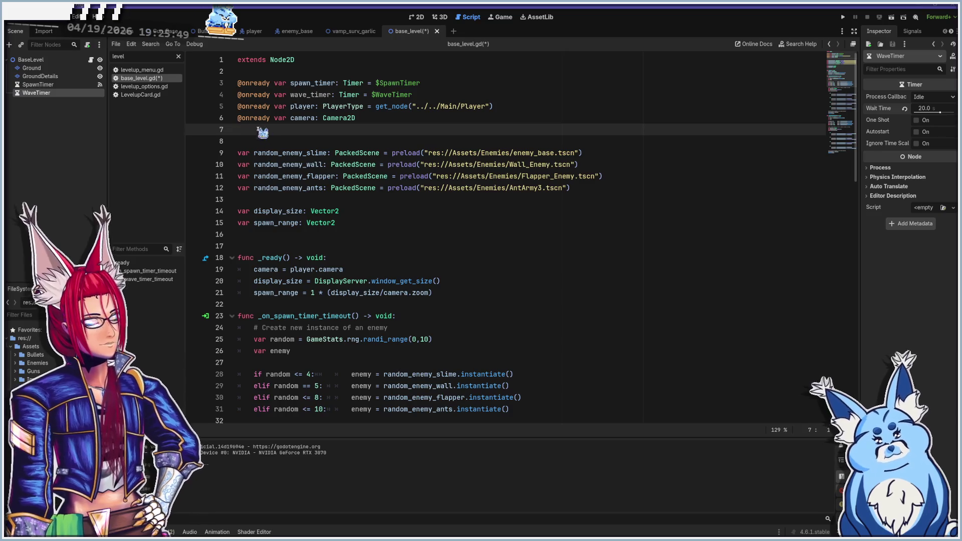
key("BackSpace")
scroll(296, 101, "up", 3, "ctrl")
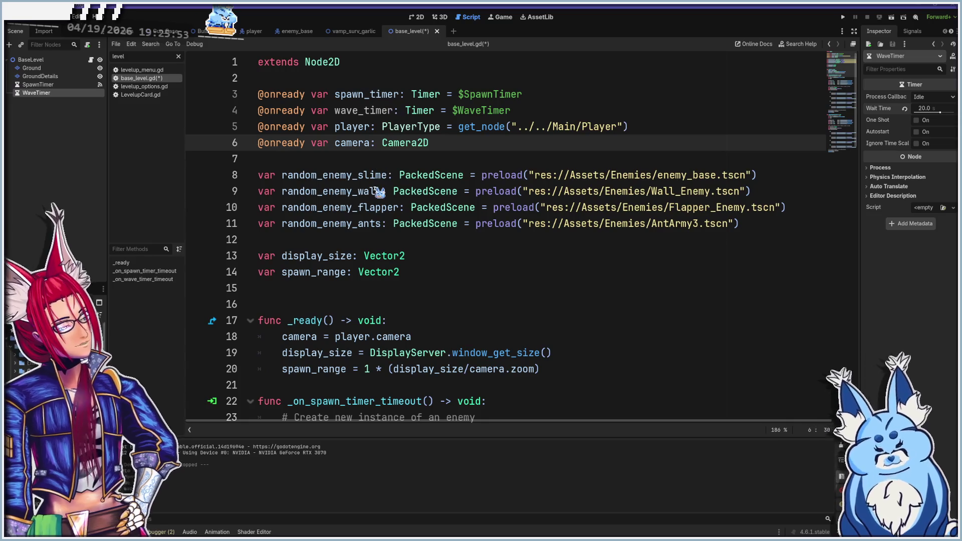
- Reword the wave function's comment to describe a wave of new instances
scroll(380, 192, "down", 20)
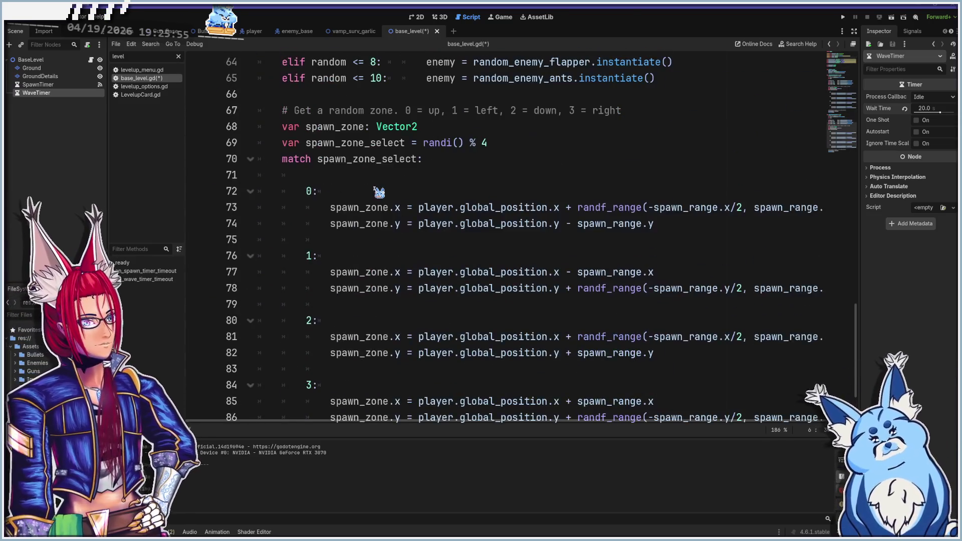
scroll(381, 211, "up", 5)
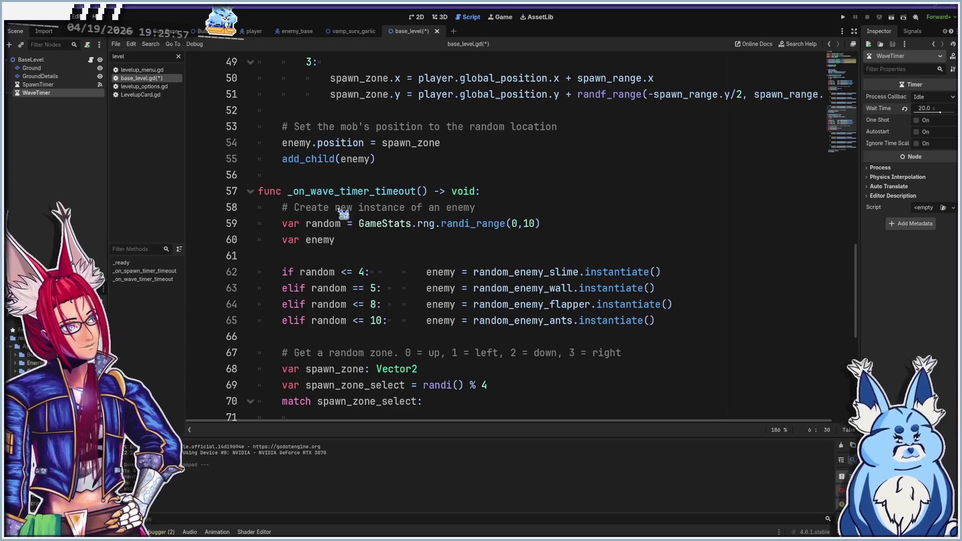
left_click(311, 208)
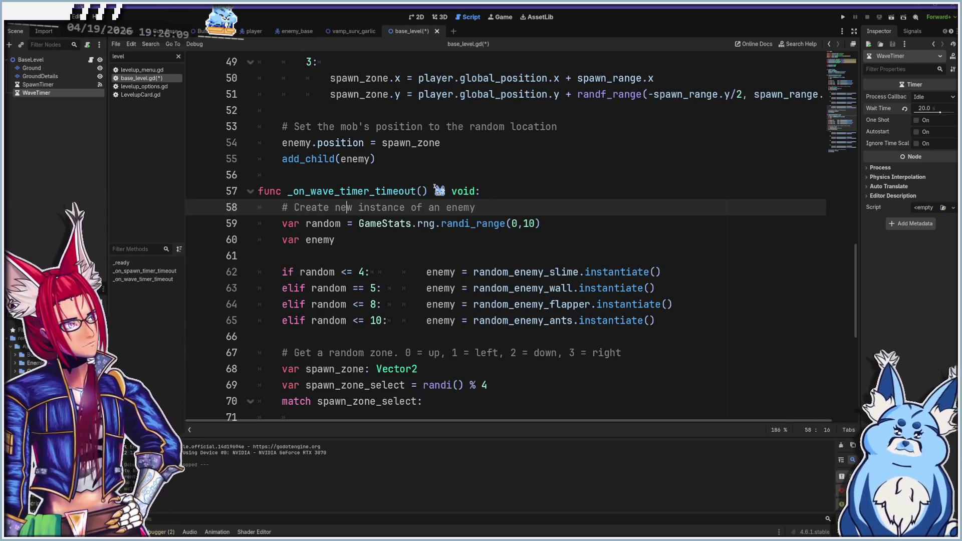
type("wave of new in")
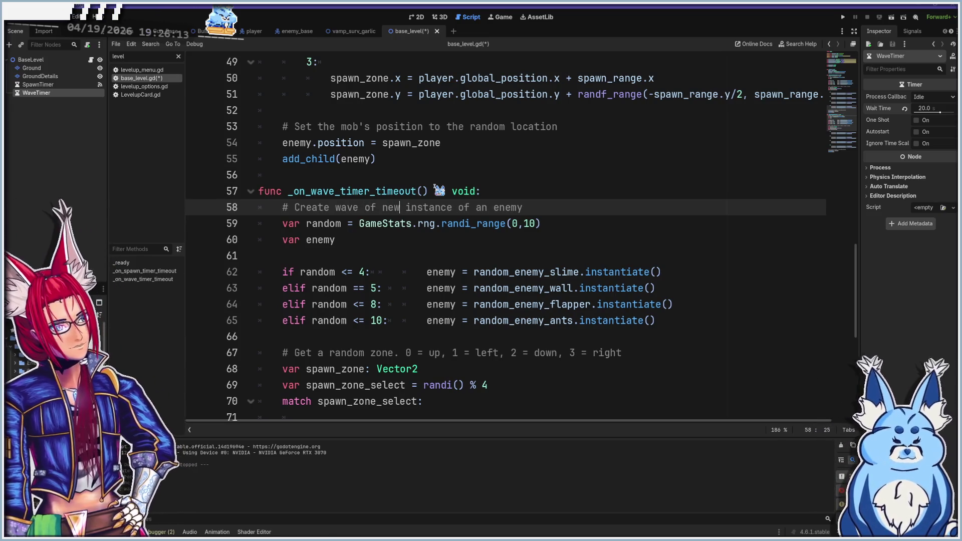
type("s")
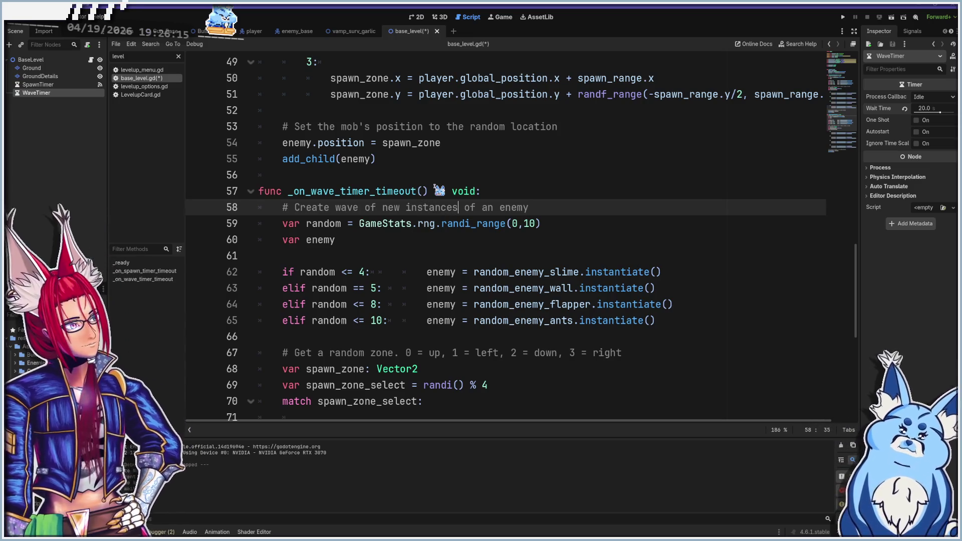
- Change the random roll from randi_range(0,10) to randi_range(0,4)
left_click(331, 224)
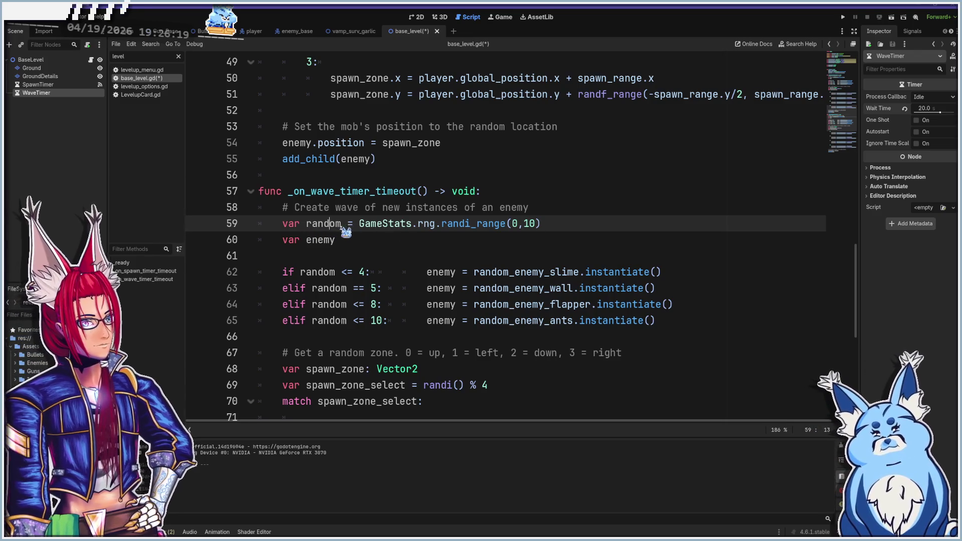
scroll(436, 228, "down", 1)
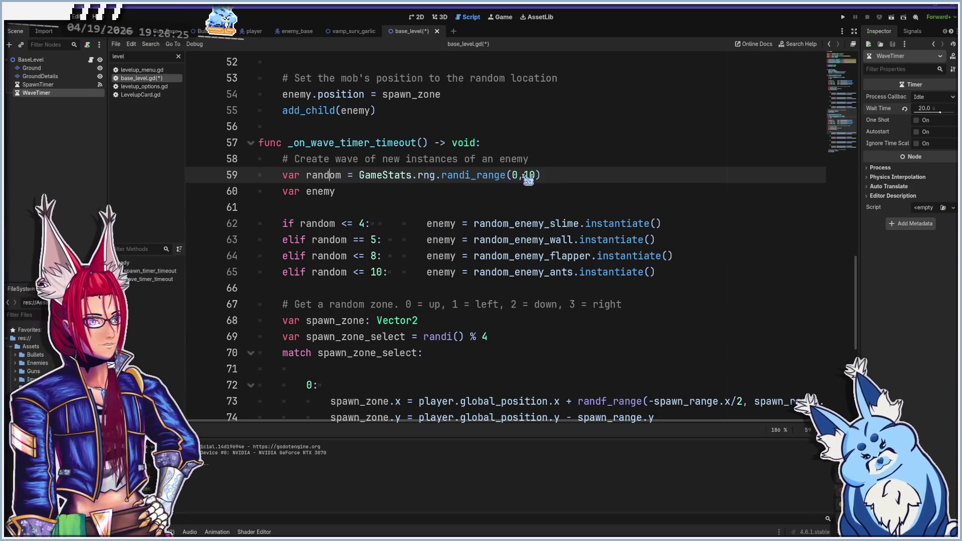
left_click_drag(524, 175, 537, 176)
type("4")
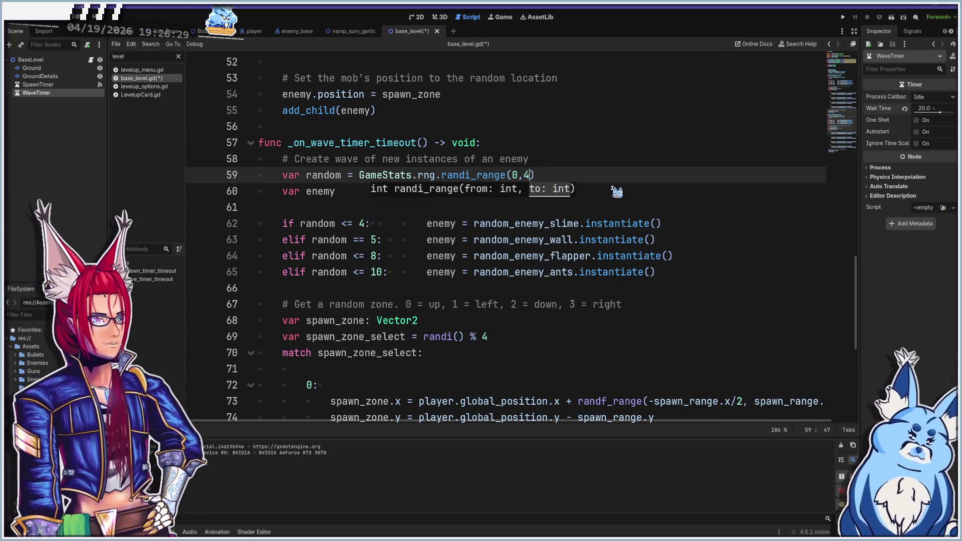
- Comment out the wall, flapper and ants elif branches so only slimes spawn
left_click(617, 191)
left_click(703, 238)
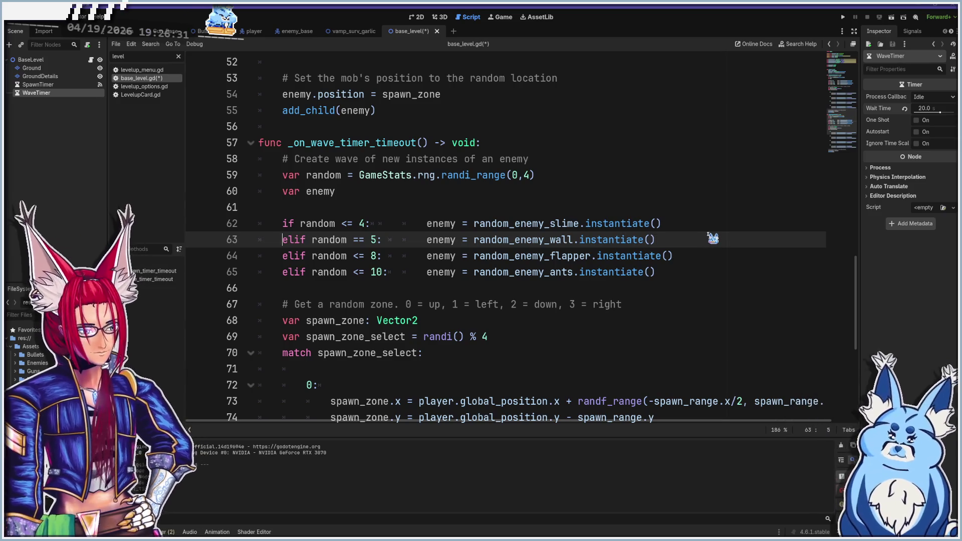
key("ctrl+k")
key("Down")
key("ctrl+k")
key("Down")
key("ctrl+k")
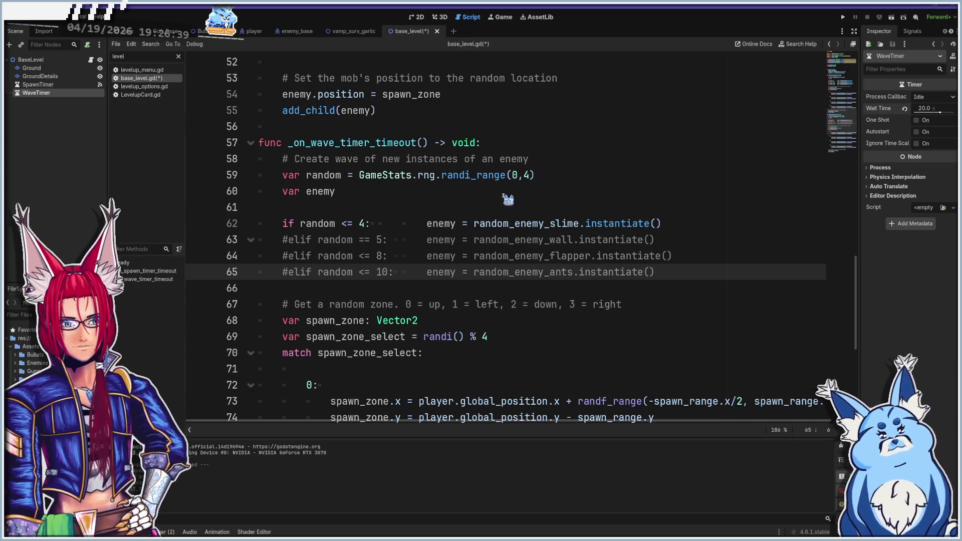
scroll(508, 200, "down", 2)
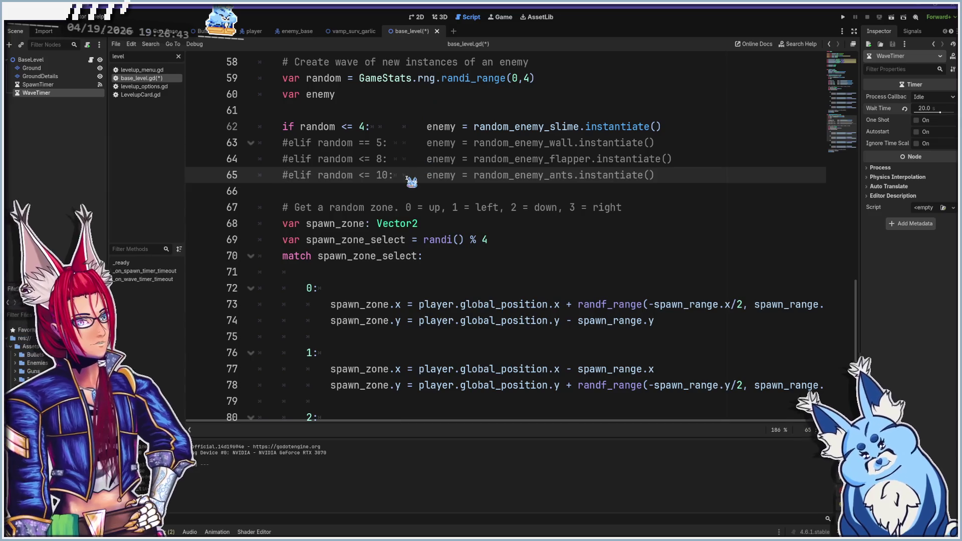
scroll(411, 181, "down", 1)
left_click(298, 176)
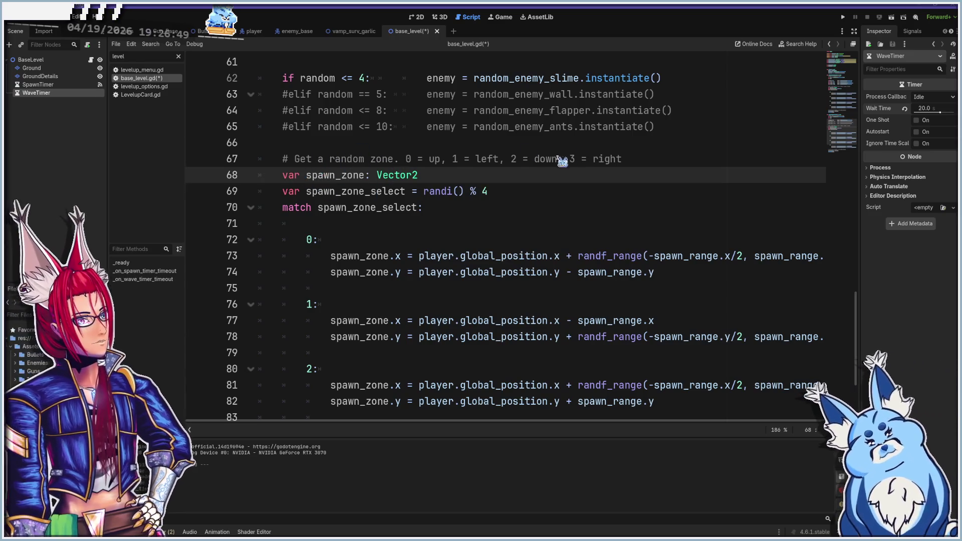
scroll(469, 208, "down", 3)
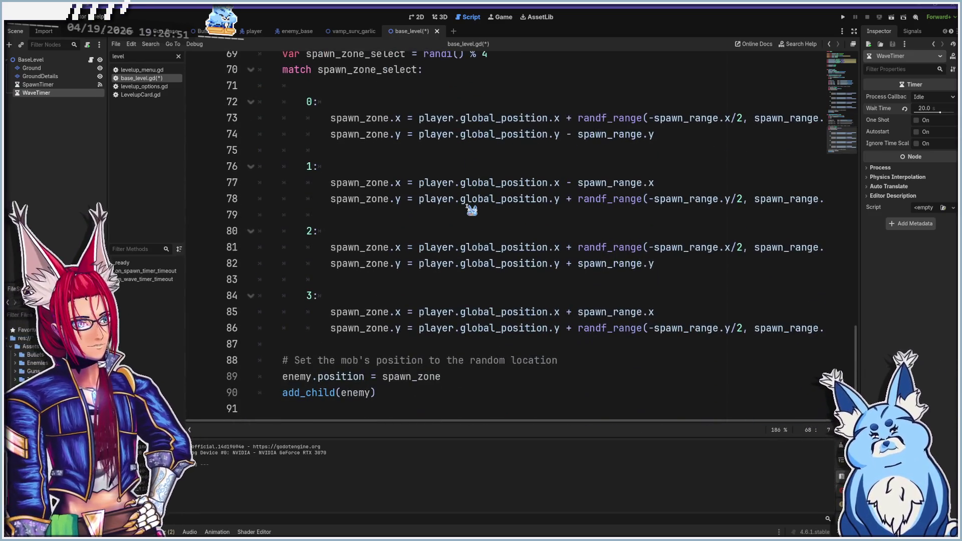
left_click(464, 381)
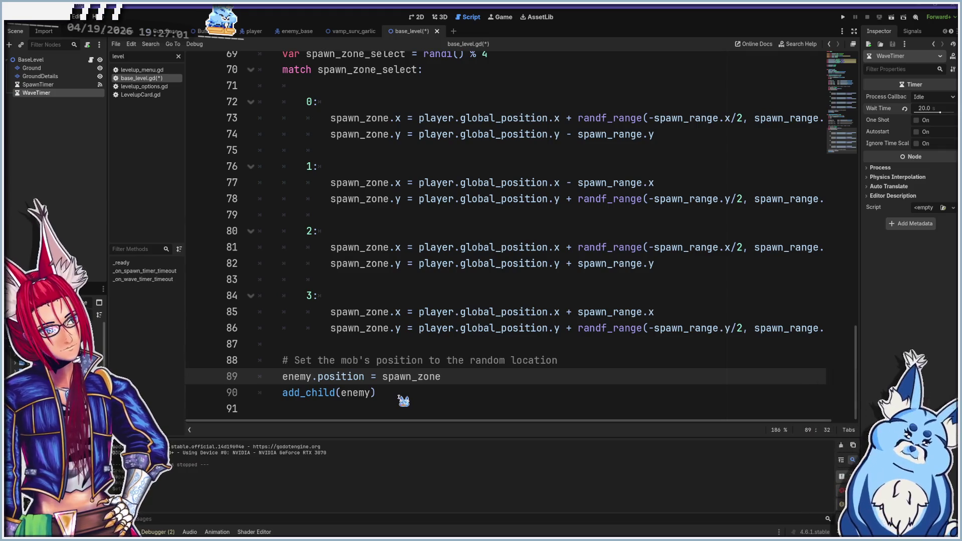
scroll(401, 398, "up", 8)
scroll(396, 393, "down", 3)
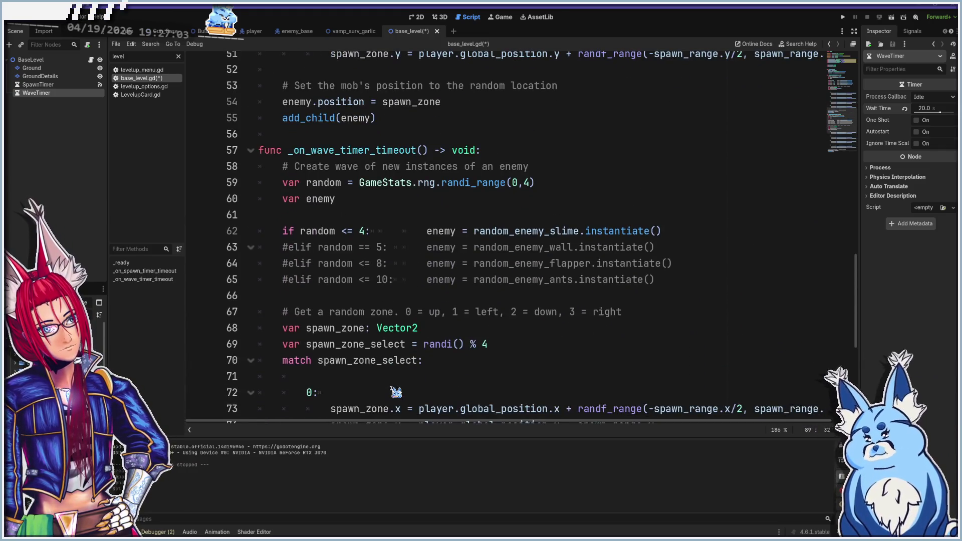
scroll(396, 393, "down", 3)
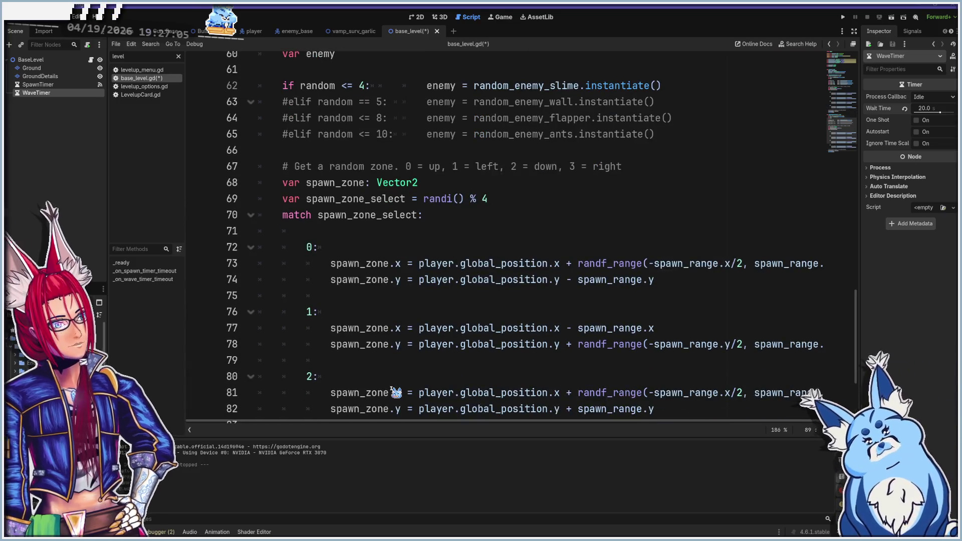
scroll(396, 393, "down", 3)
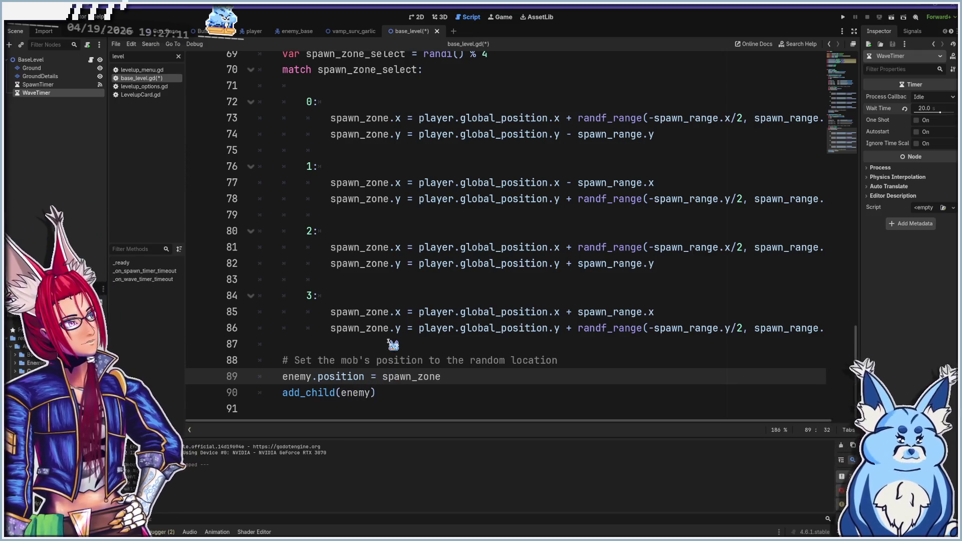
scroll(393, 345, "up", 5)
scroll(394, 345, "up", 1)
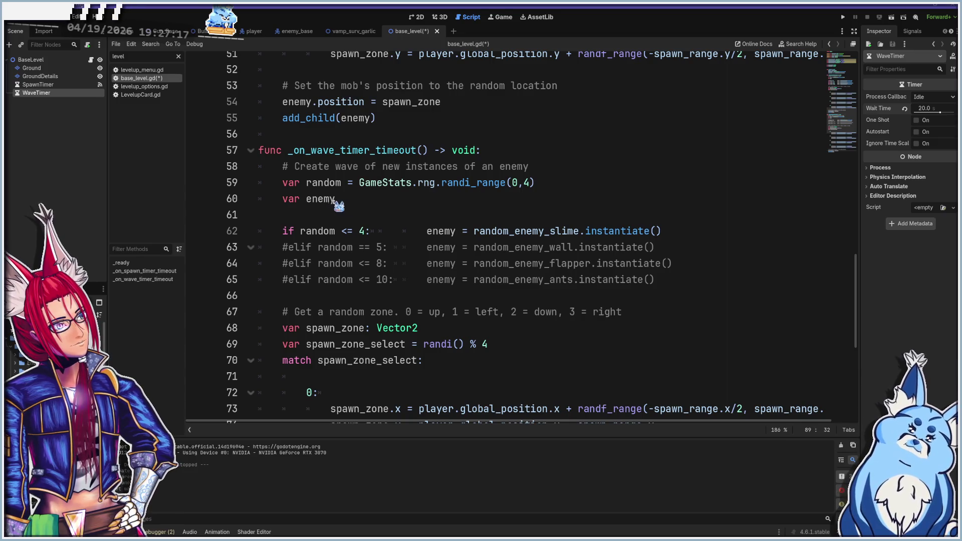
scroll(337, 203, "down", 2)
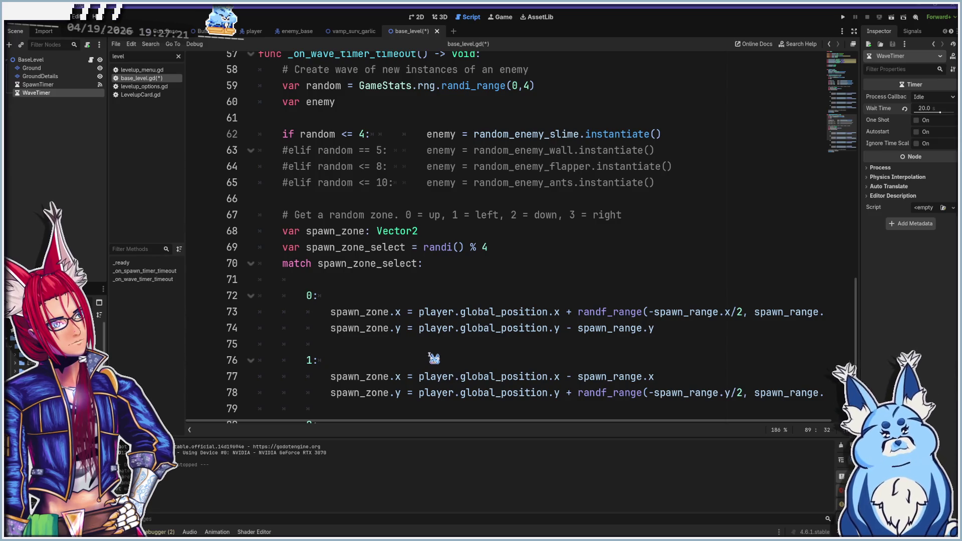
scroll(349, 336, "down", 4)
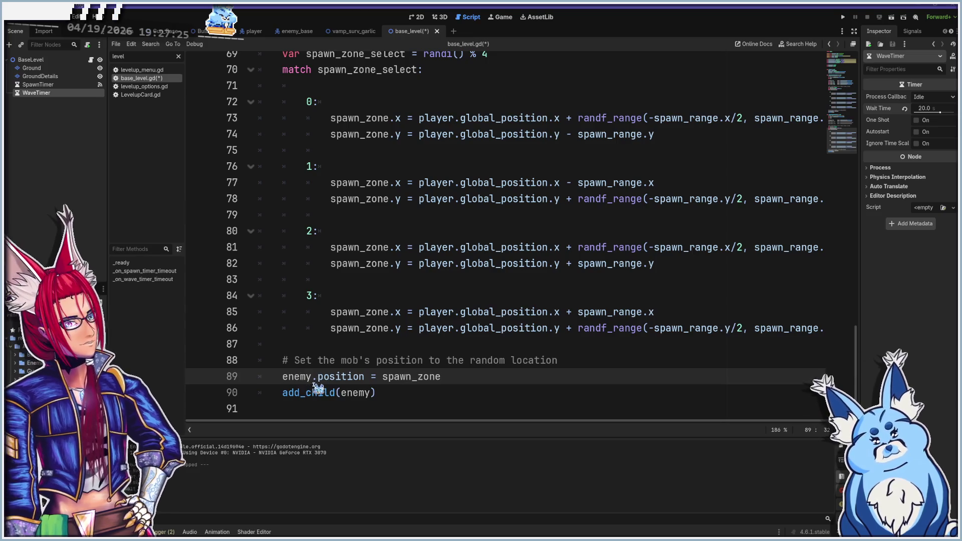
scroll(395, 362, "up", 4)
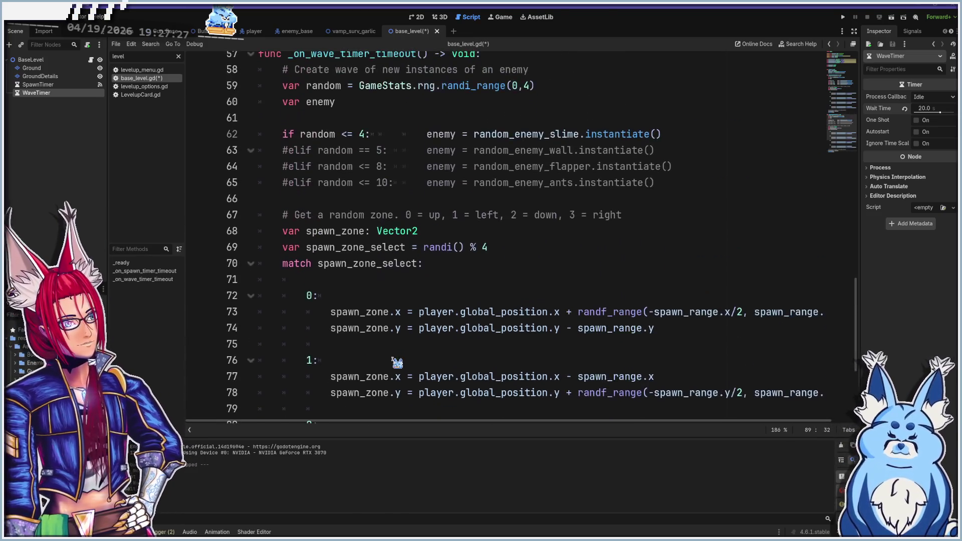
scroll(397, 362, "up", 1)
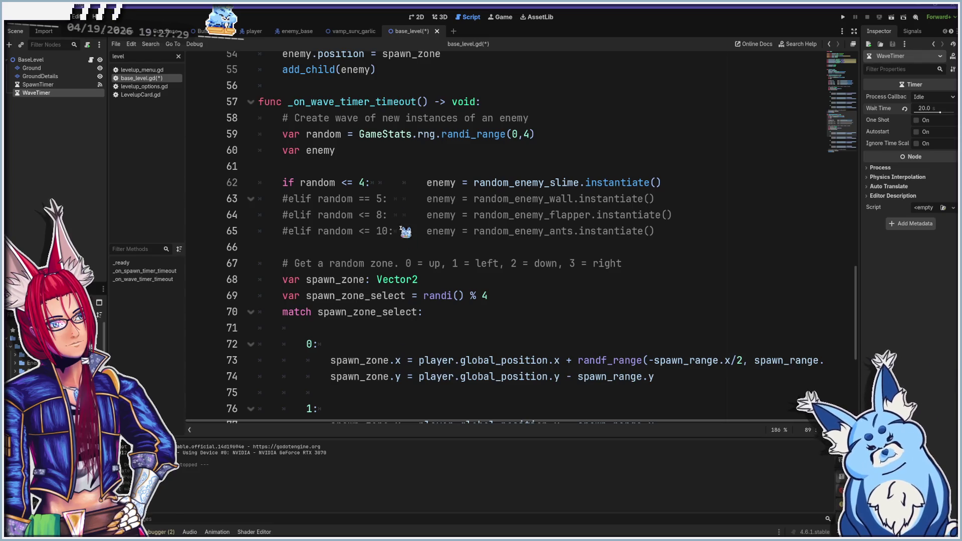
left_click(312, 152)
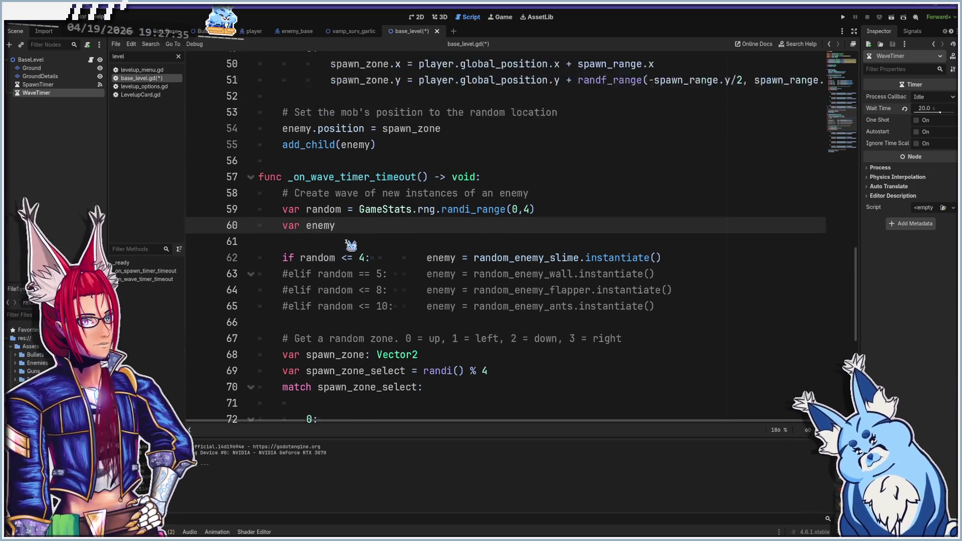
scroll(350, 245, "up", 5)
scroll(351, 245, "up", 6)
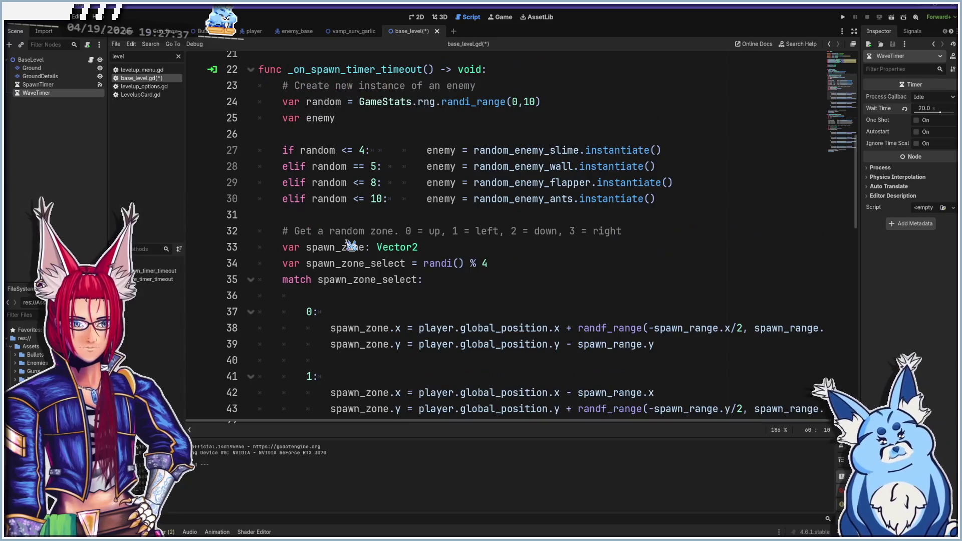
scroll(351, 245, "down", 5)
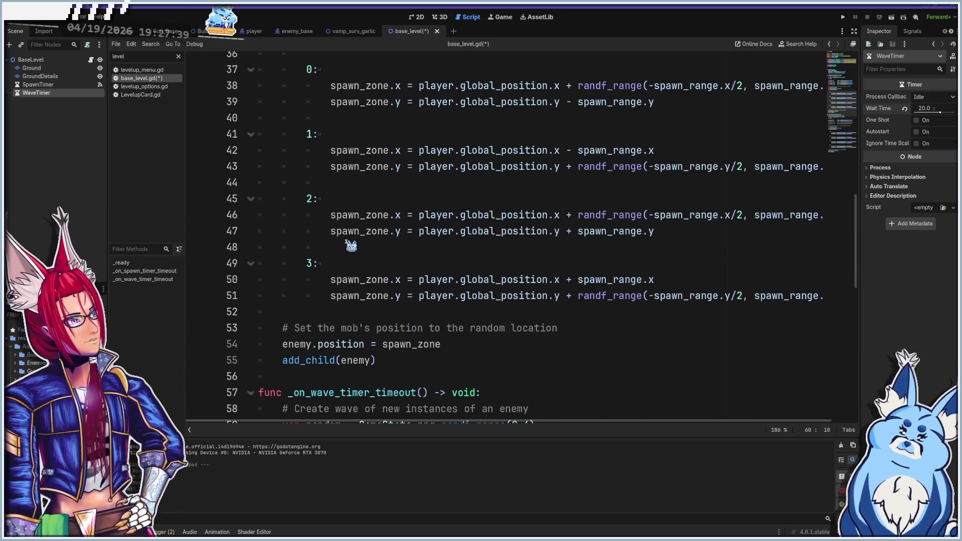
scroll(350, 246, "down", 2)
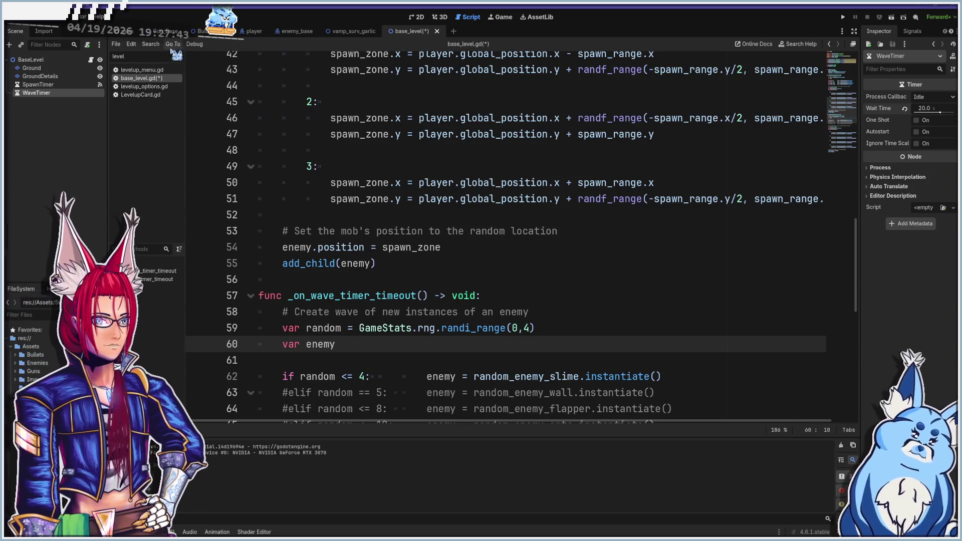
left_click(165, 32)
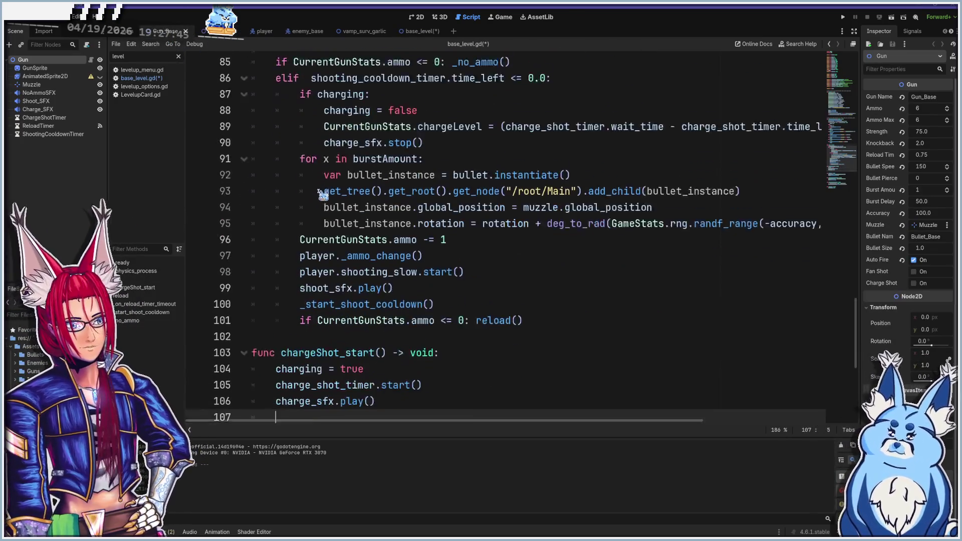
scroll(324, 194, "down", 1)
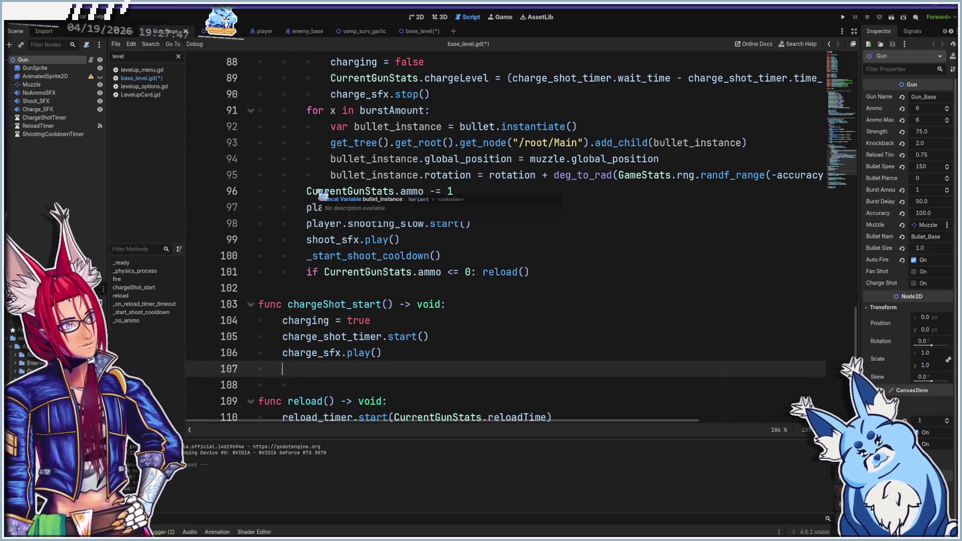
scroll(323, 195, "down", 5)
scroll(323, 194, "up", 7)
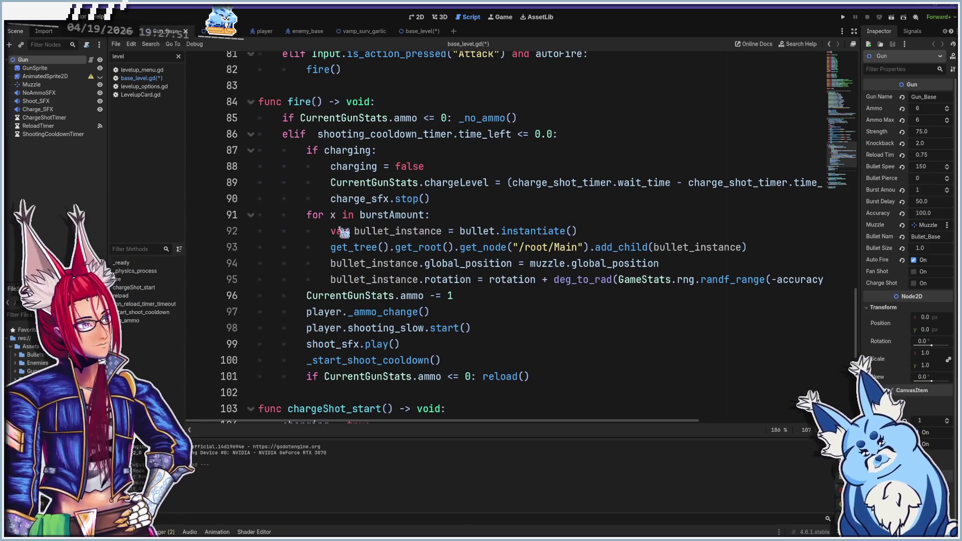
left_click(330, 250)
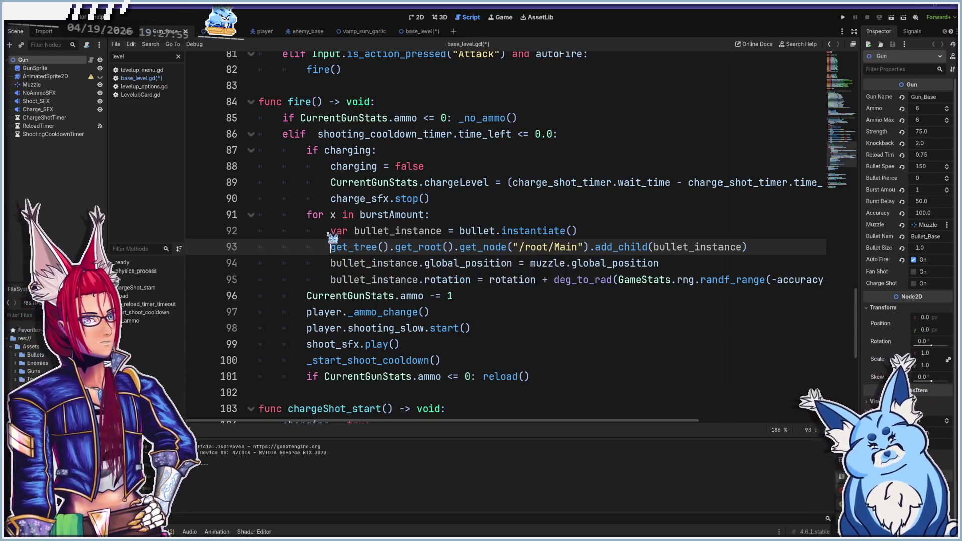
left_click(333, 234)
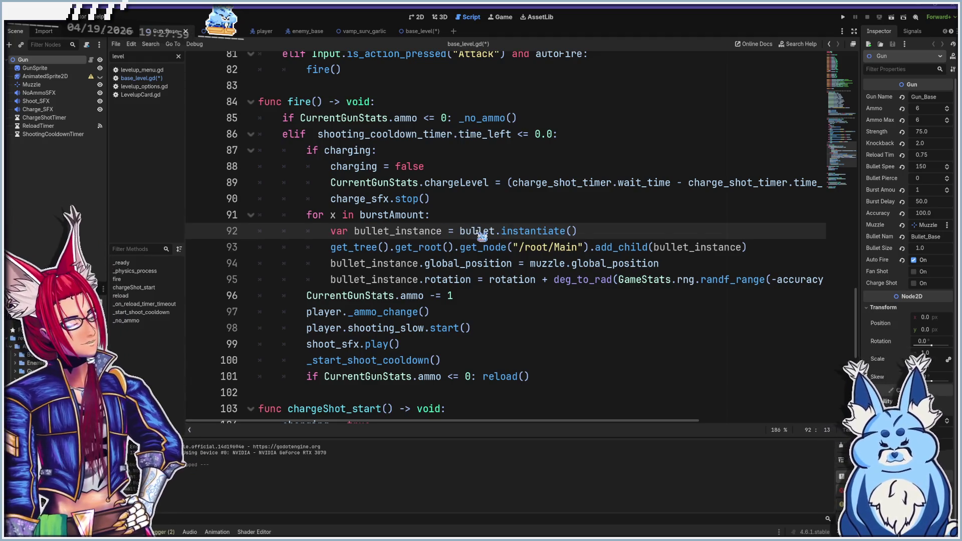
left_click(331, 248)
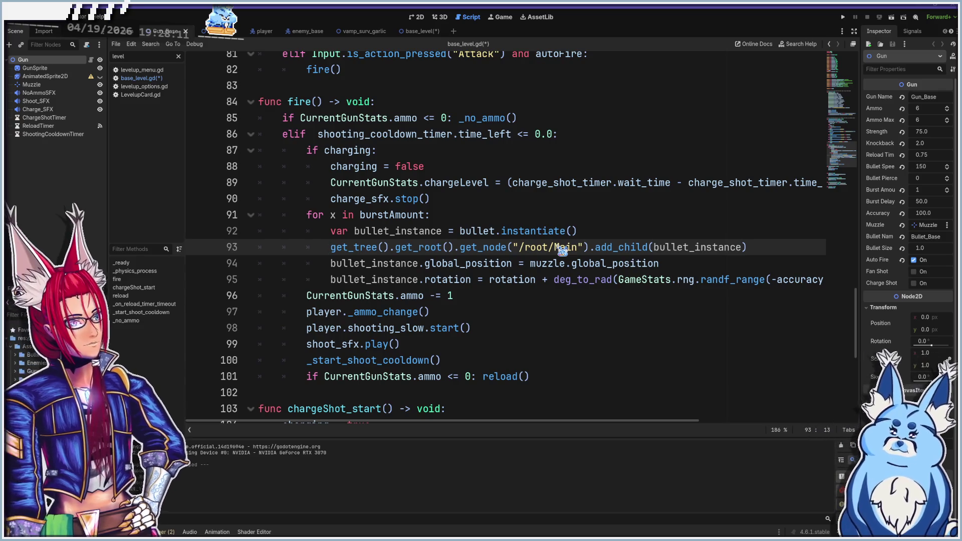
scroll(561, 251, "down", 1)
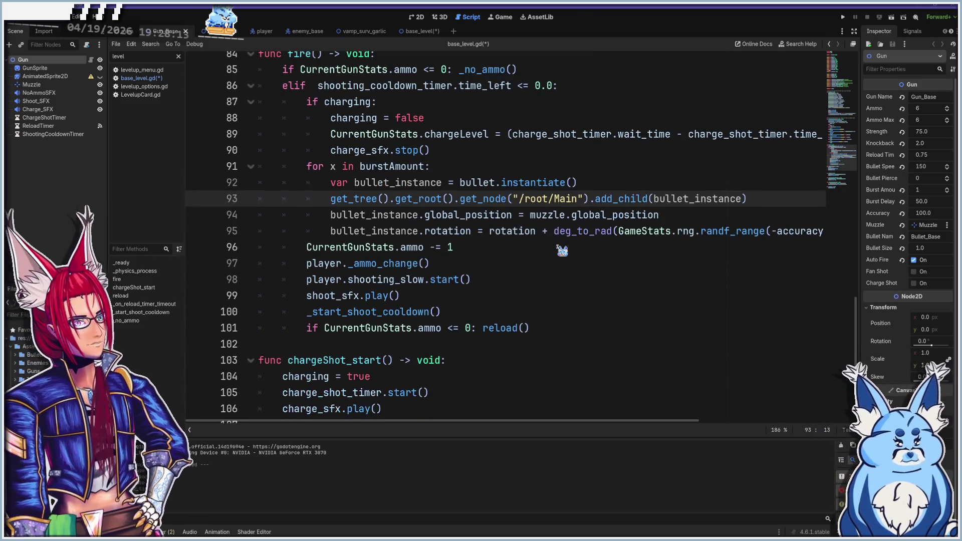
left_click(331, 216)
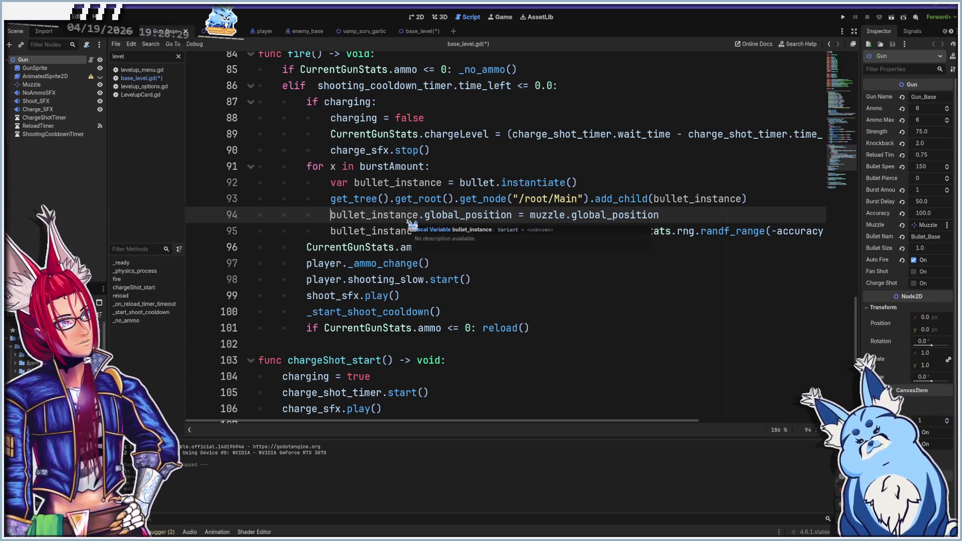
scroll(364, 217, "down", 1)
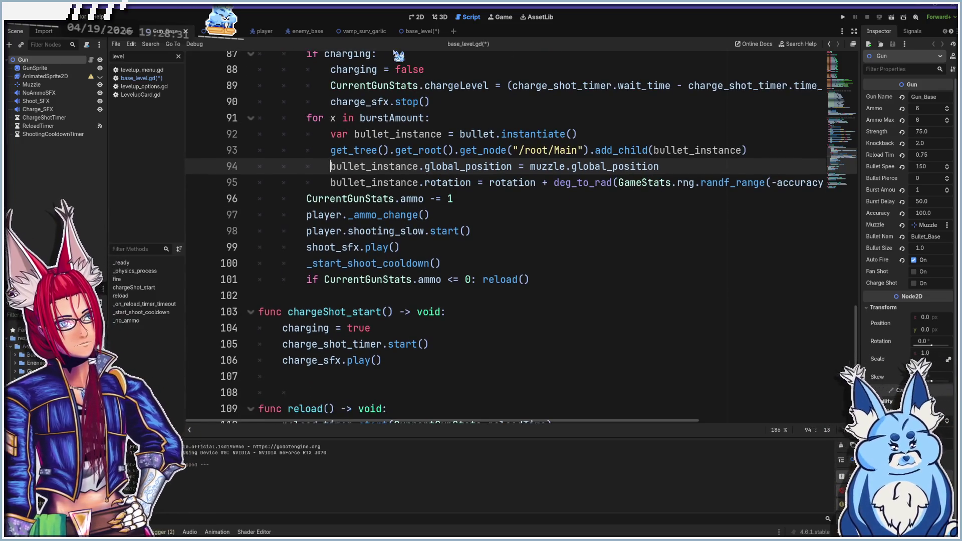
left_click(421, 31)
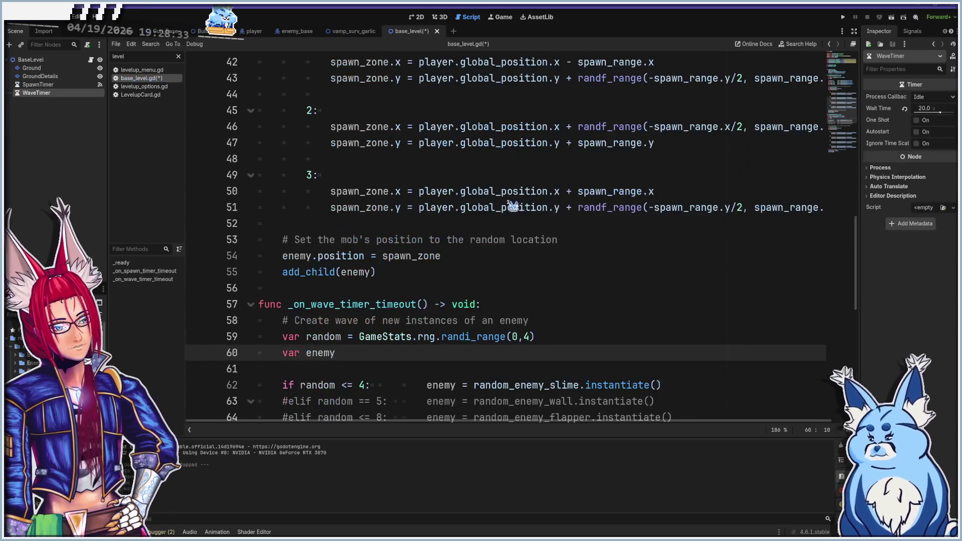
- Delete .instantiate() from line 62 so it reads enemy = random_enemy_slime
scroll(508, 205, "up", 8)
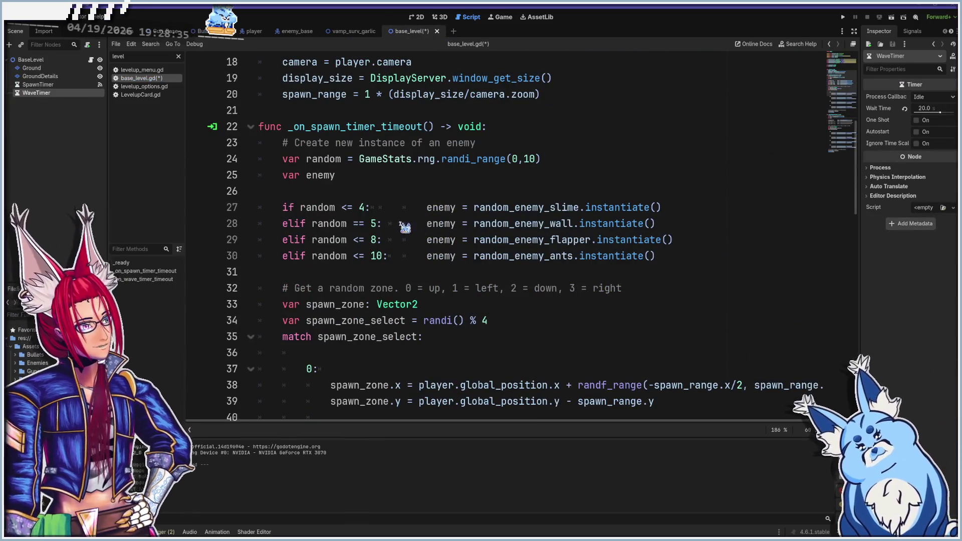
mouse_move(516, 218)
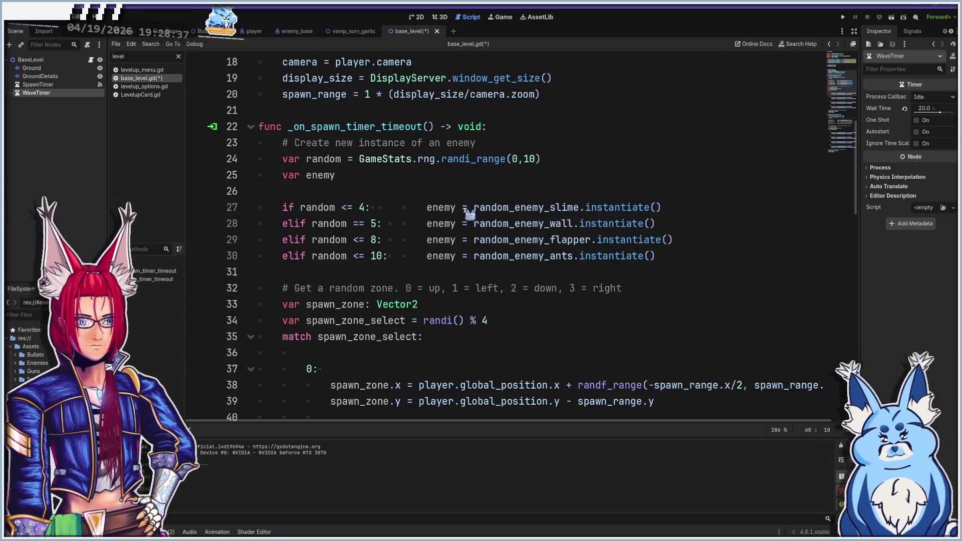
scroll(468, 215, "down", 3)
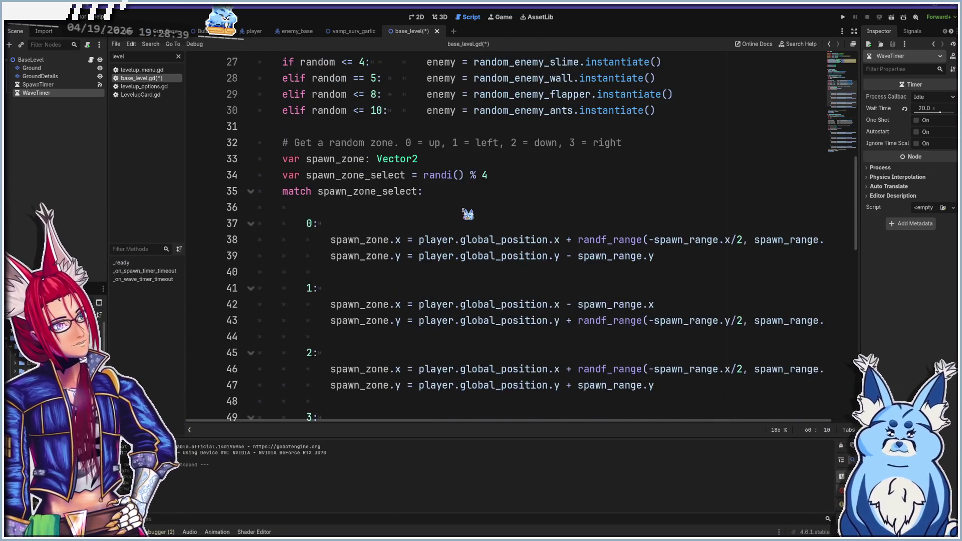
scroll(451, 189, "up", 1)
scroll(429, 159, "down", 10)
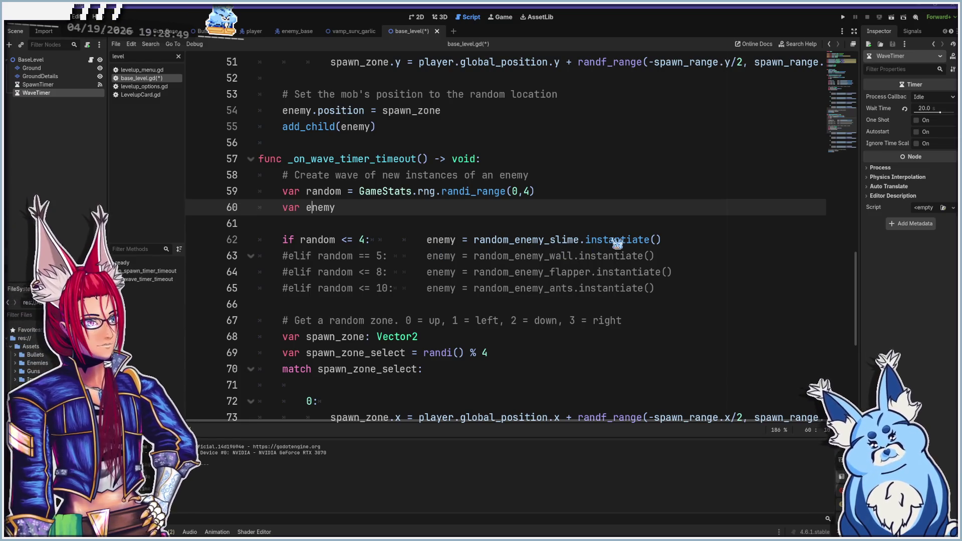
left_click(592, 241)
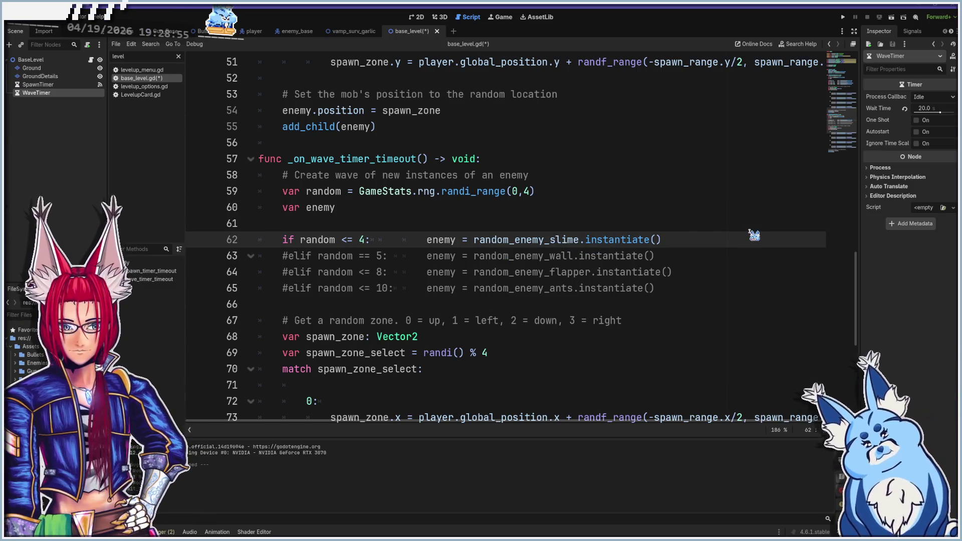
key("shift+End")
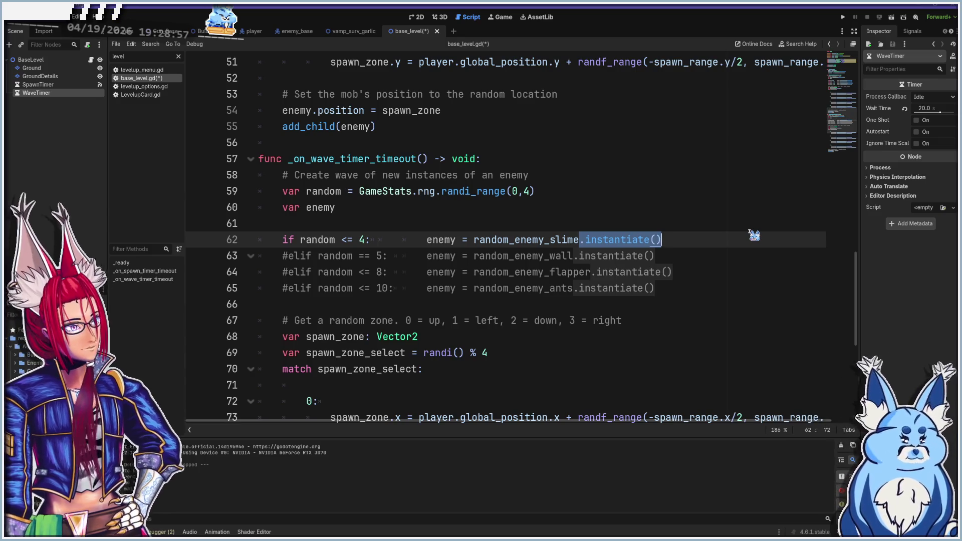
key("BackSpace")
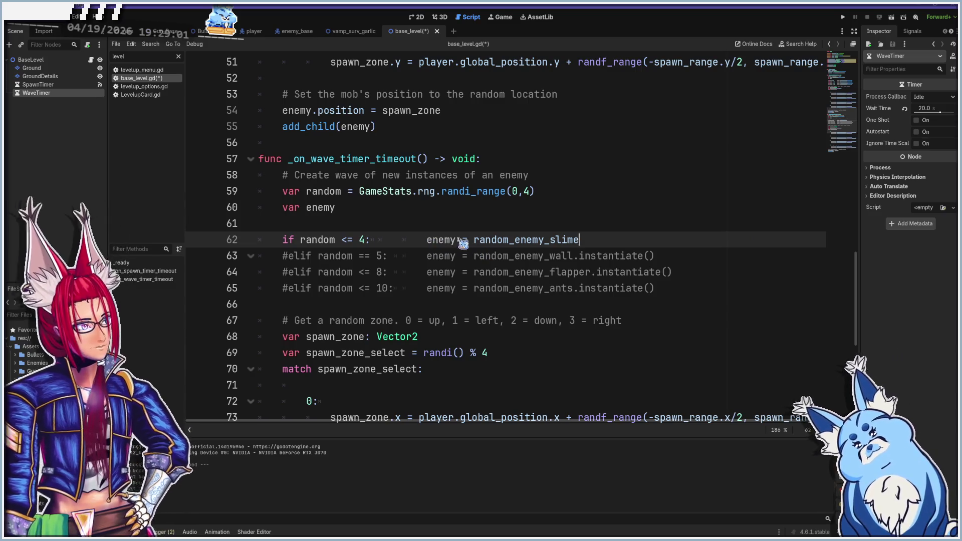
scroll(465, 246, "down", 6)
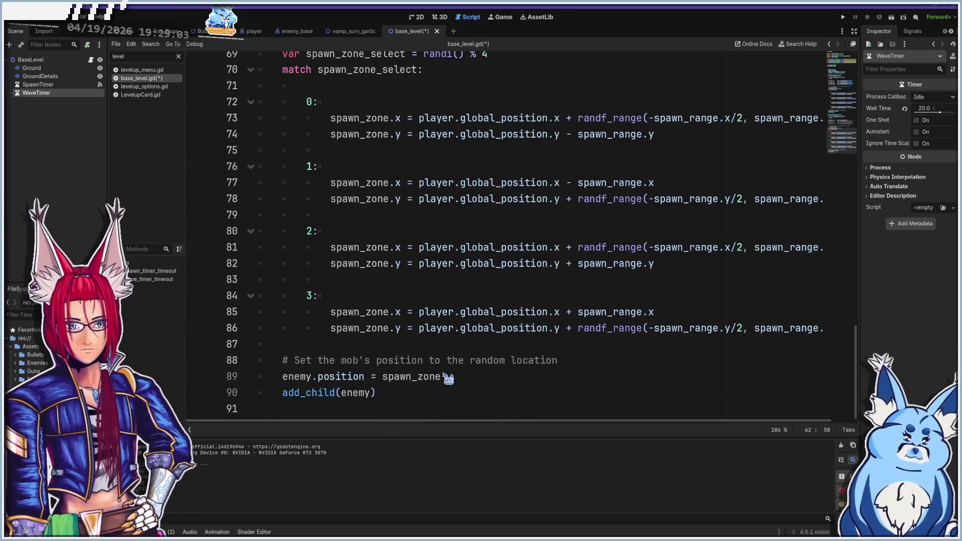
- Add a 'for x in 20' loop after the spawn comment containing enemy.instantiate()
left_click(611, 355)
key("Return")
type("f")
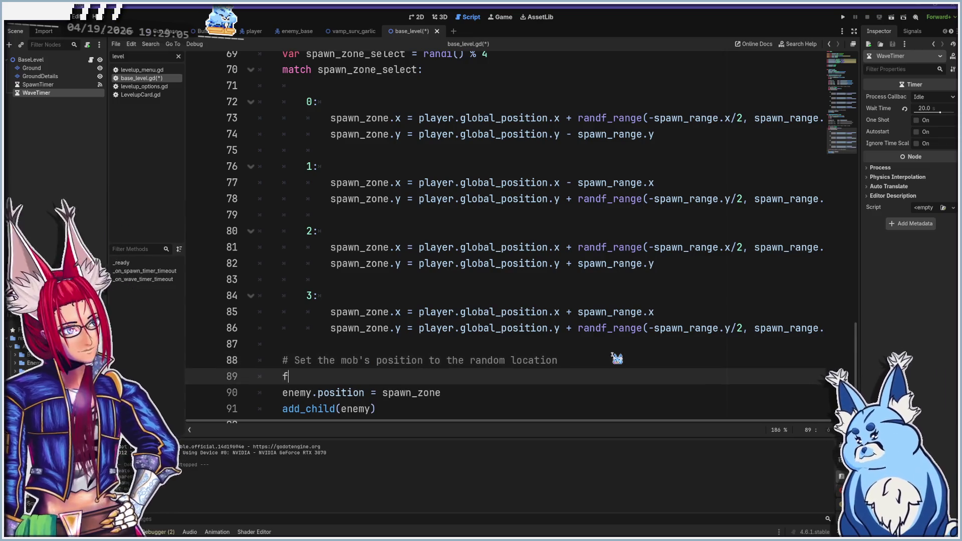
type("or x ")
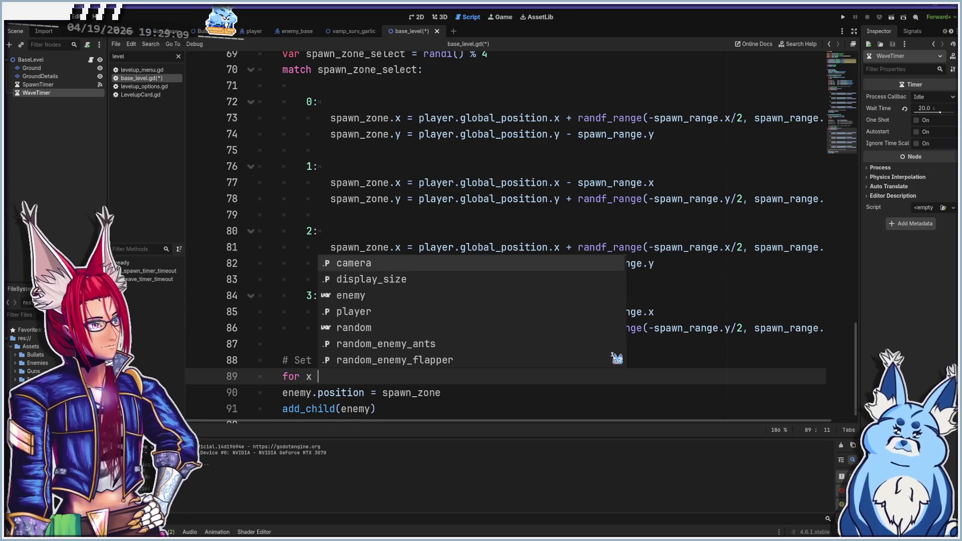
type("in ")
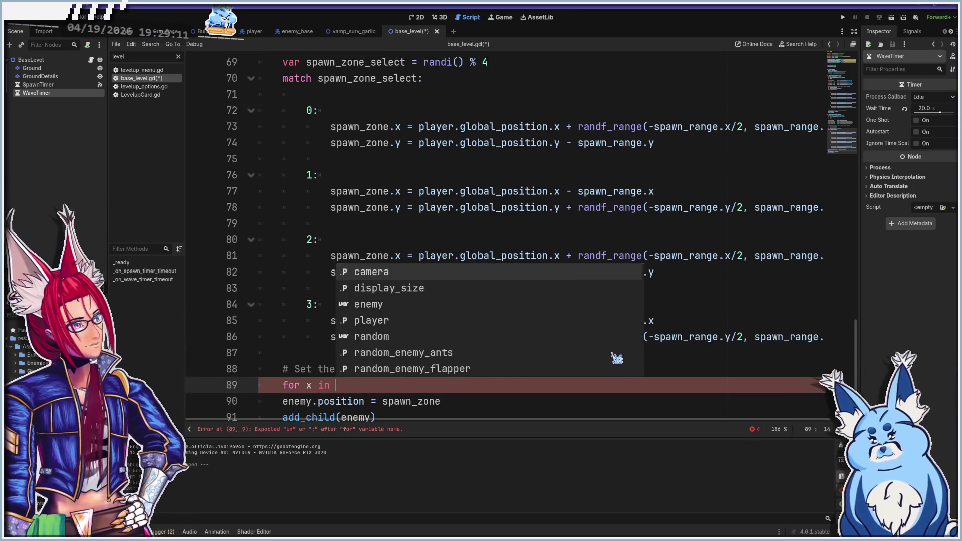
type("20:")
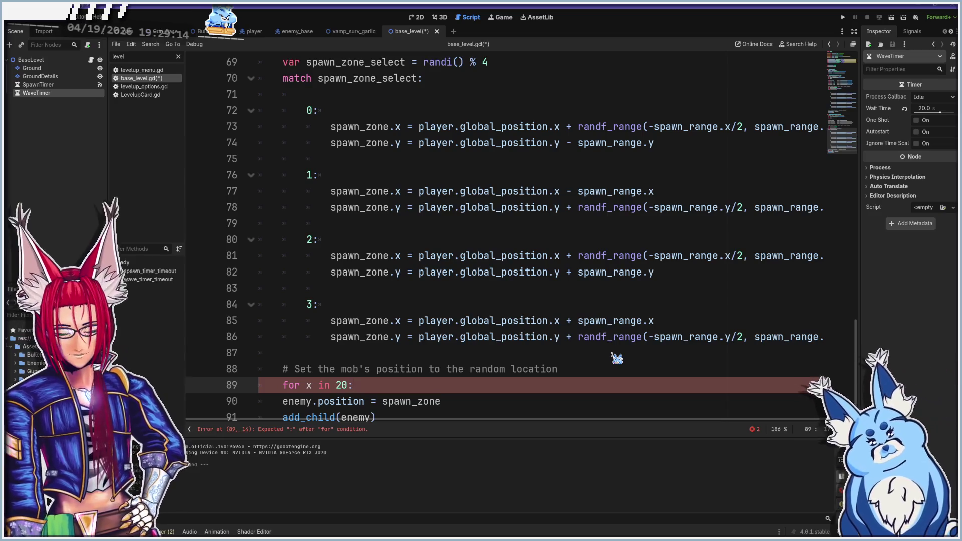
key("Return")
scroll(548, 326, "down", 1)
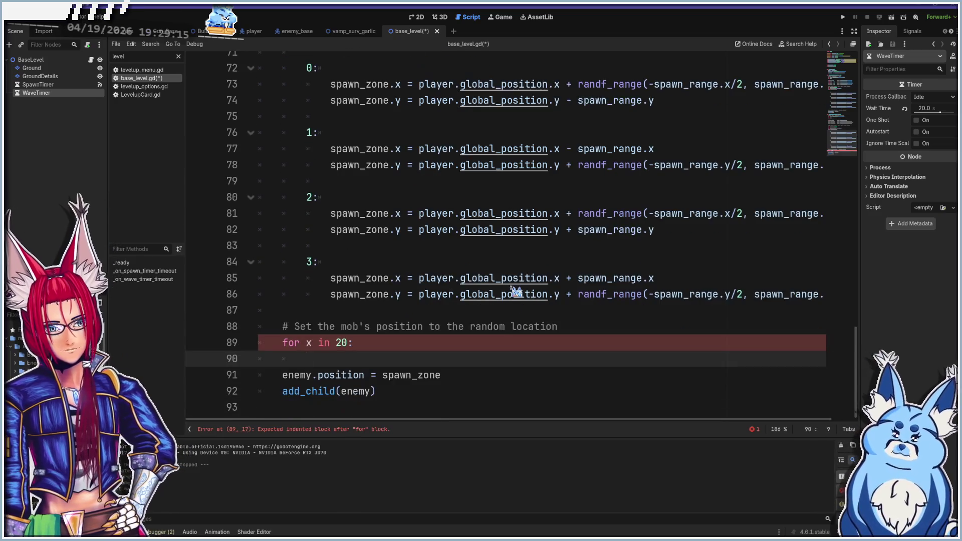
type("enemy..instantiate()")
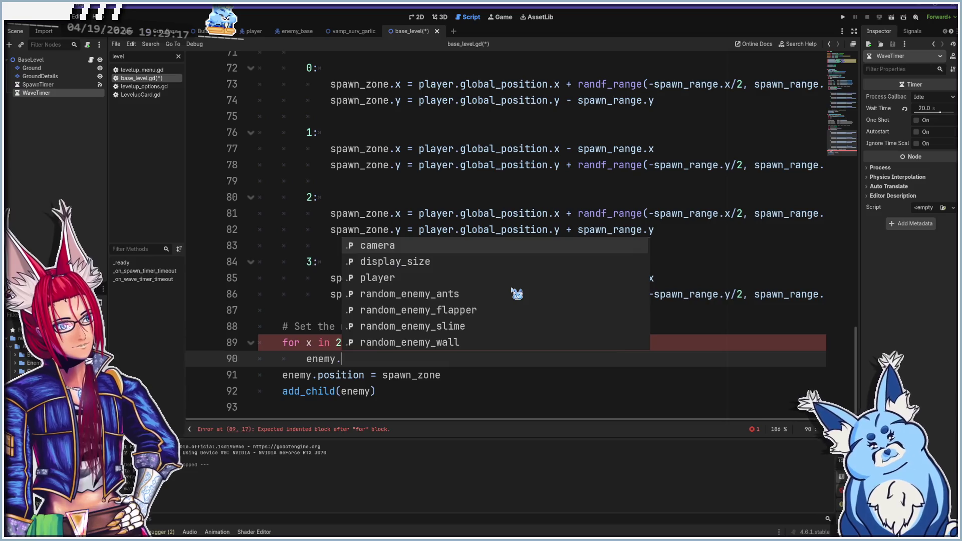
key("Down")
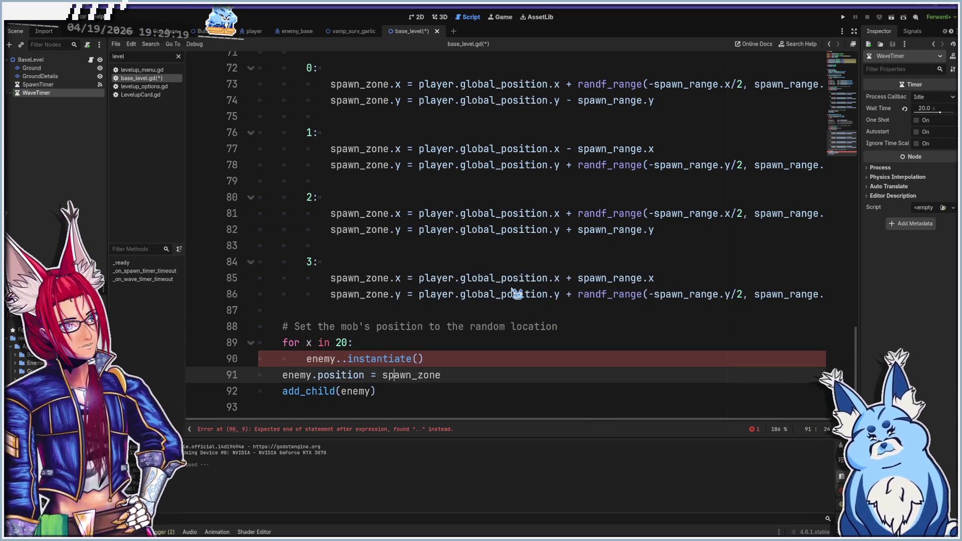
key("Up")
key("BackSpace")
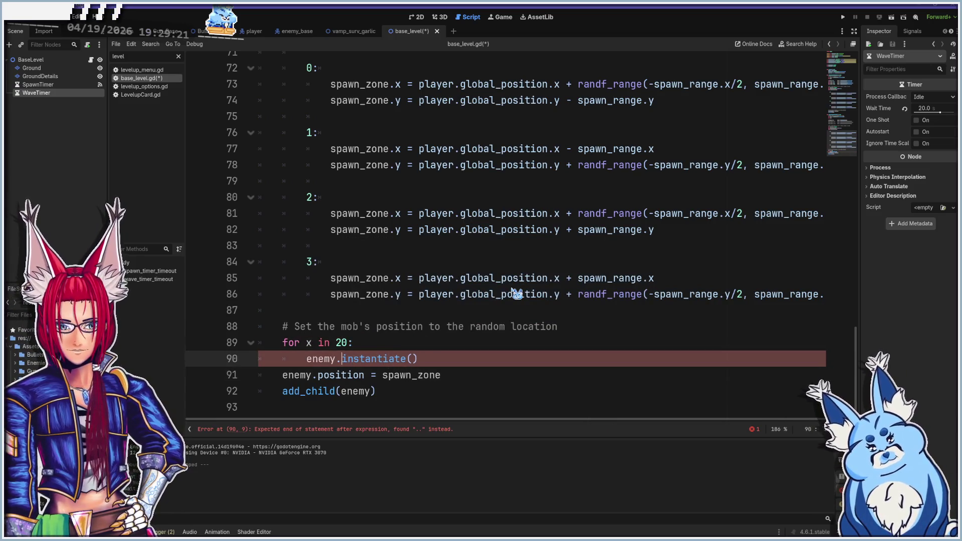
- Indent the position and add_child lines under the loop and save base_level.gd
key("Down")
key("Tab")
key("Down")
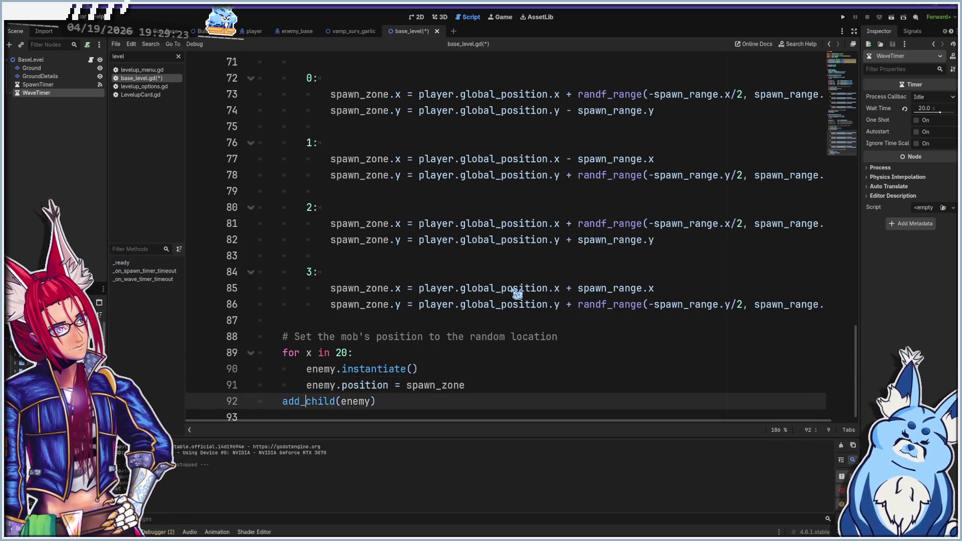
key("Tab")
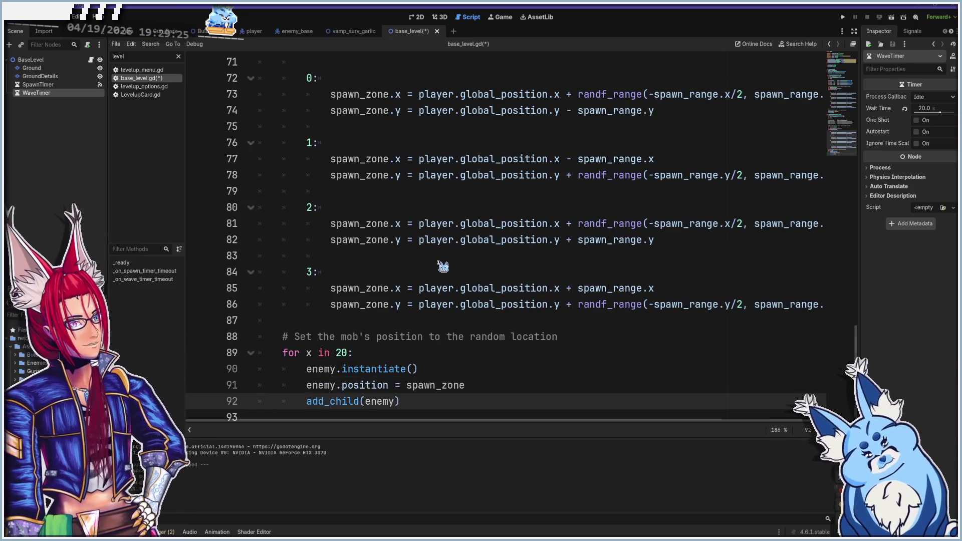
scroll(443, 266, "down", 1)
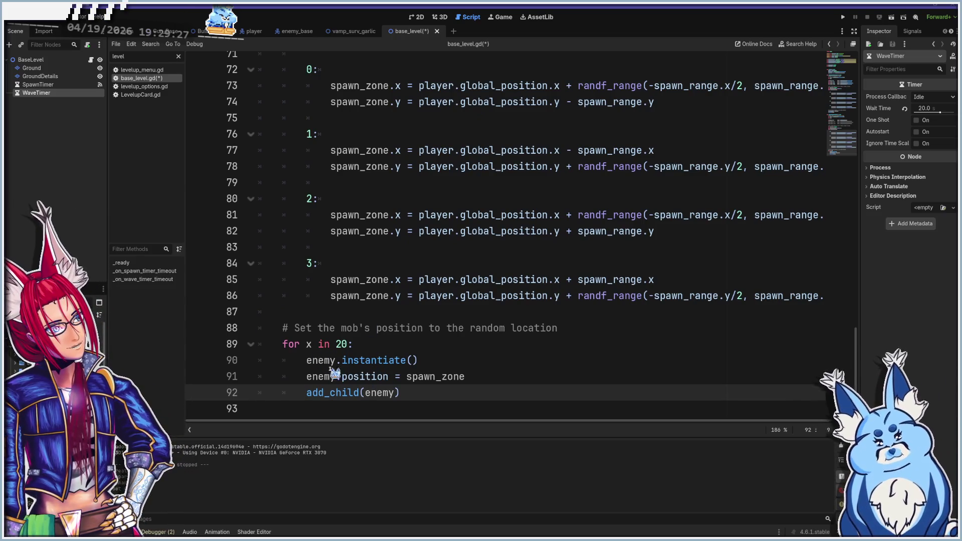
key("ctrl+s")
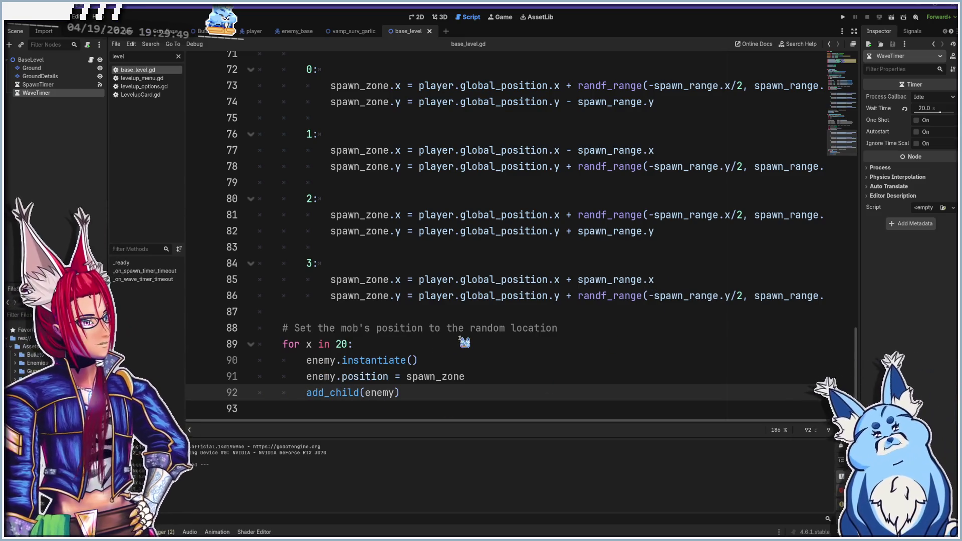
- Run the project with F5 and start a new game with the Pistol
key("F5")
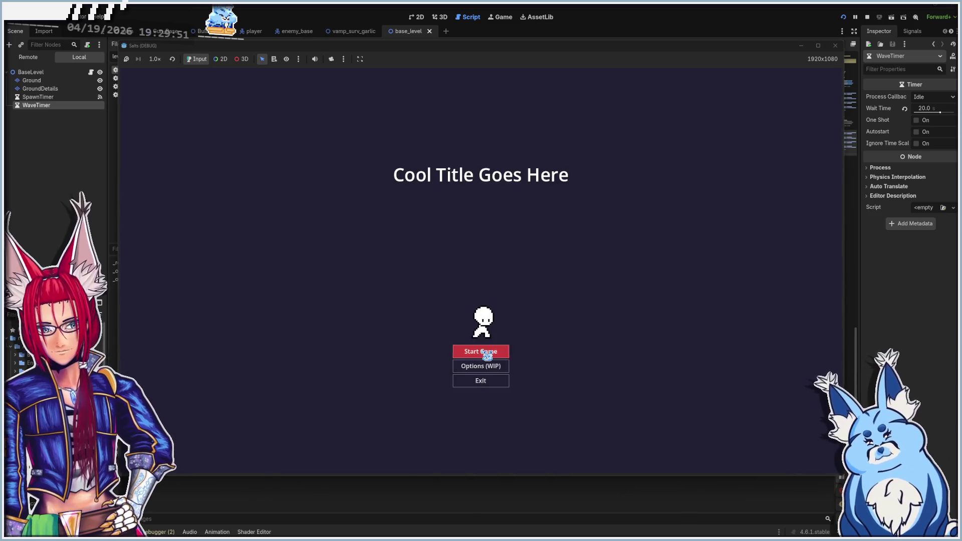
left_click(487, 355)
left_click(481, 281)
- Walk the player around with WASD while enemy waves spawn nearby
key("w")
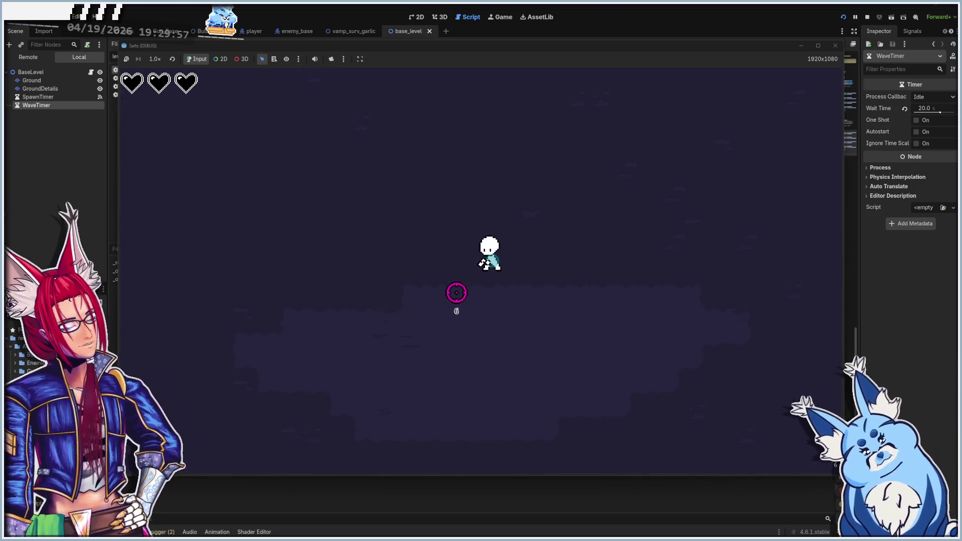
key("s+d")
key("a")
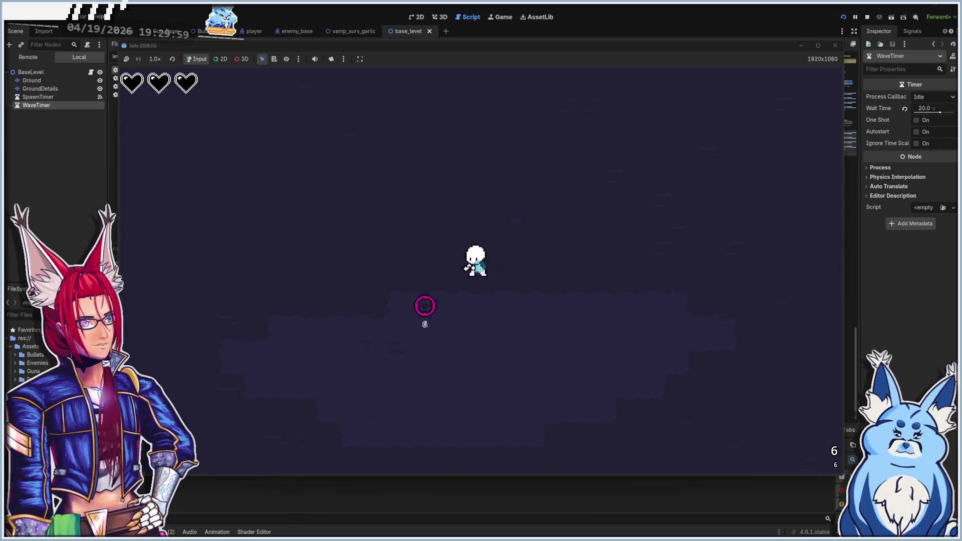
key("d")
key("a")
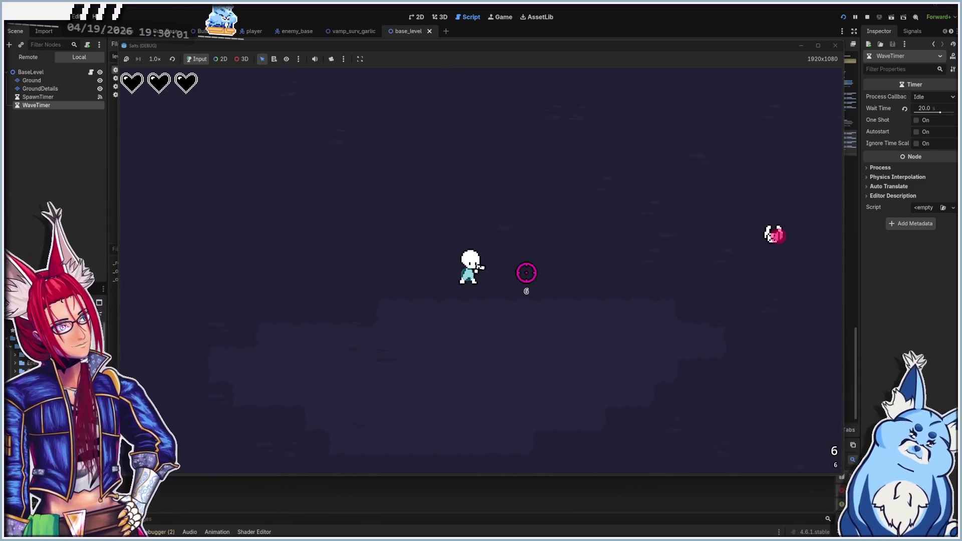
key("d")
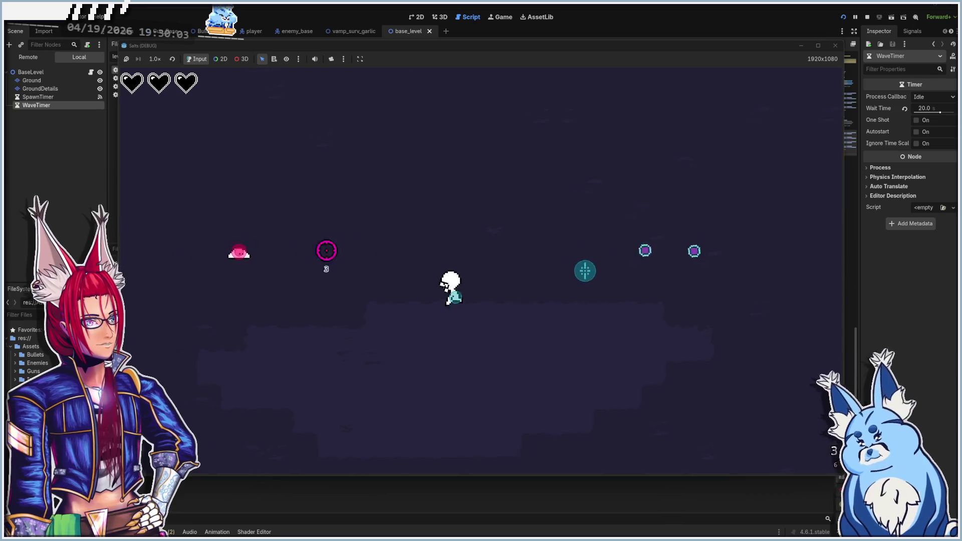
key("a")
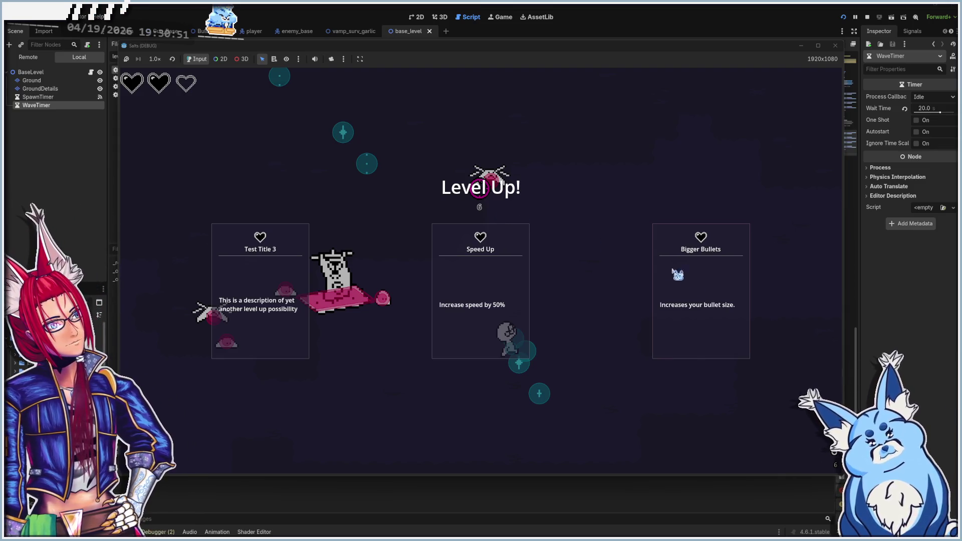
- Pick the Bigger Bullets and Backshots upgrades, then stop the game with F8
left_click(699, 291)
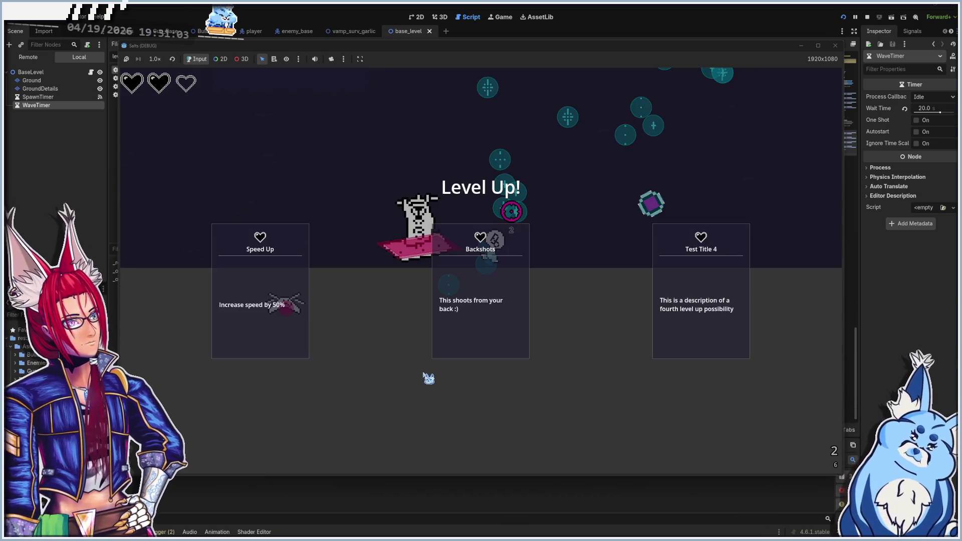
left_click(511, 228)
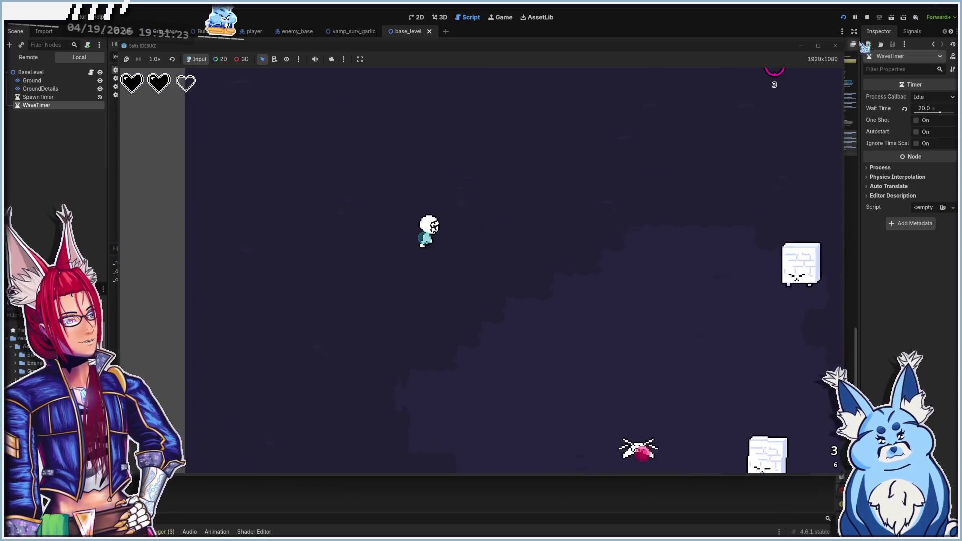
key("F8")
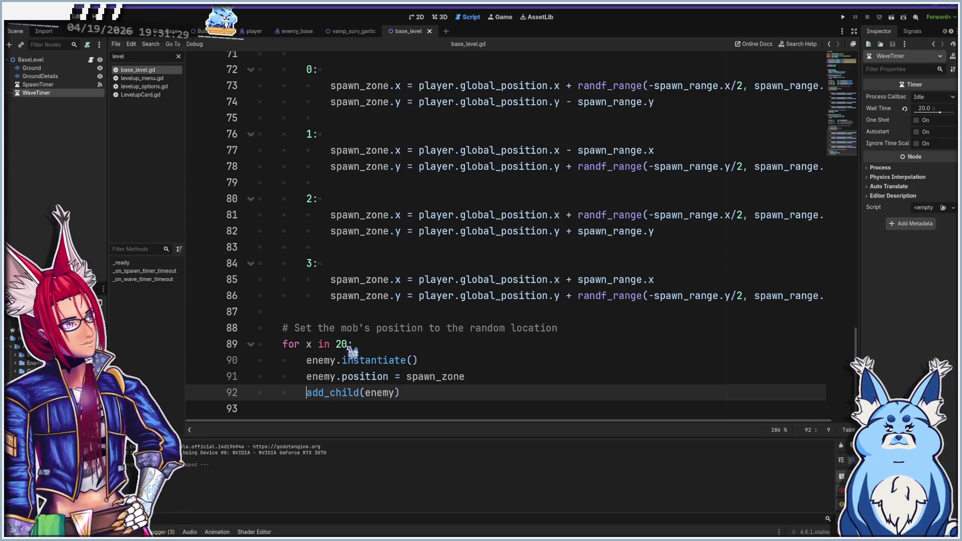
- Store each pass's instance in looped_enemy, use it for position and add_child, then relaunch
left_click(386, 345)
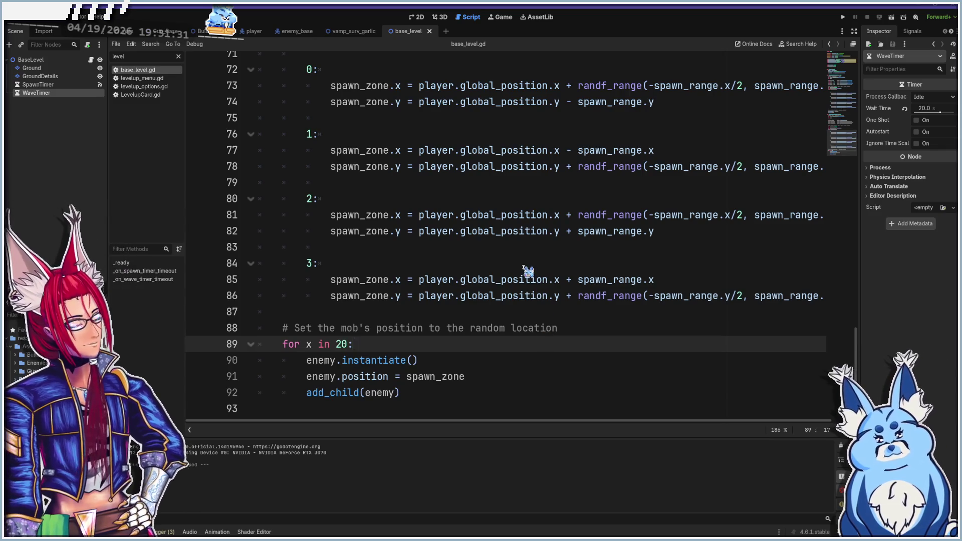
key("Return")
type("var looped_enemy =")
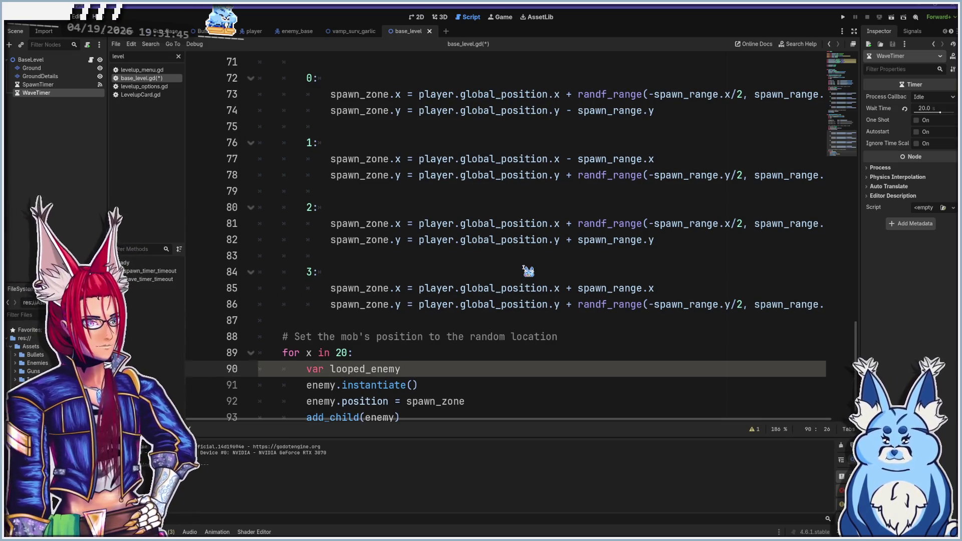
key("Delete")
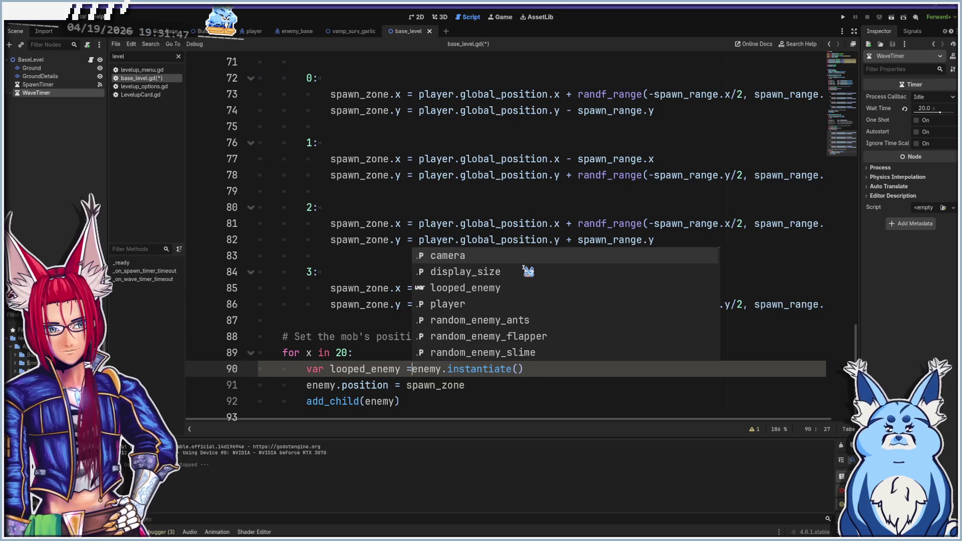
left_click(308, 387)
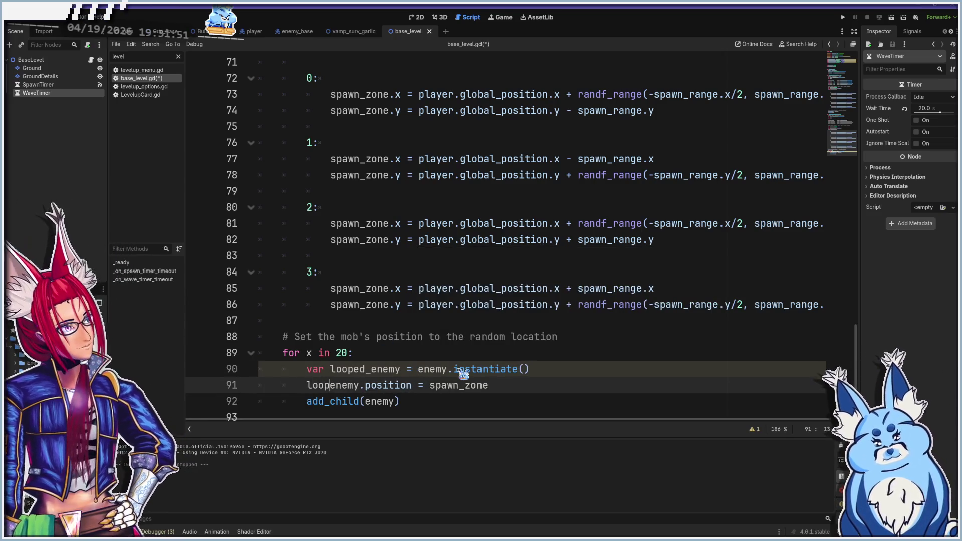
type("d_")
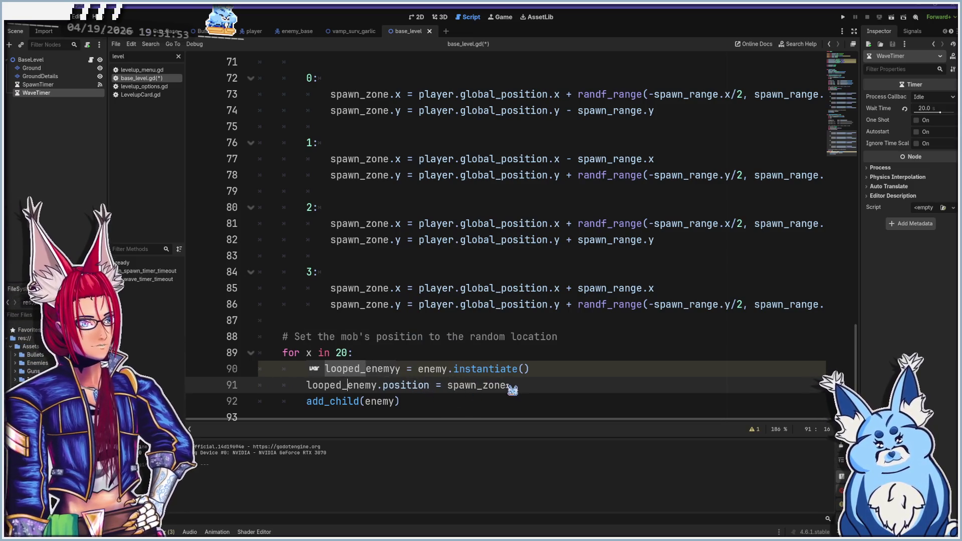
left_click(432, 399)
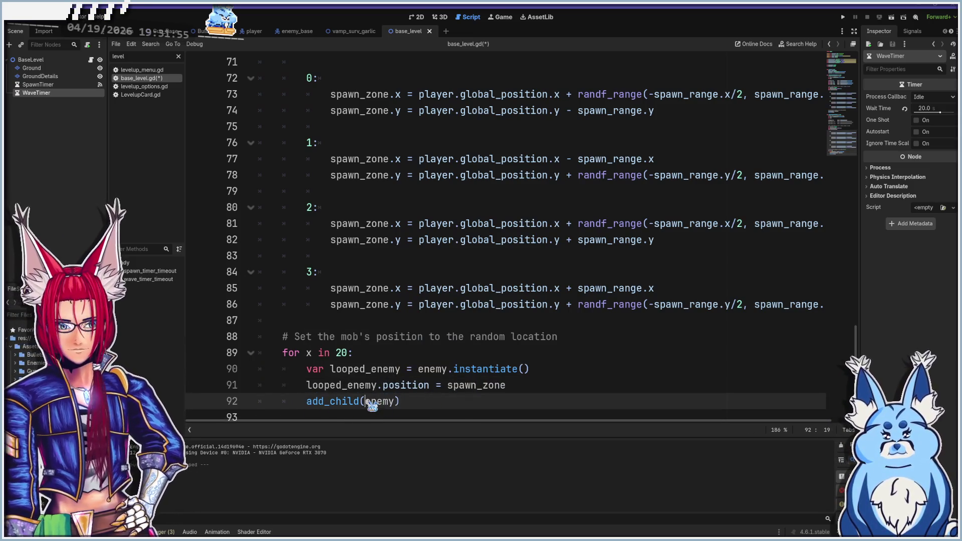
type("looped_")
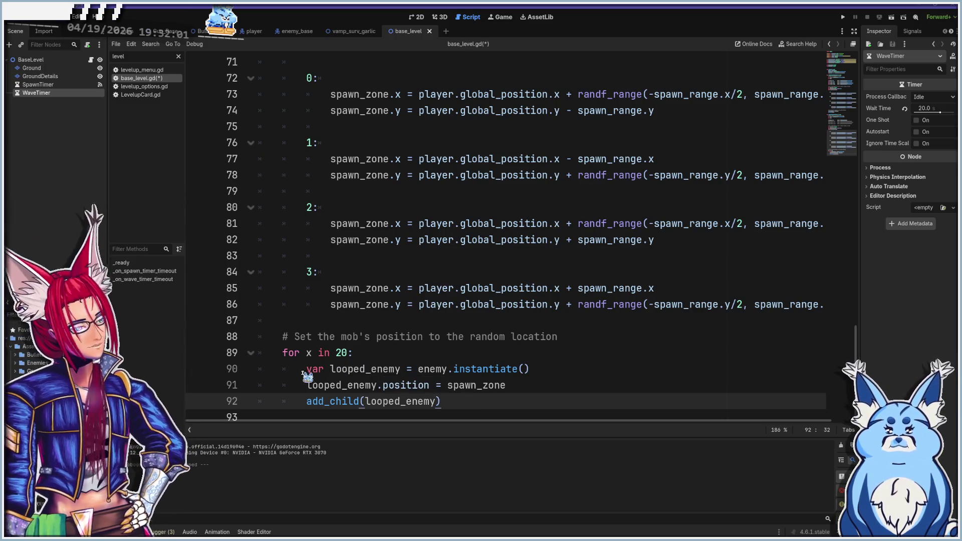
scroll(337, 374, "down", 1)
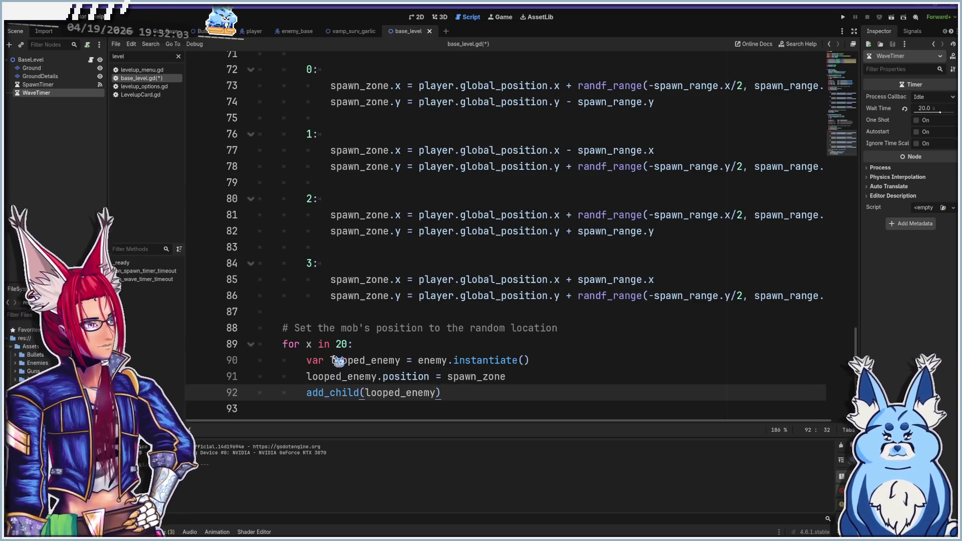
key("F5")
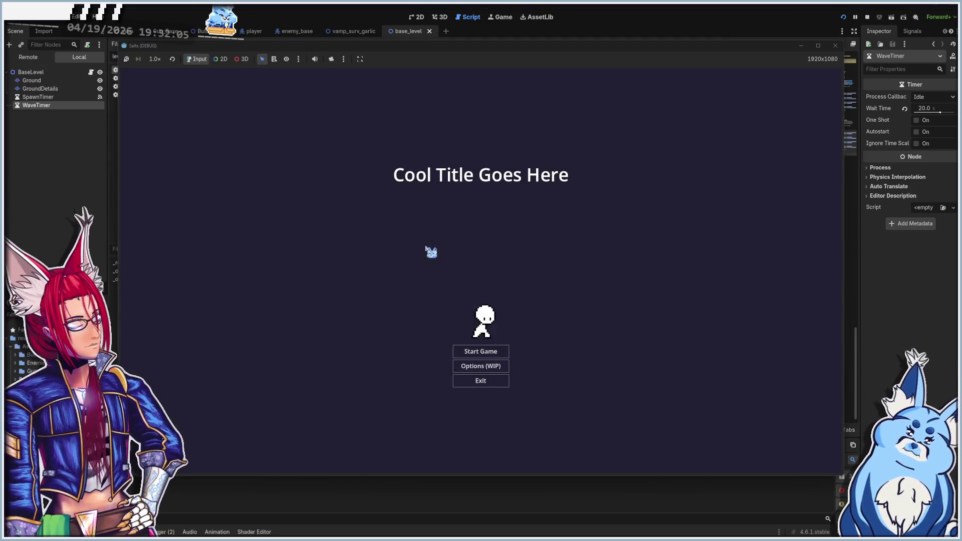
- Start a new game with the Pistol and walk the player around the level
left_click(458, 349)
left_click(475, 280)
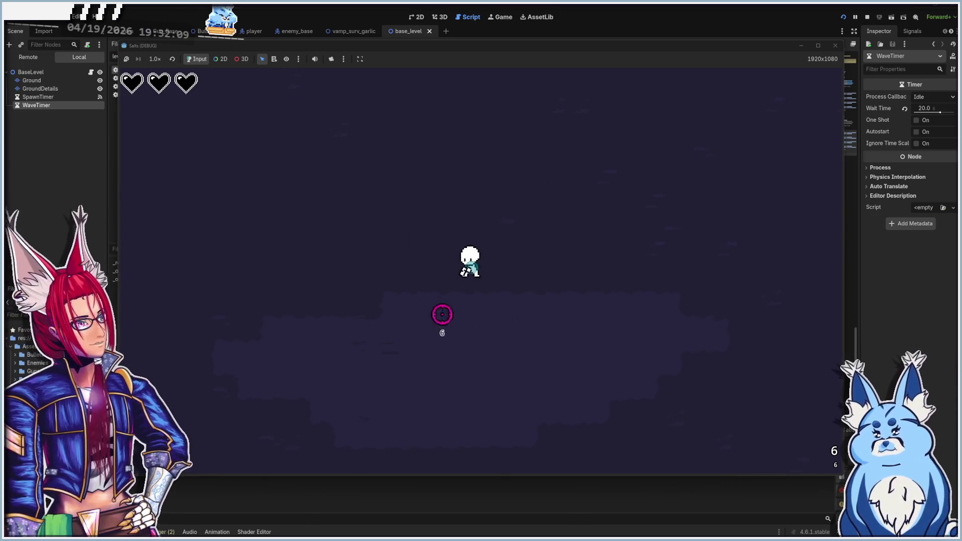
key("a")
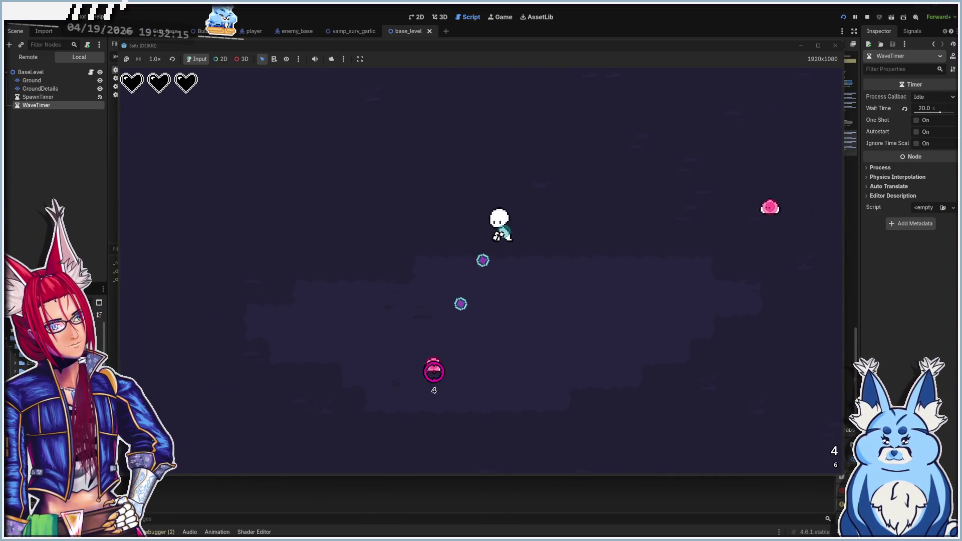
key("a")
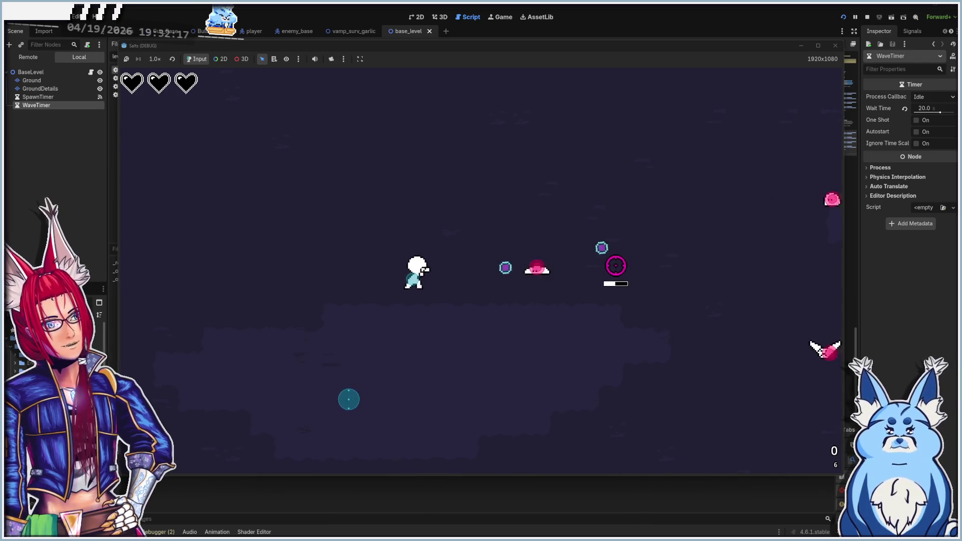
- Shoot at the enemies spawning around the player, then close the game window
mouse_move(661, 280)
left_mouse_down()
mouse_move(709, 308)
mouse_move(684, 296)
left_mouse_up()
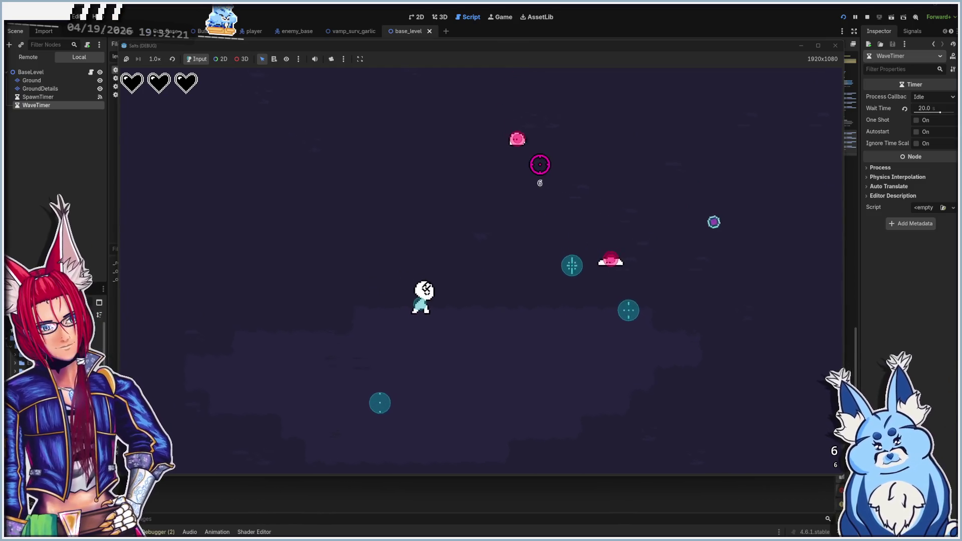
mouse_move(528, 163)
left_mouse_down()
mouse_move(550, 288)
mouse_move(484, 200)
left_mouse_up()
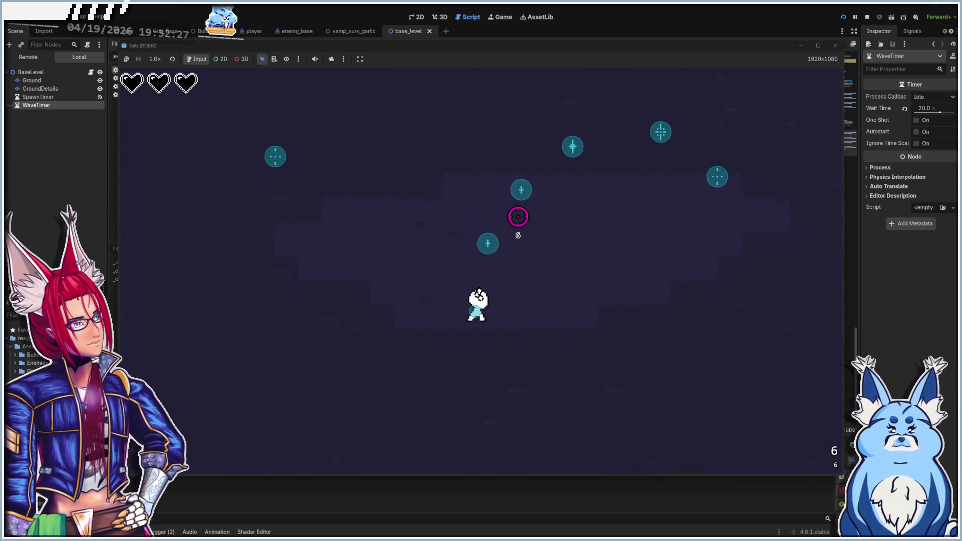
left_click_drag(299, 279, 326, 283)
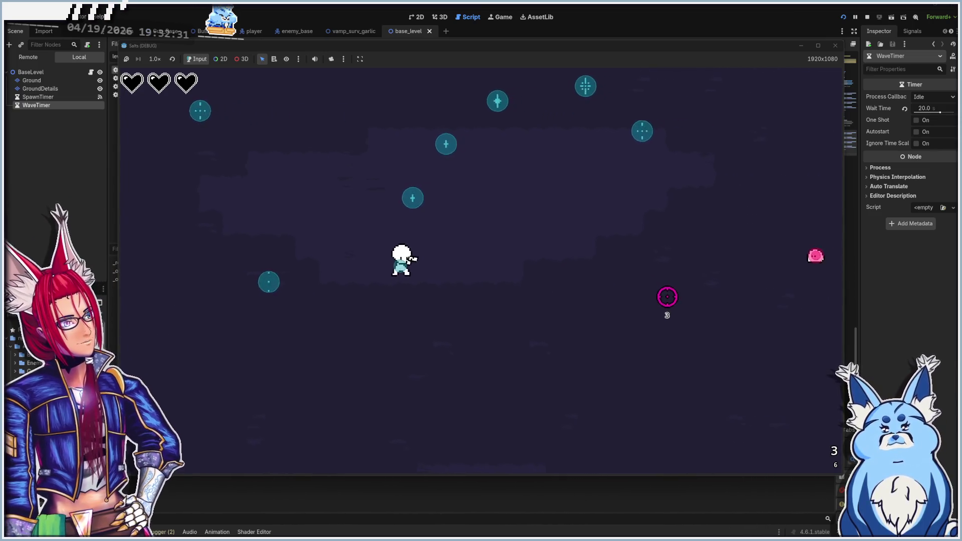
left_click_drag(699, 269, 684, 265)
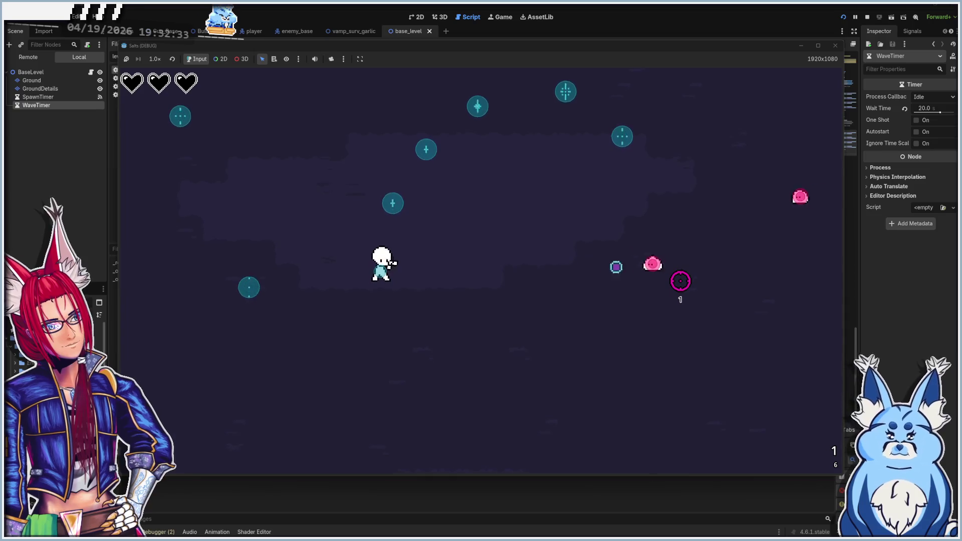
left_click(675, 241)
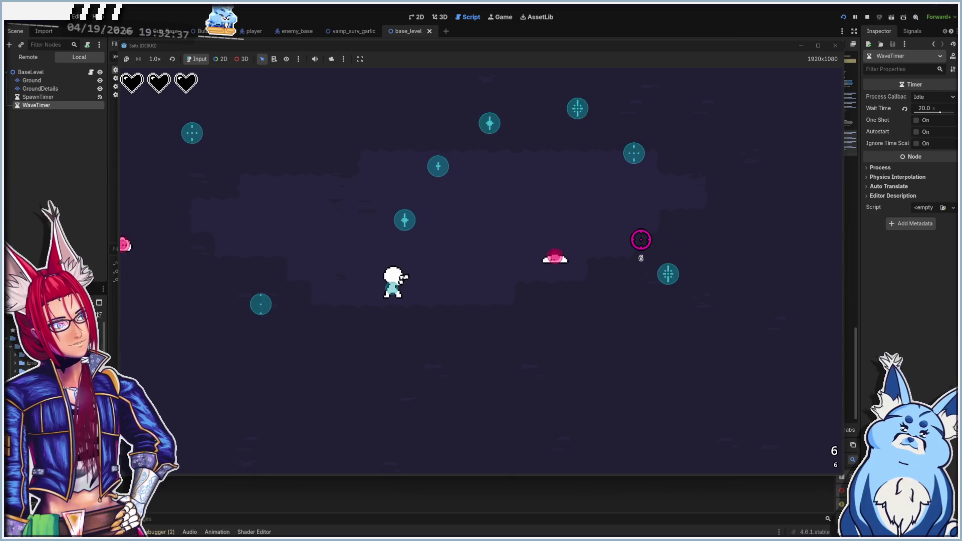
left_click(641, 239)
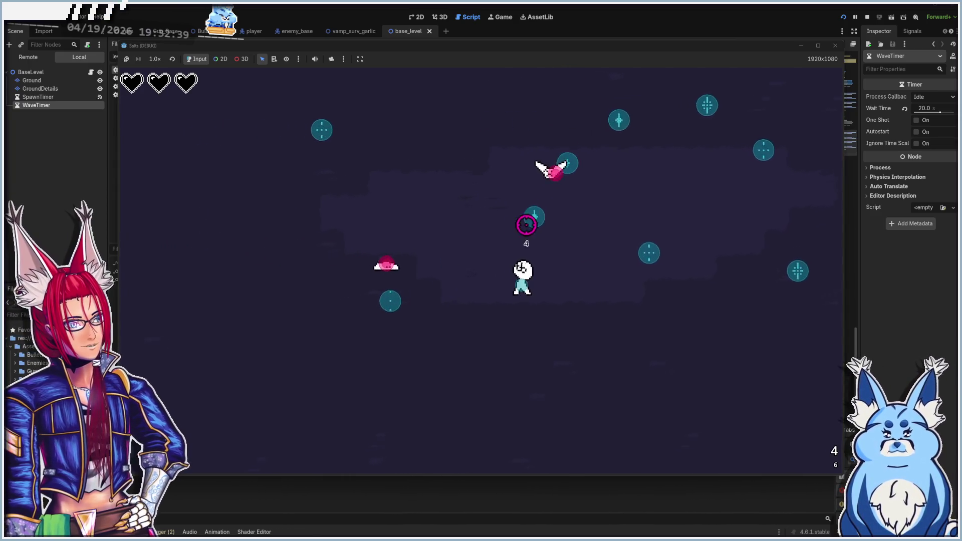
left_click(508, 204)
left_click(539, 249)
left_click(652, 236)
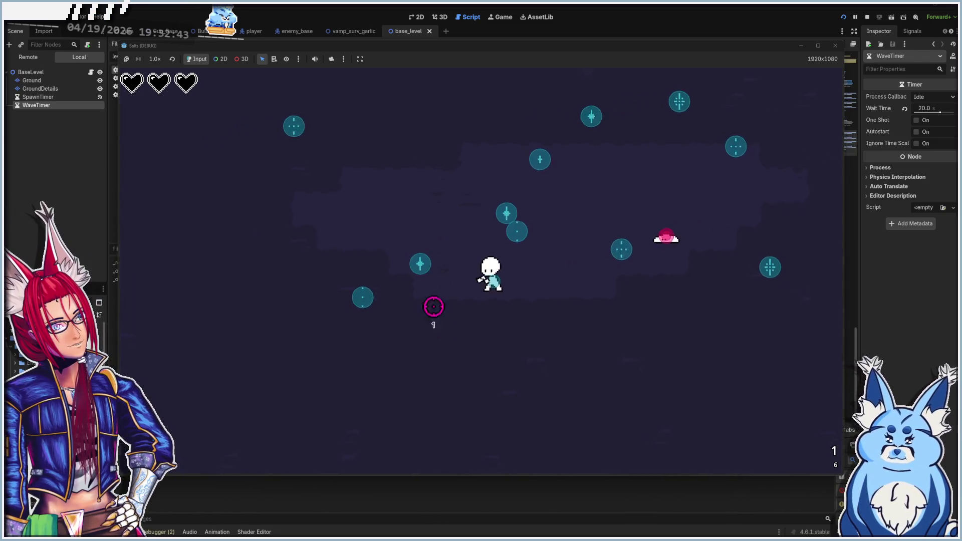
left_click(580, 248)
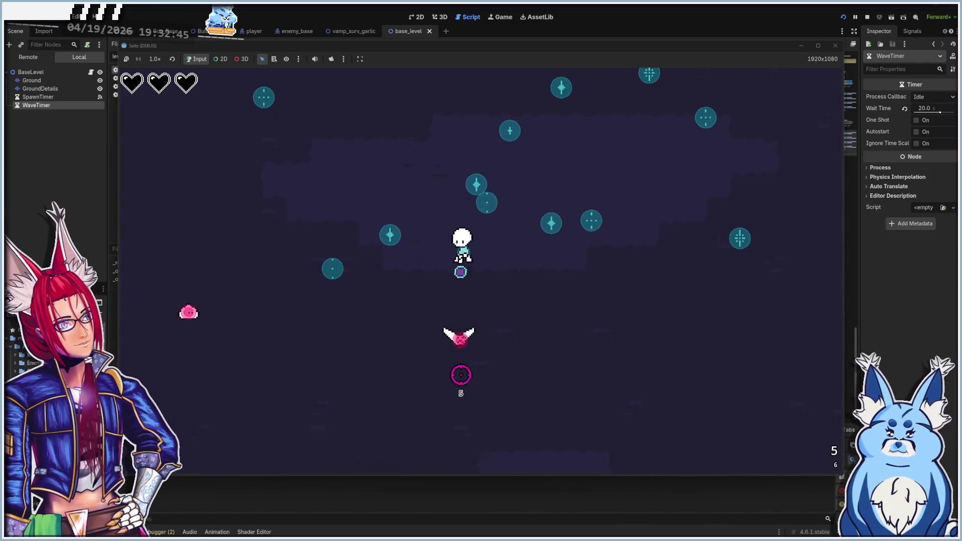
left_click(292, 311)
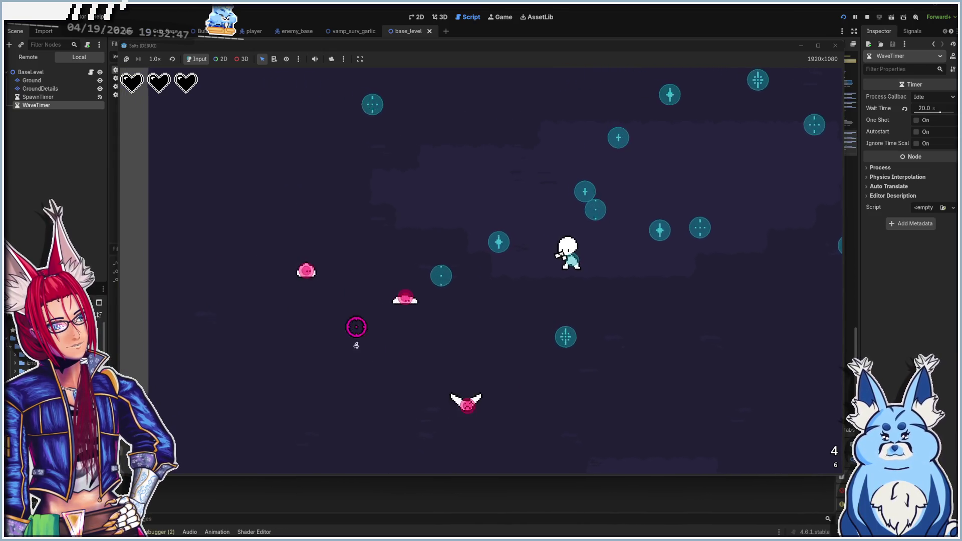
left_click(441, 354)
left_click(391, 281)
left_click(406, 297)
left_click(409, 298)
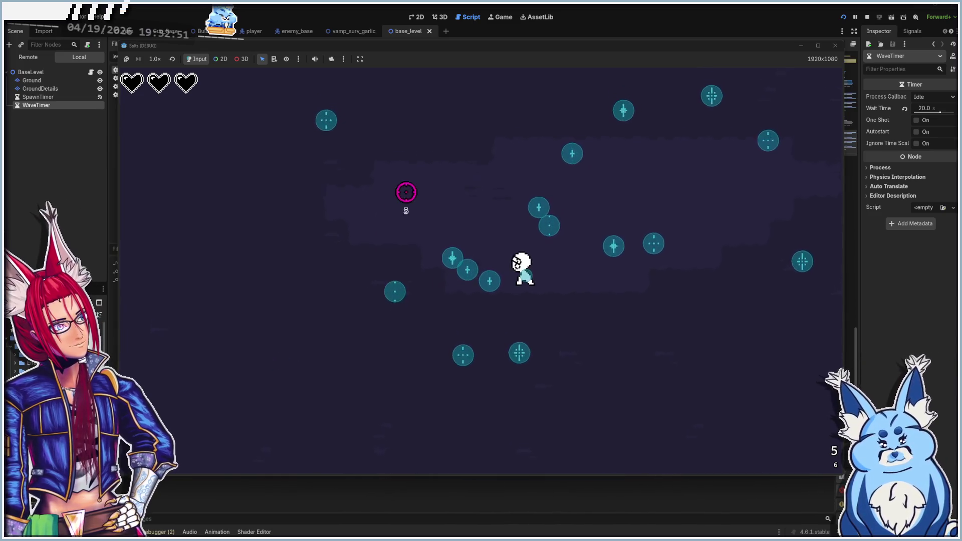
left_click(316, 286)
left_click(314, 273)
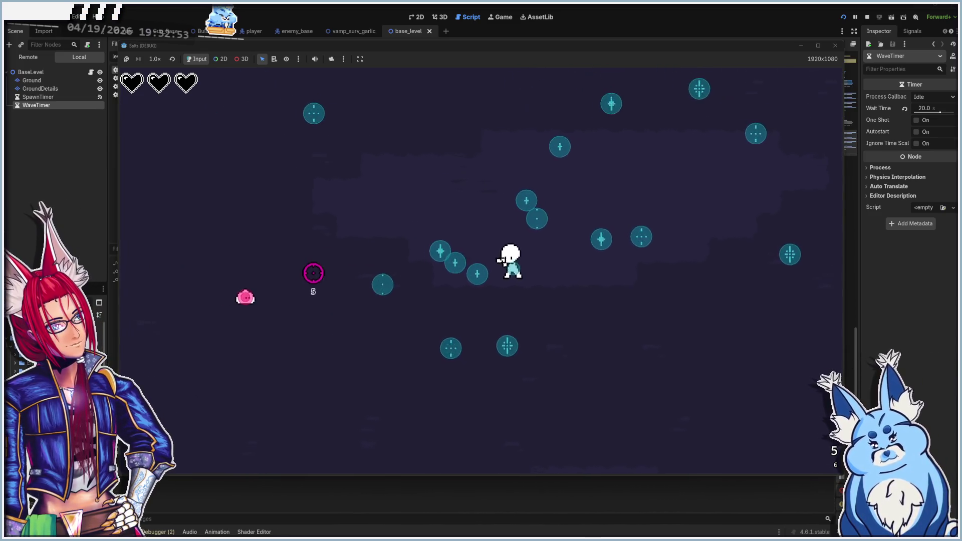
key("r")
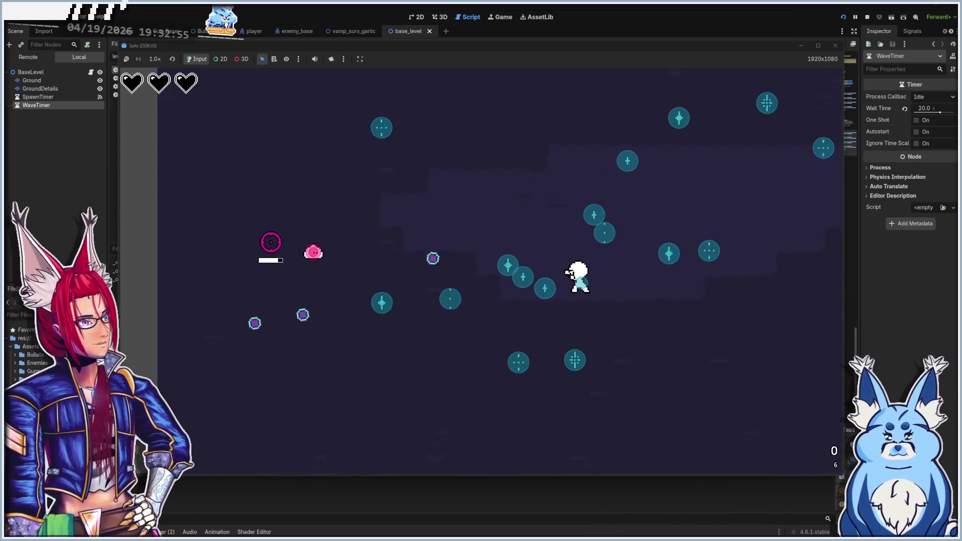
left_click(316, 258)
left_click(324, 258)
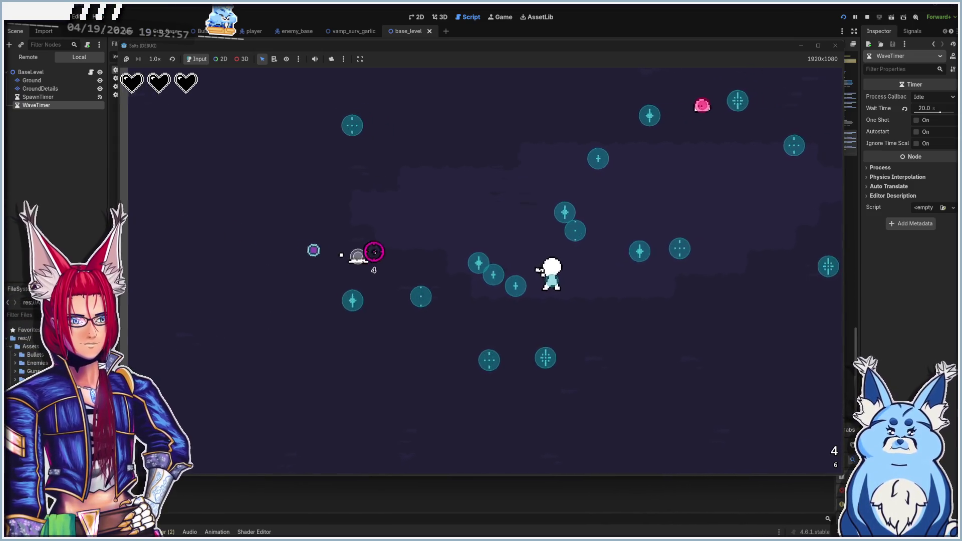
left_click(588, 175)
left_click(585, 178)
left_click(577, 201)
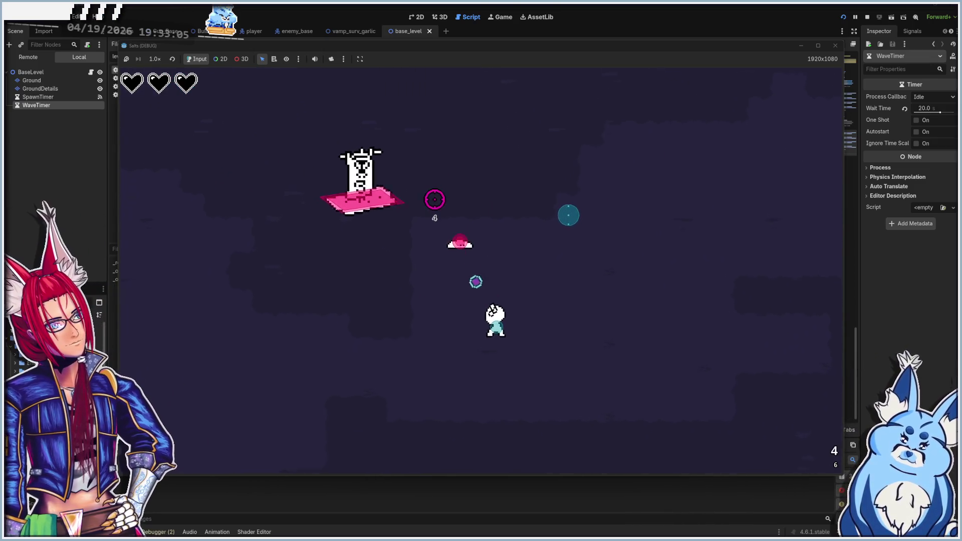
left_click(451, 221)
left_click(477, 331)
left_click(421, 346)
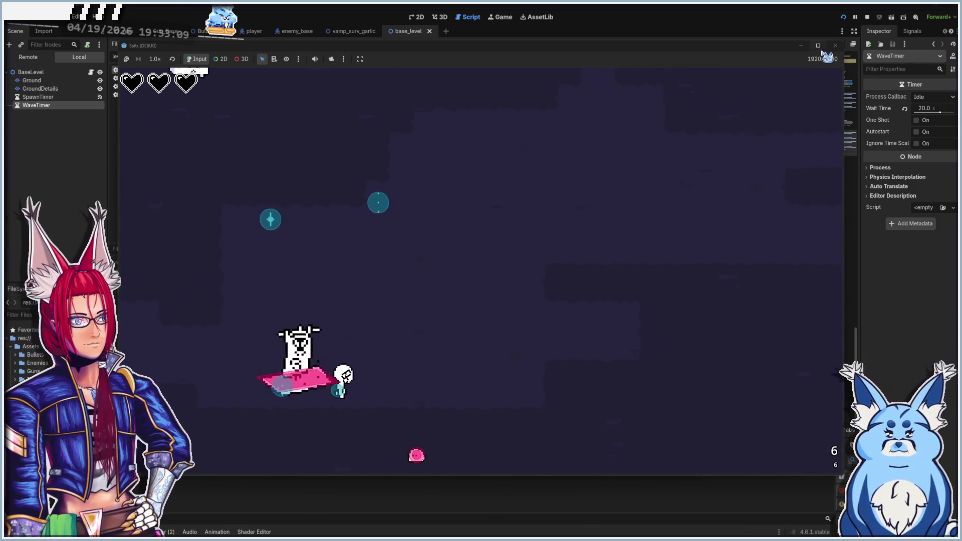
left_click(835, 45)
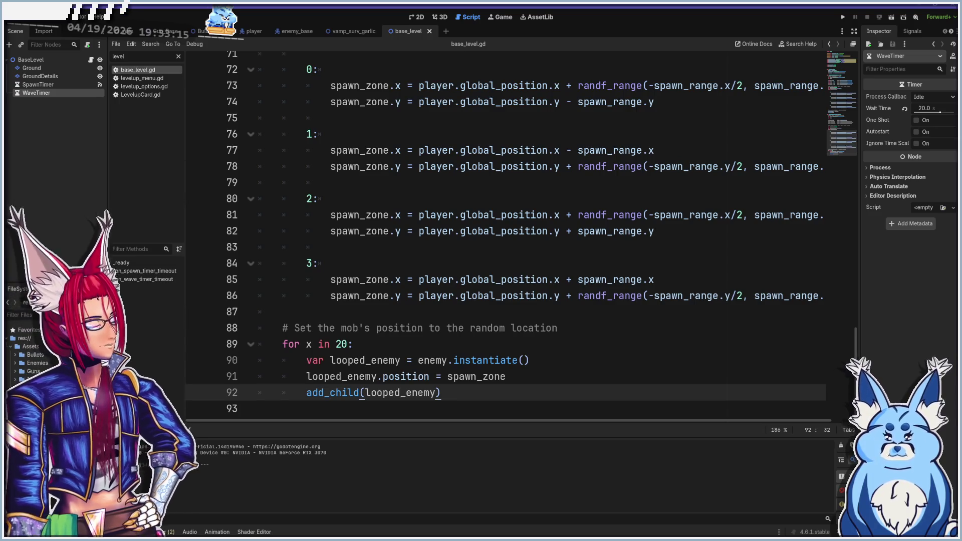
- Above add_child, print 'New Enemy Wave Pos: ' plus looped_enemy's position, then relaunch the game
left_click(559, 358)
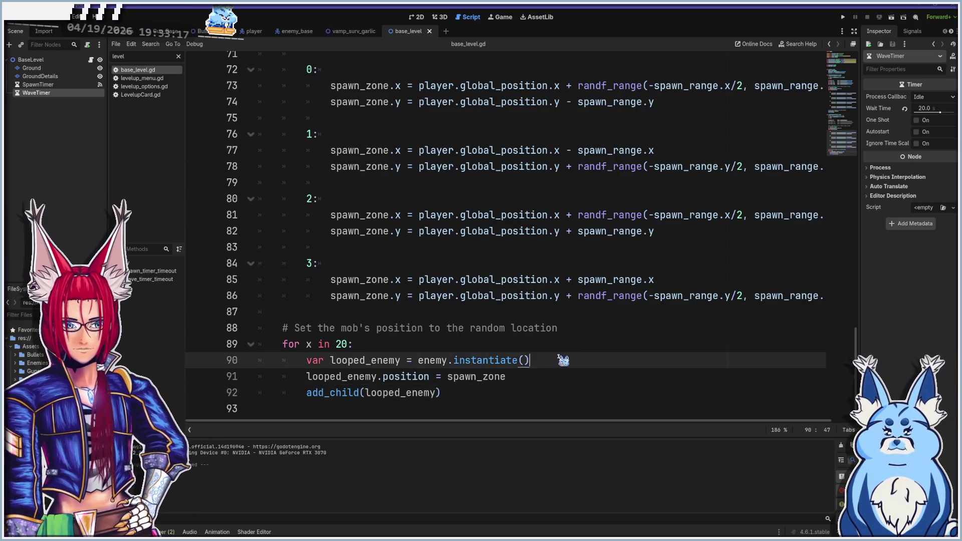
left_click(486, 393)
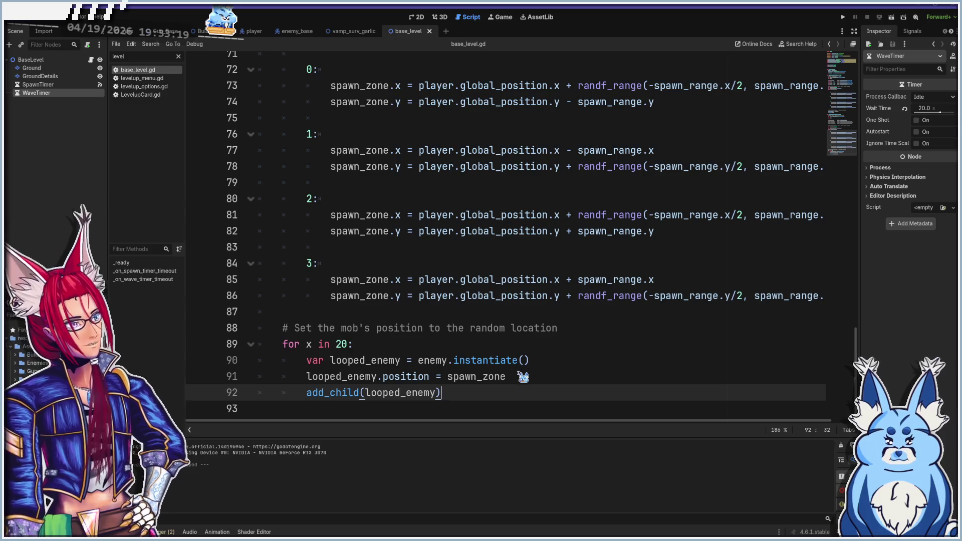
left_click(520, 376)
left_click(511, 360)
left_click(531, 377)
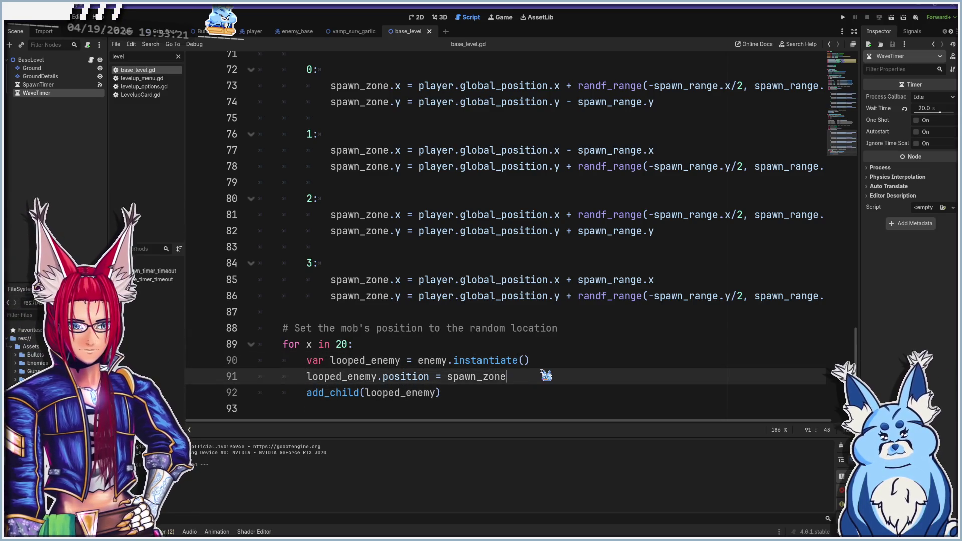
key("Return")
type("print")
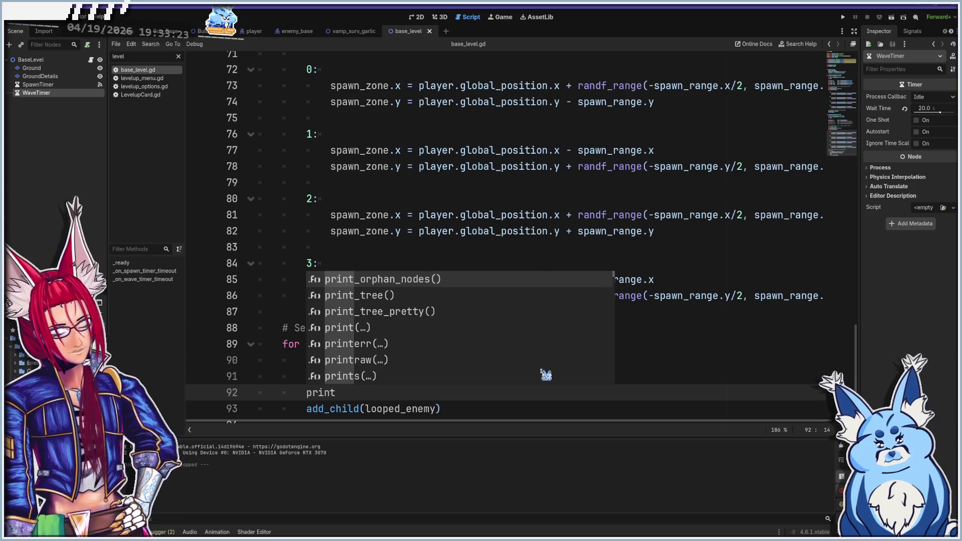
type("(\"New Enemy Wave Pos: \" +")
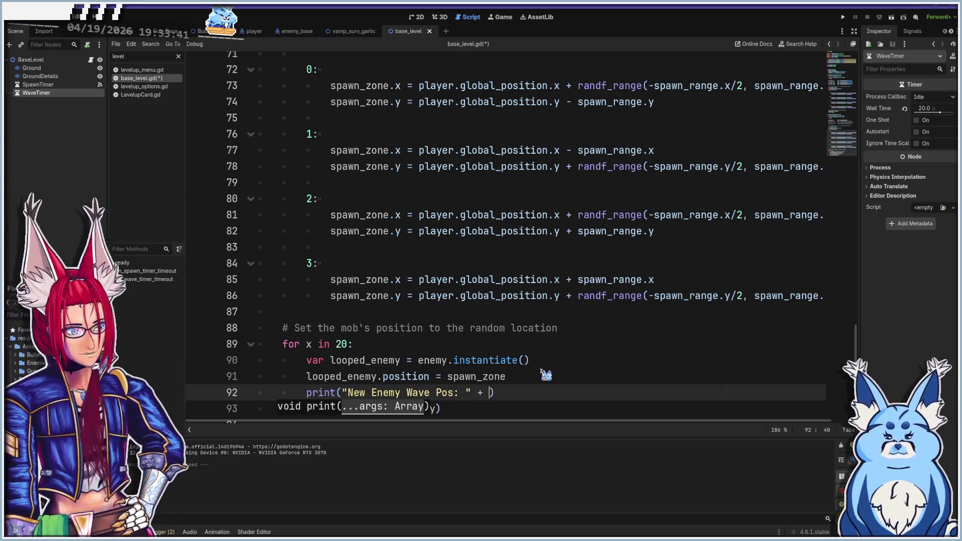
scroll(546, 374, "up", 1)
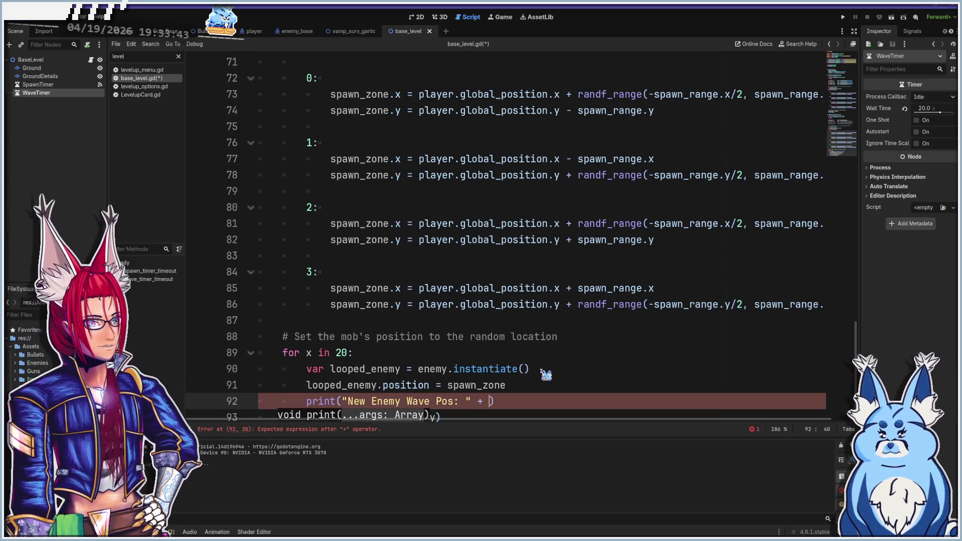
type("looped_enemy.position")
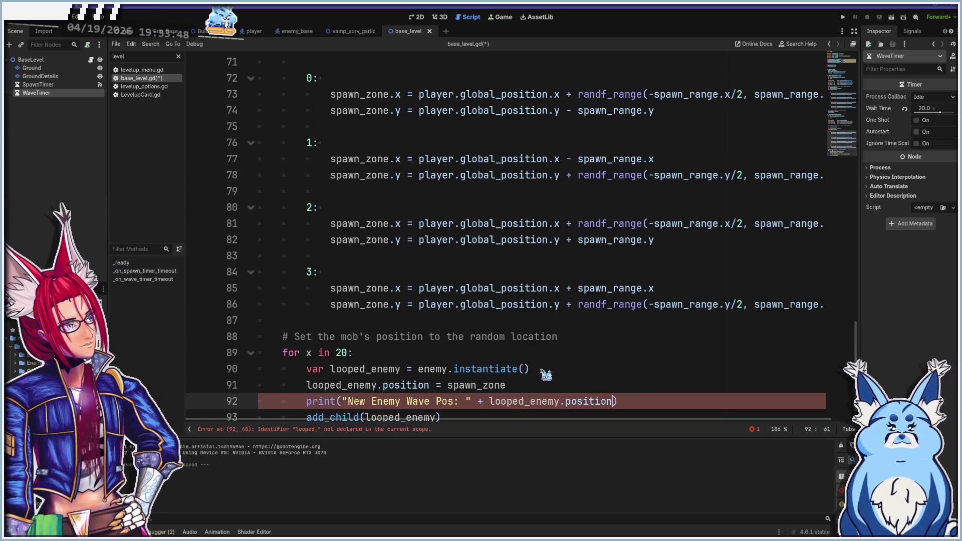
key("Left")
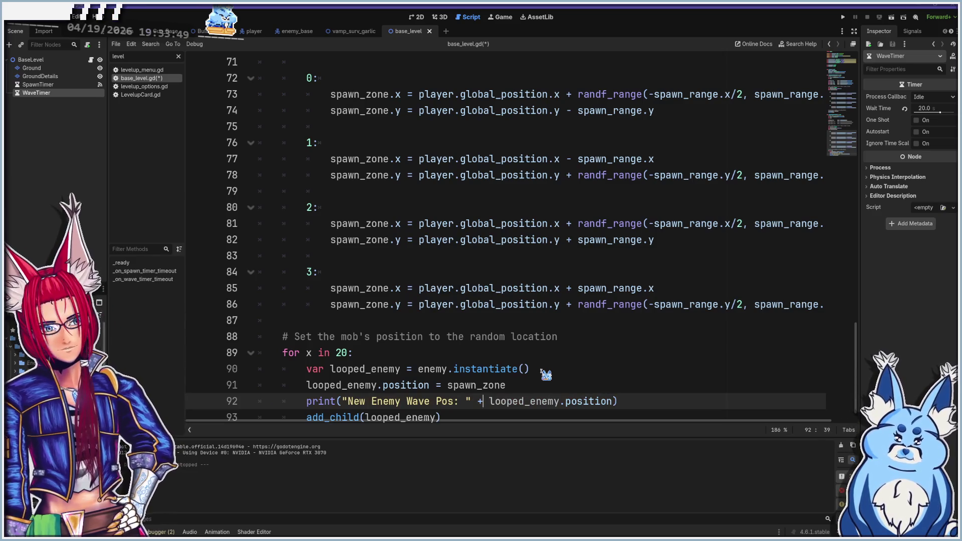
type("strin")
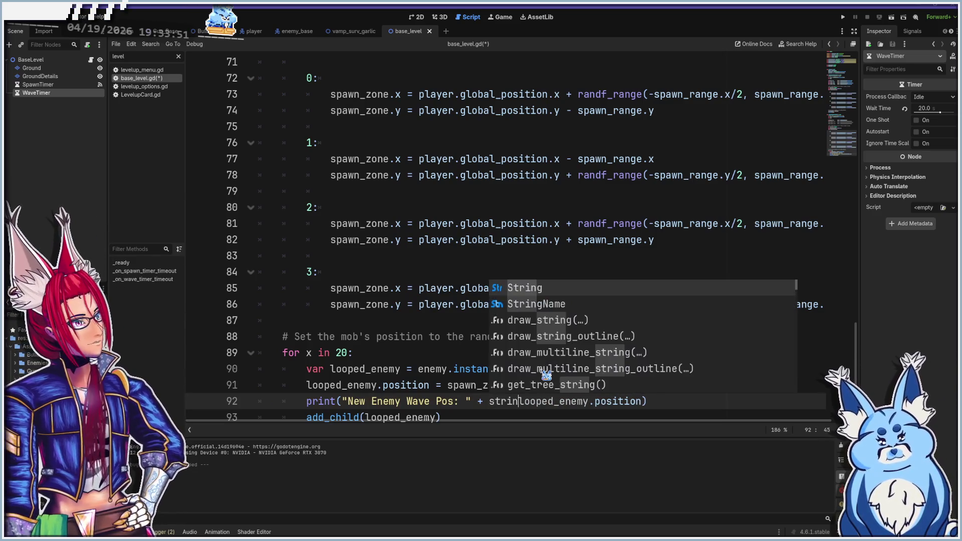
type("(")
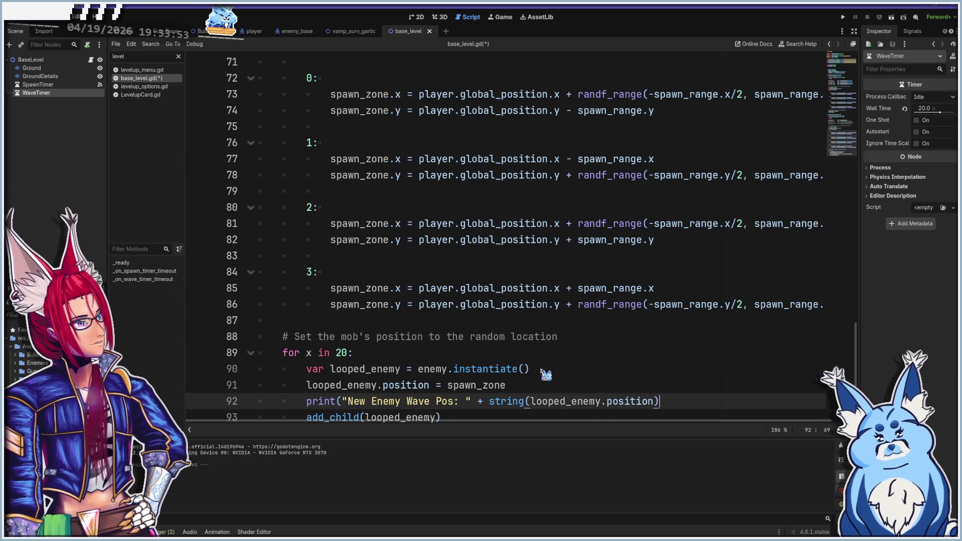
type(")")
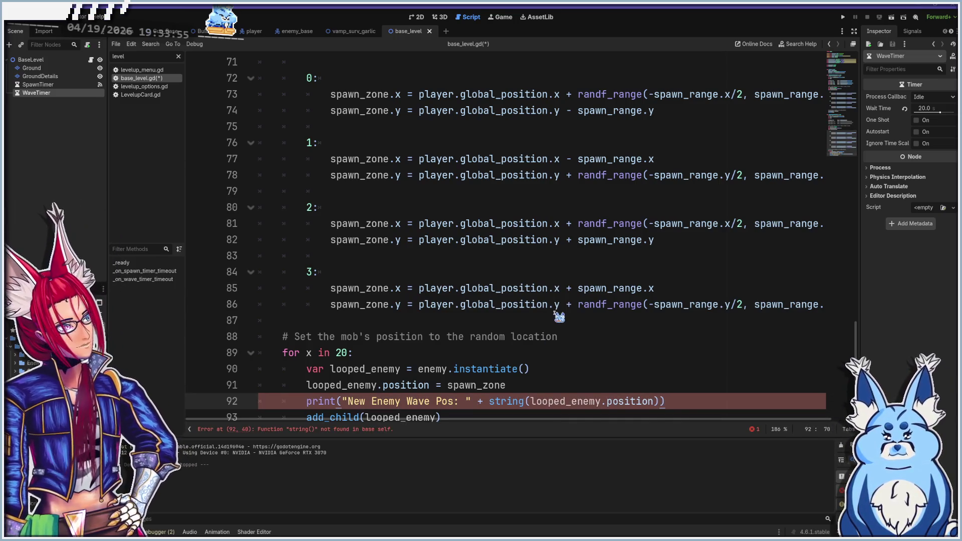
scroll(558, 315, "down", 1)
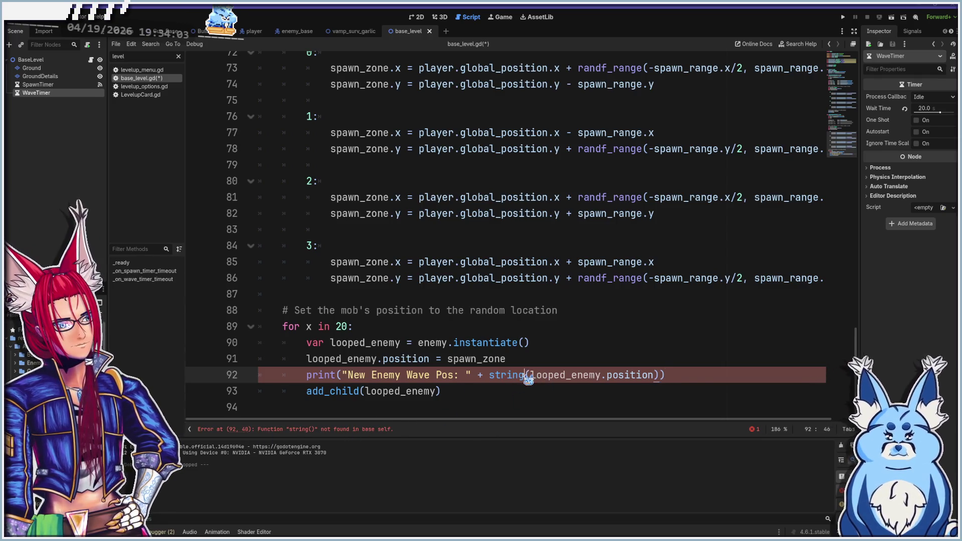
key("F5")
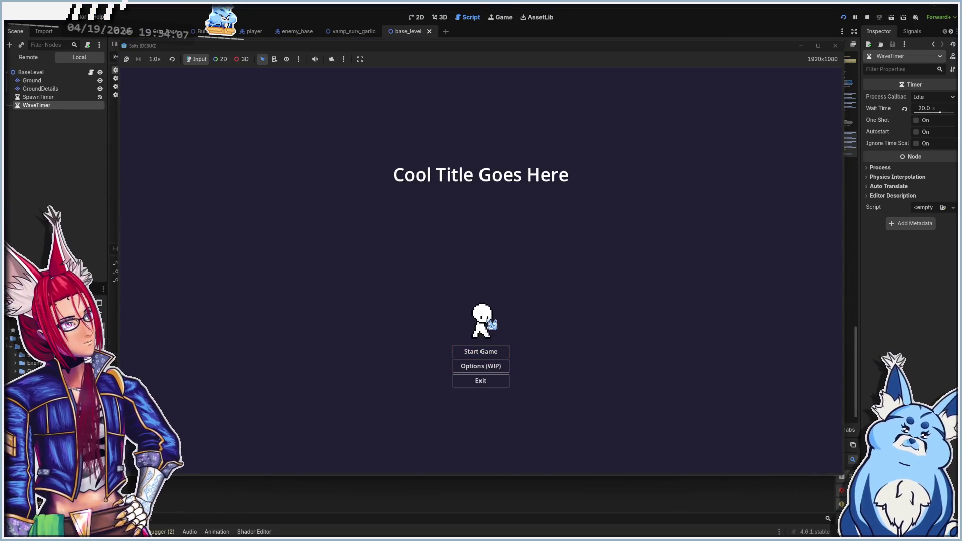
- Start a new game, pick a starting weapon and nudge the game window up
left_click(491, 354)
left_click(481, 280)
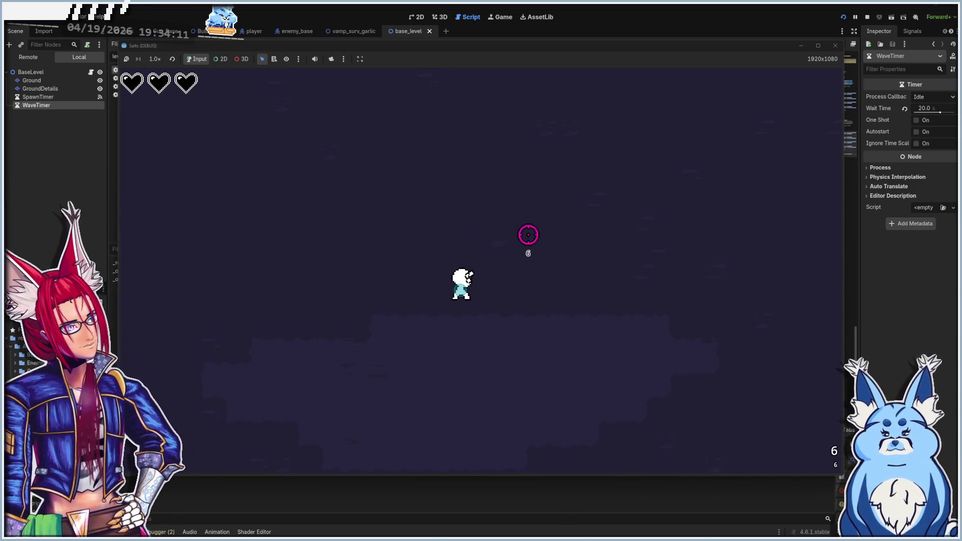
left_click_drag(494, 42, 500, 25)
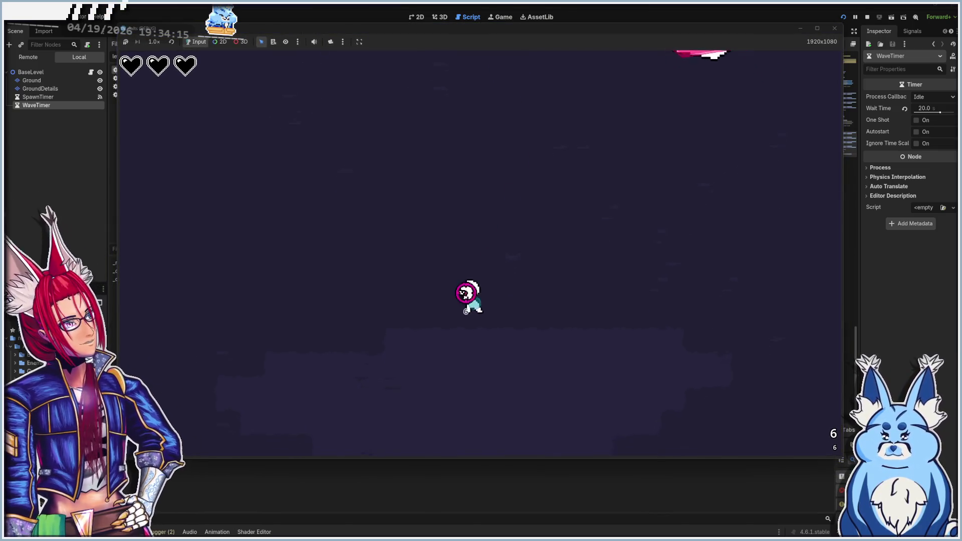
- Move left, fire three shots at the enemies, then reload the weapon
key("a")
left_click(655, 304)
left_click(646, 300)
left_click(627, 287)
key("s")
key("d")
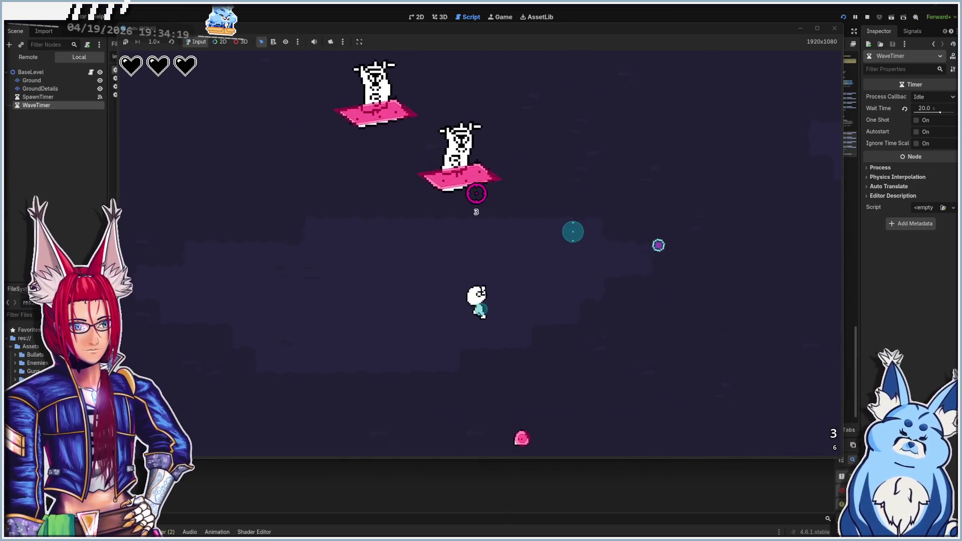
key("r")
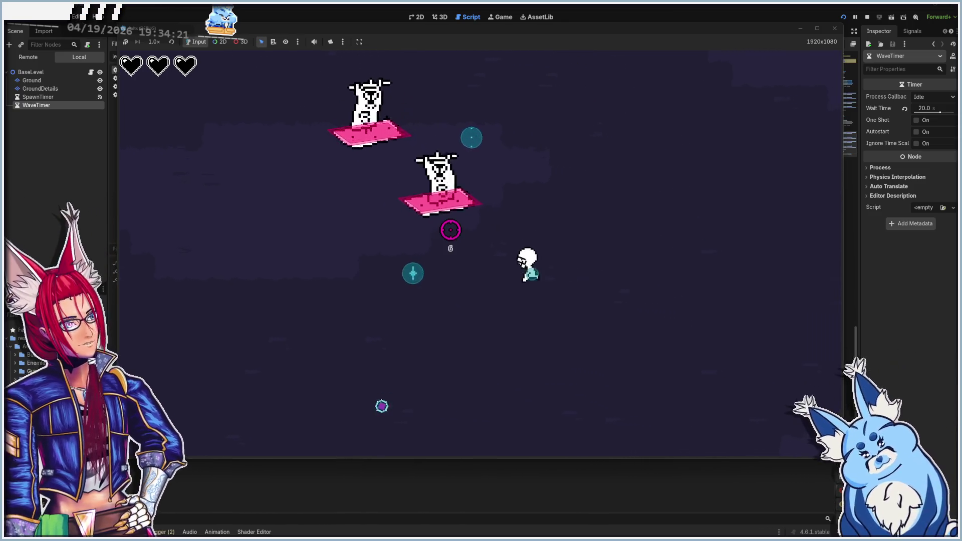
- Dodge the spawning enemy wave with WASD, heading toward the left edge and back right
key("a")
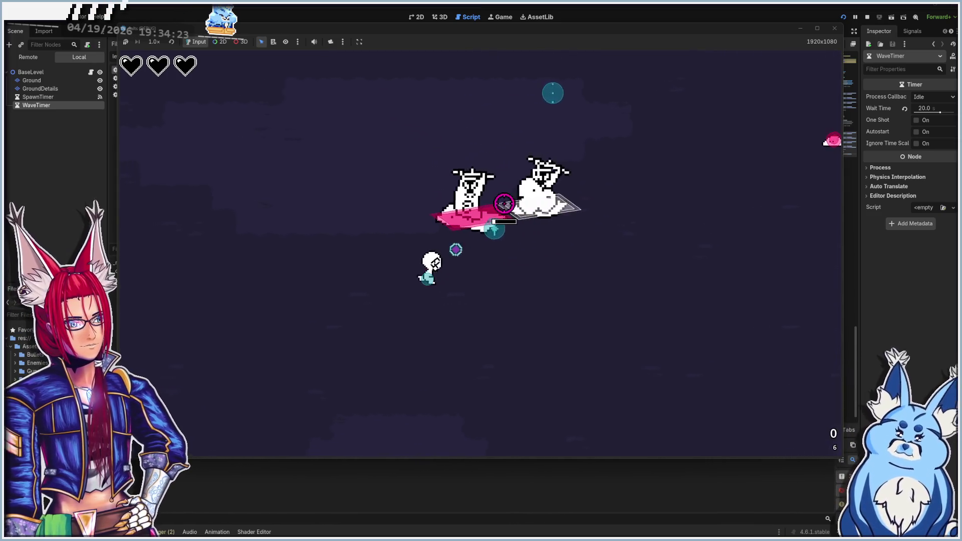
key("d")
key("a")
key("d")
key("s")
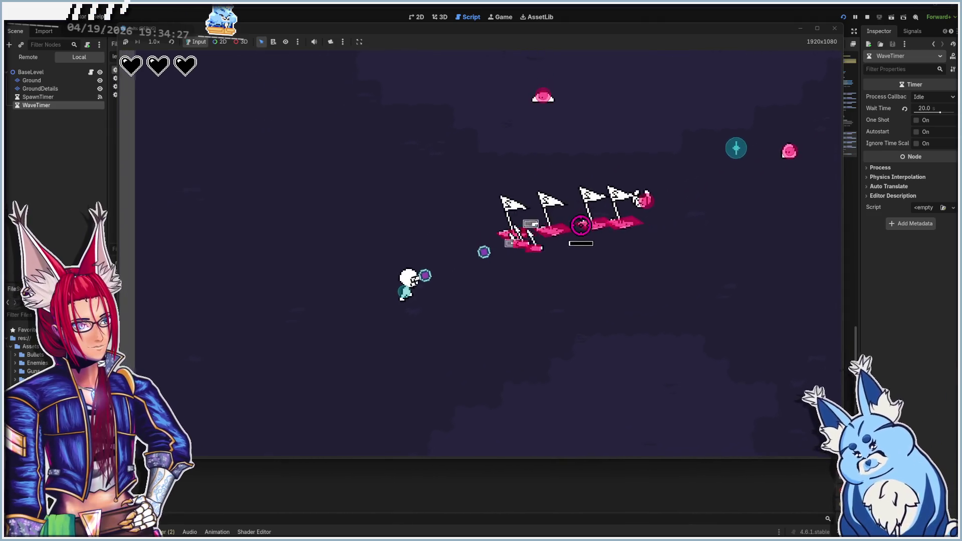
key("d")
key("w")
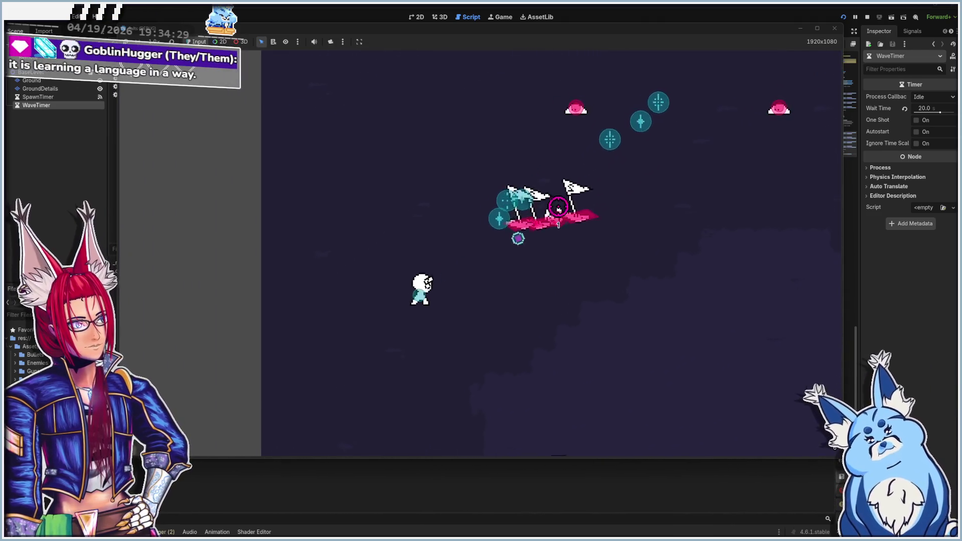
key("a")
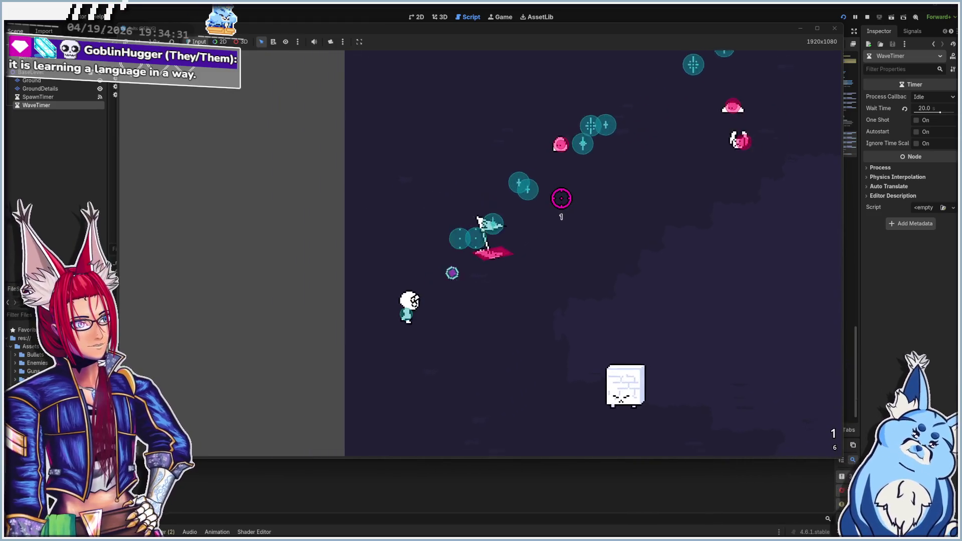
key("a")
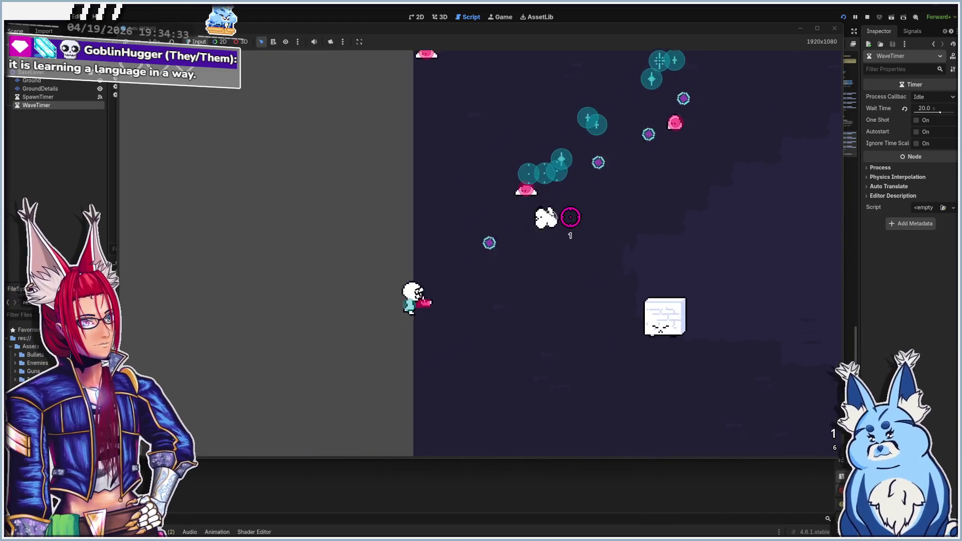
key("a")
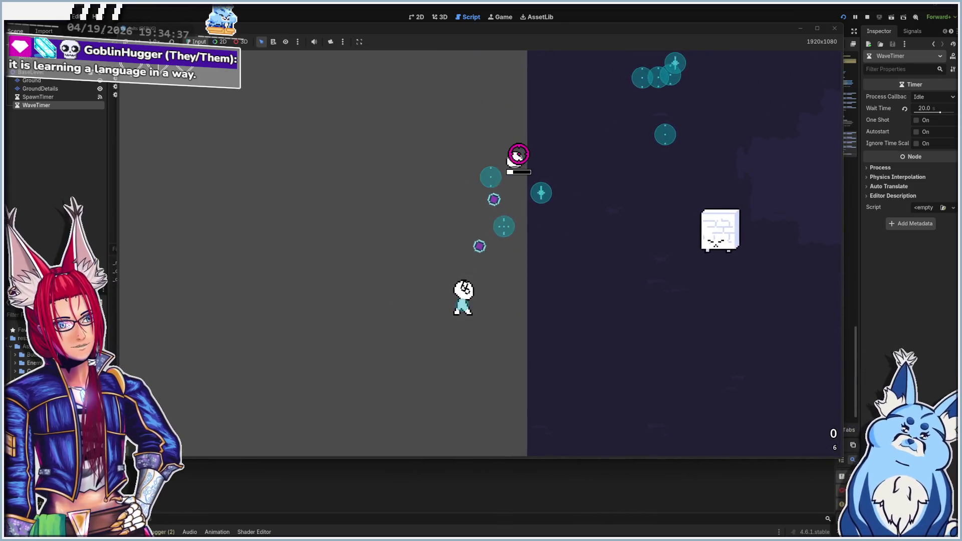
key("d")
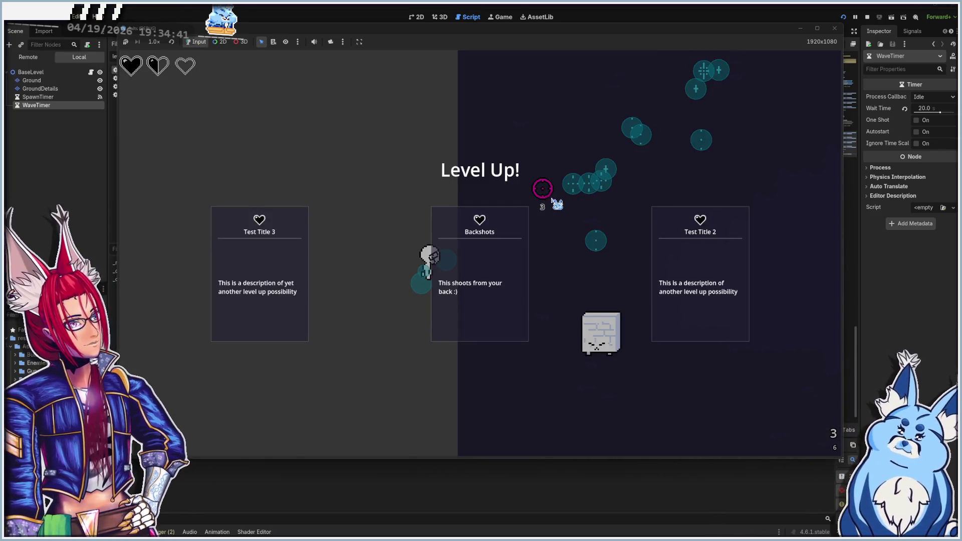
- Take the Backshots and Butt Slash upgrades, then two more level-up cards
key("Return")
key("d")
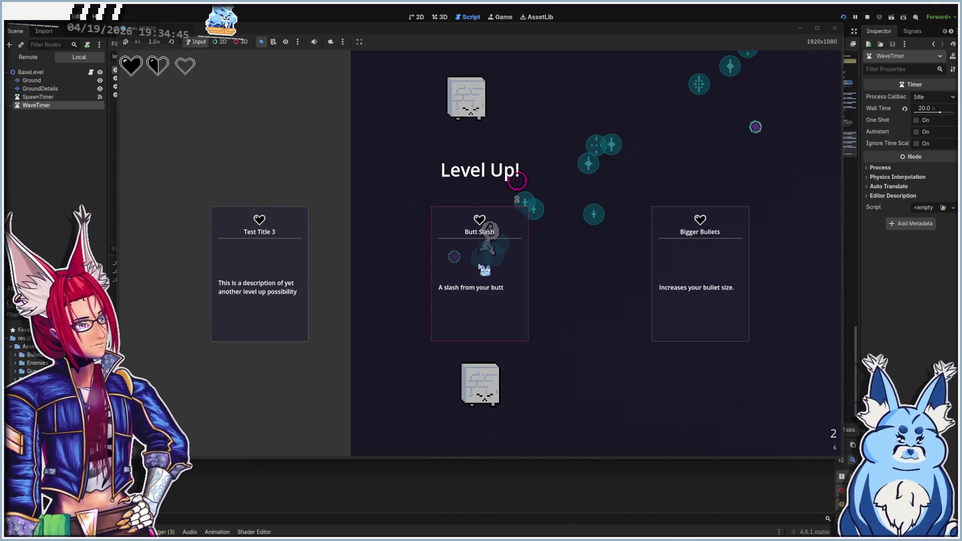
key("Return")
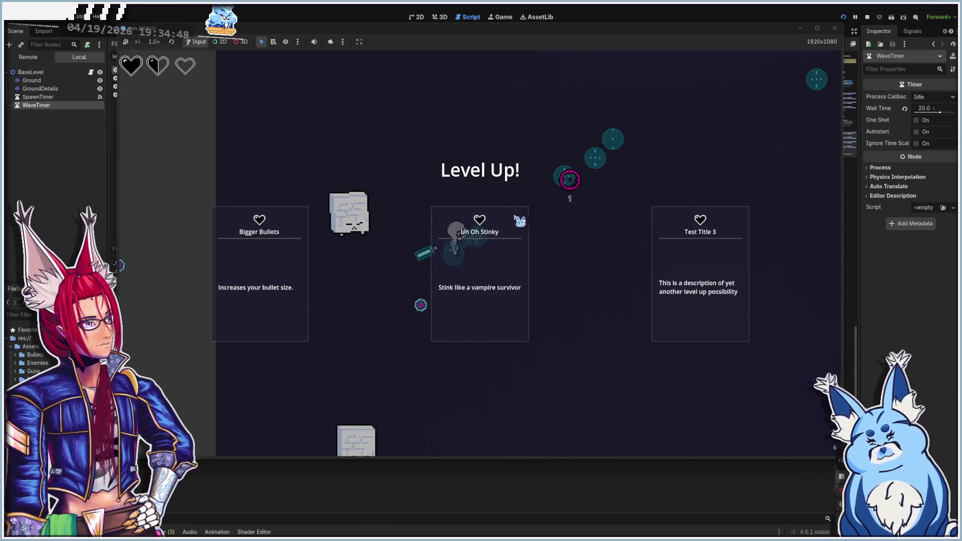
left_click(516, 219)
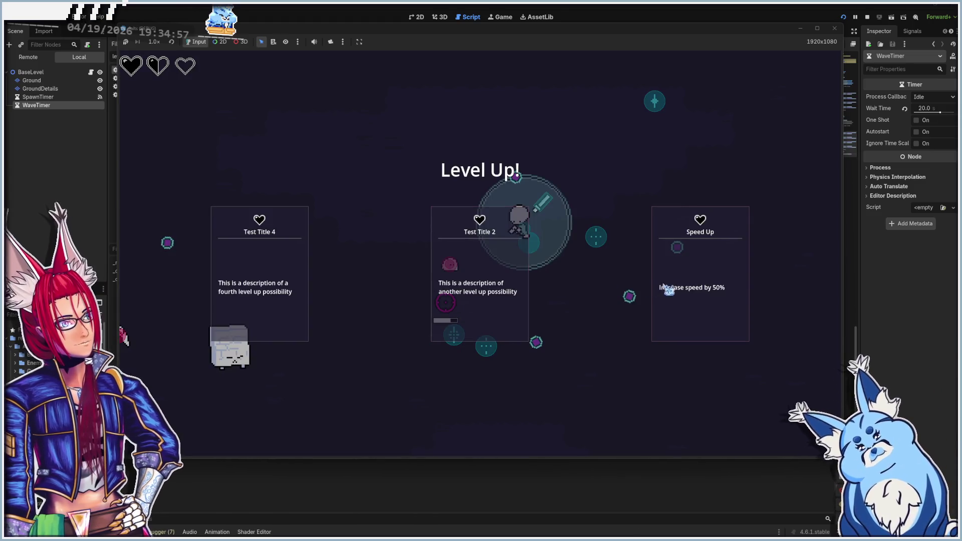
left_click(664, 286)
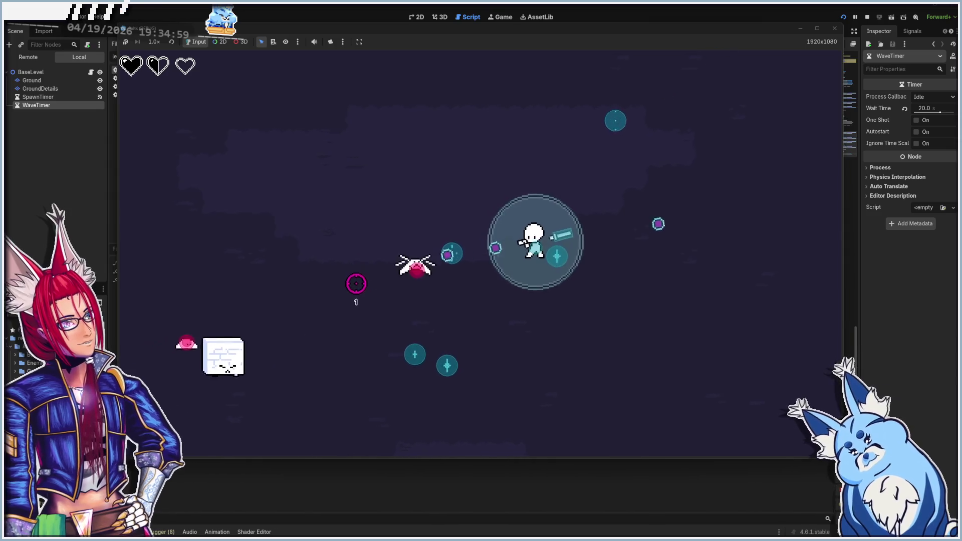
- Weave around the enemies with WASD movement in all directions
key("a")
key("s")
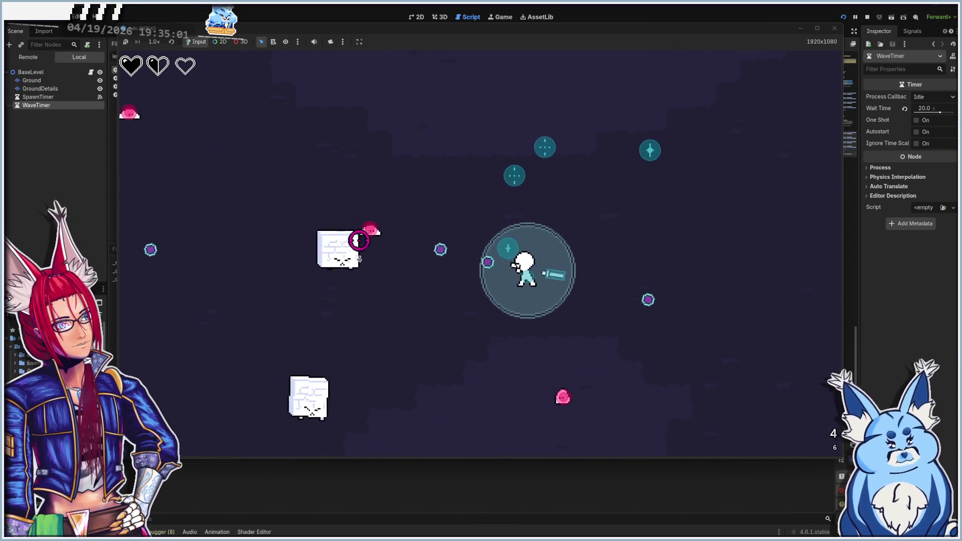
key("d")
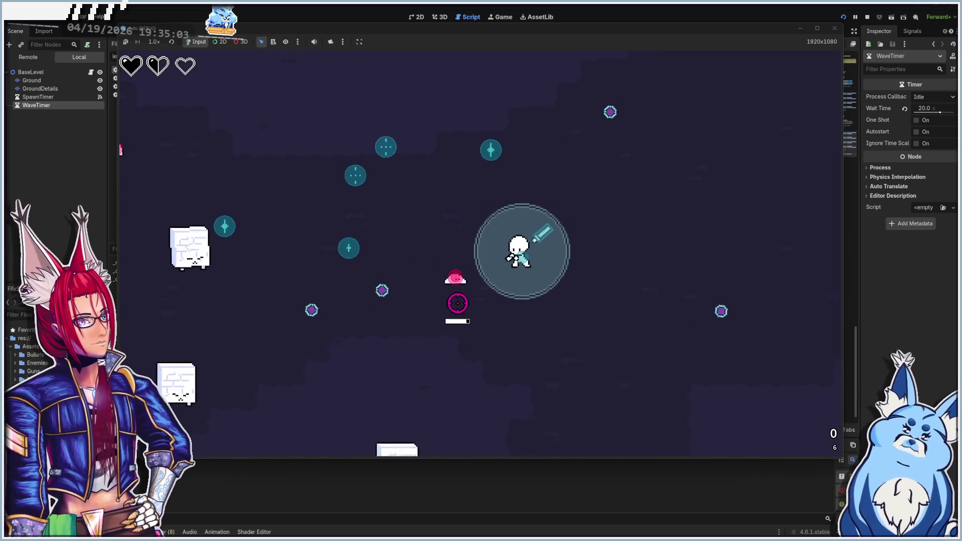
key("a")
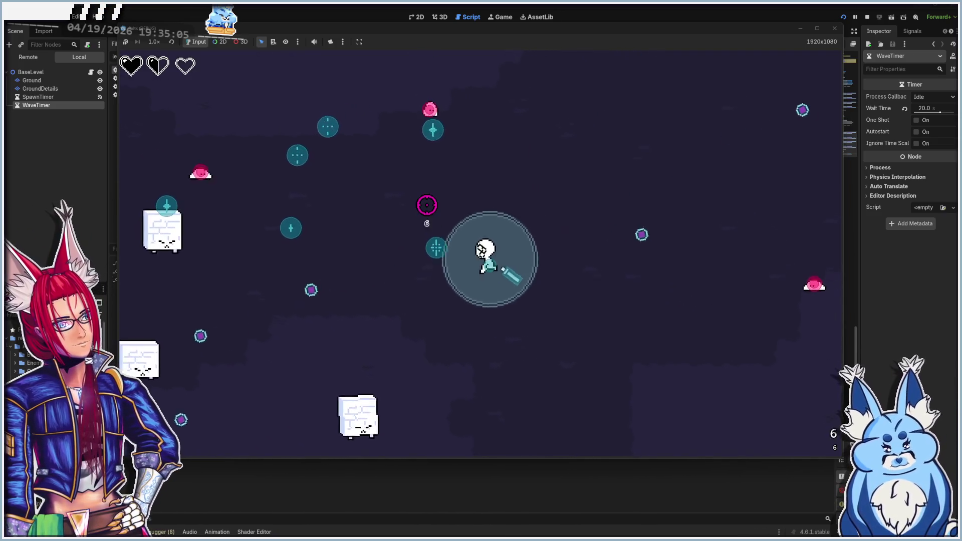
key("w")
key("a")
key("s")
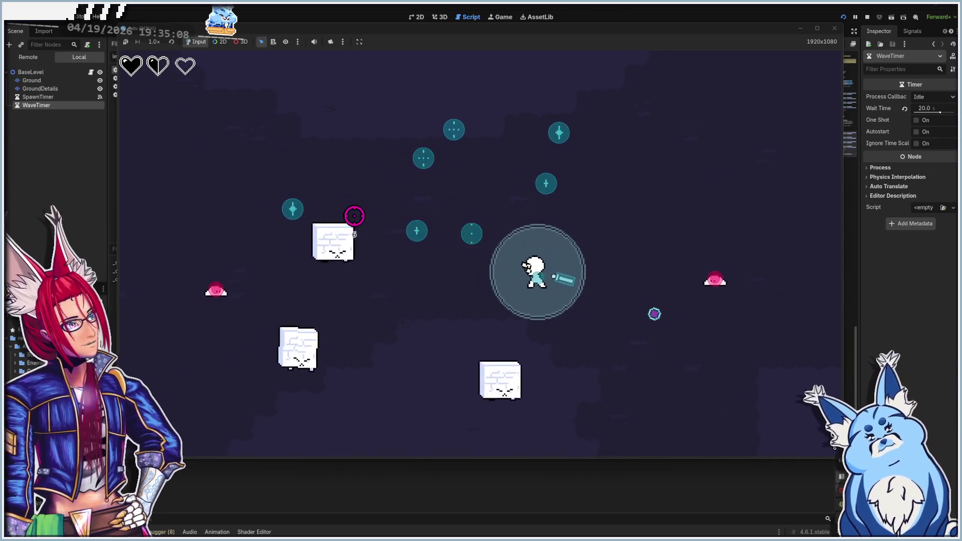
key("d")
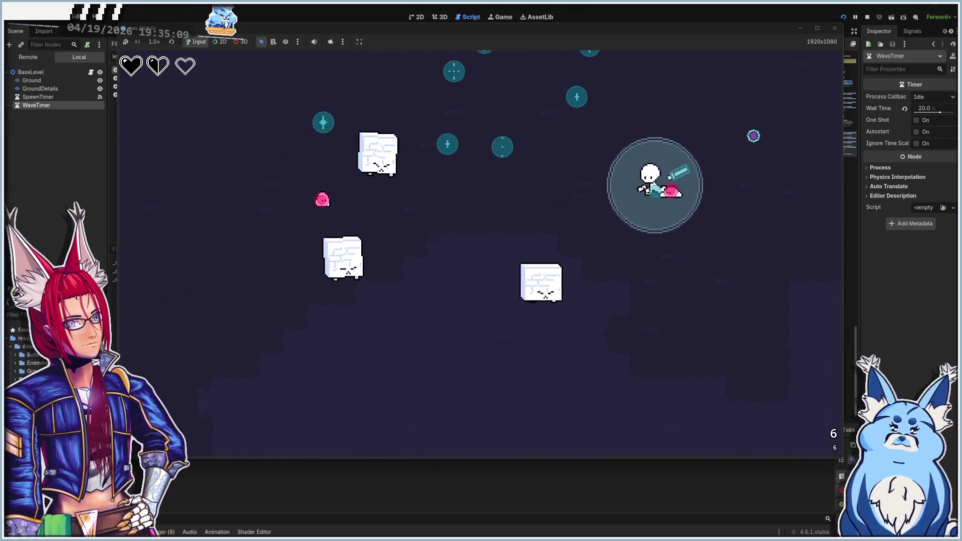
- Keep moving across the arena away from enemies, then close the game window
key("s")
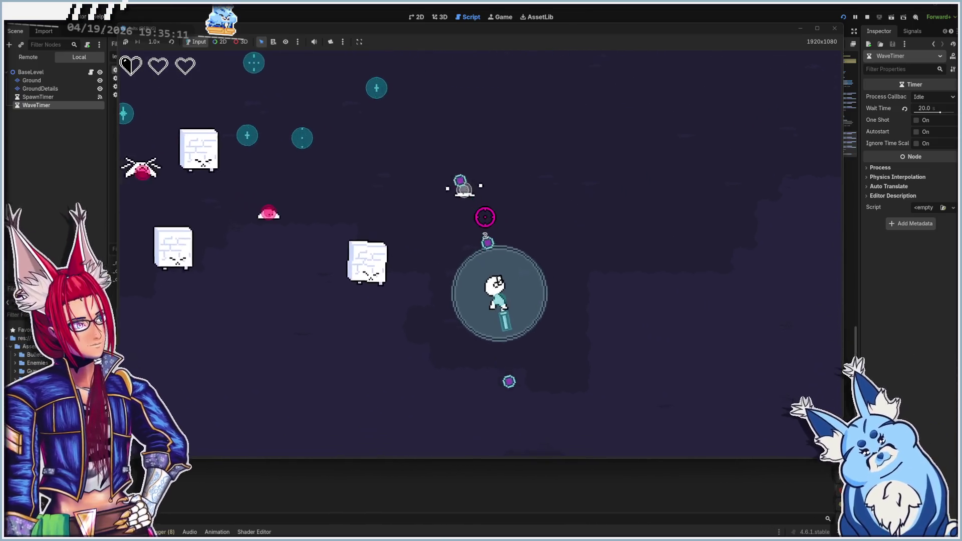
key("d")
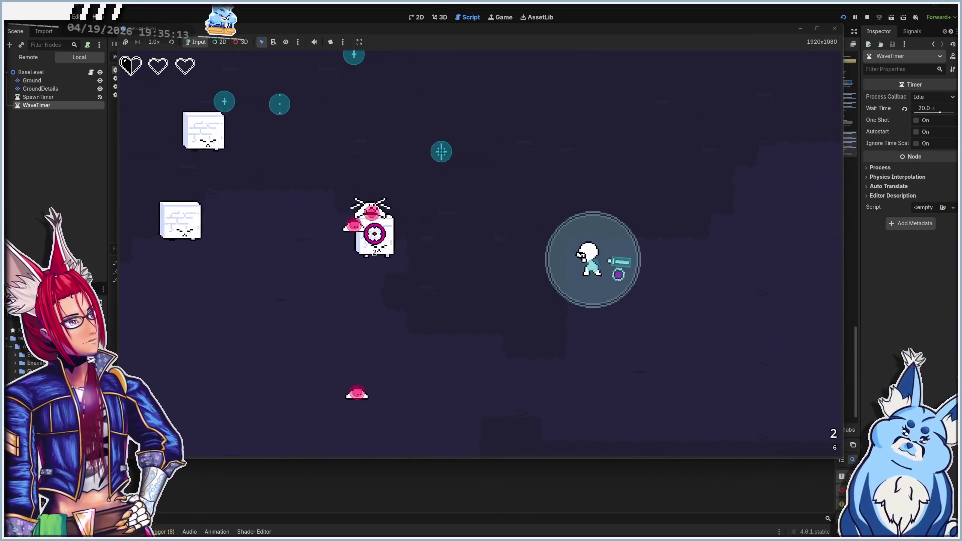
key("s")
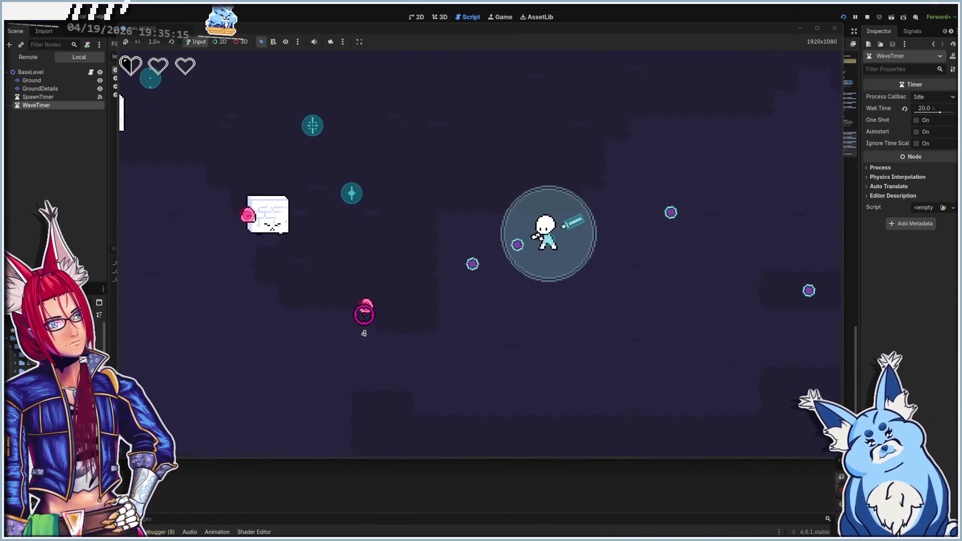
key("a")
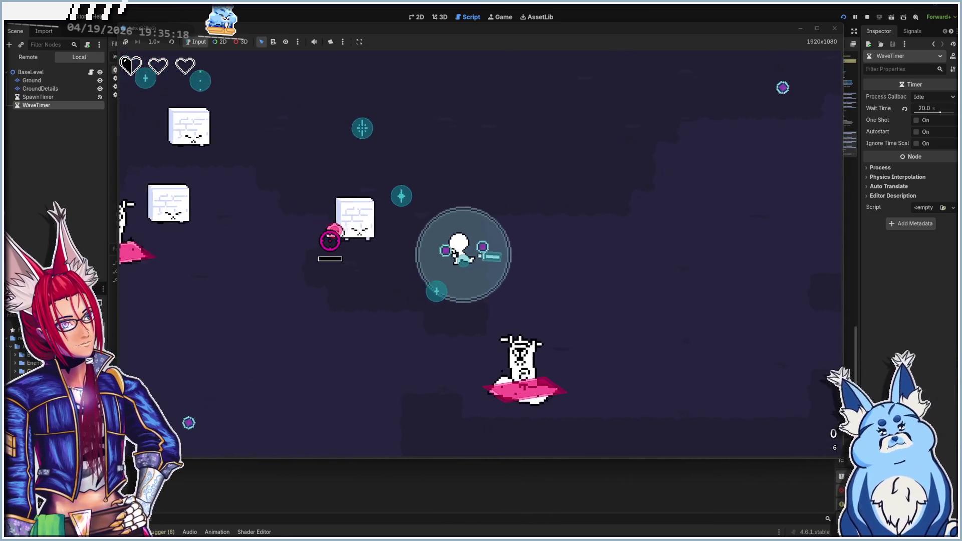
key("s")
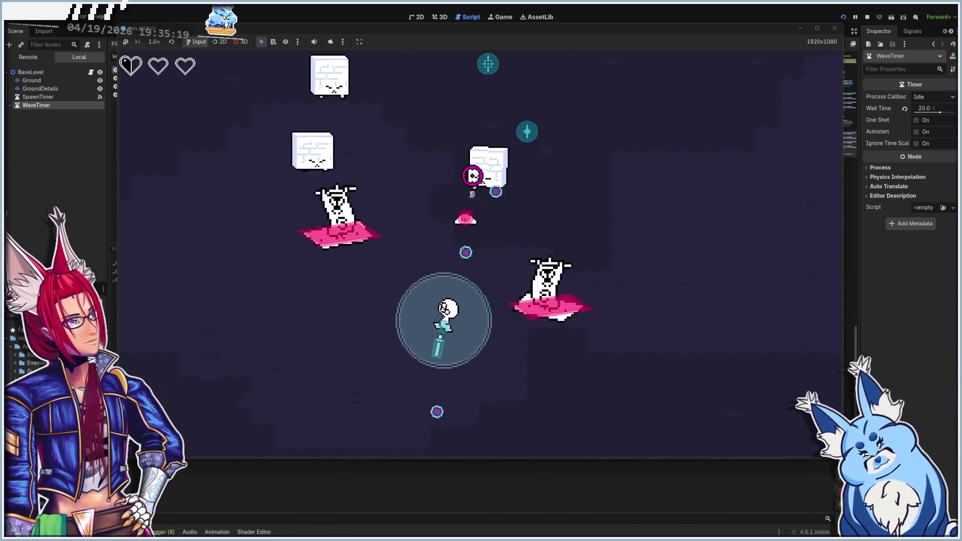
key("a")
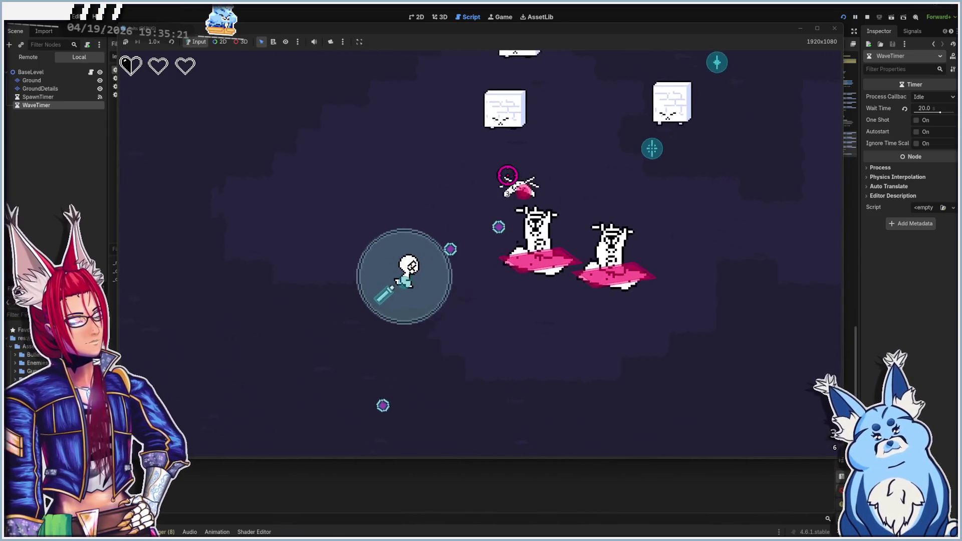
key("w")
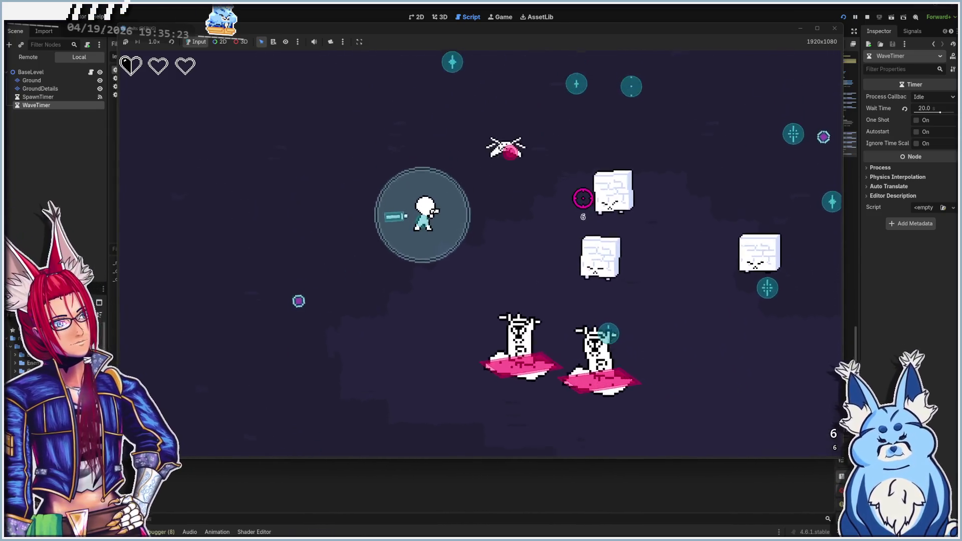
key("d")
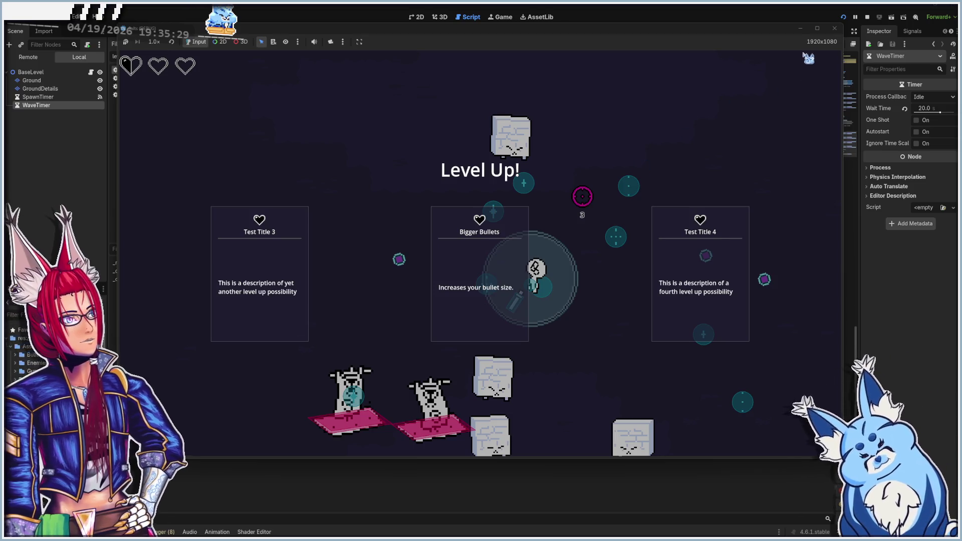
left_click(835, 30)
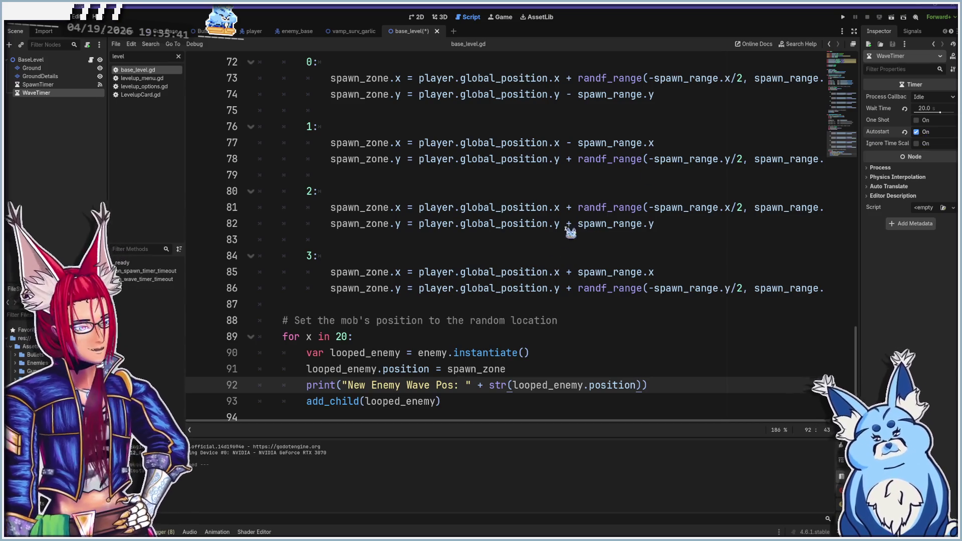
- Save and relaunch the game, start a new run and choose the Pistol
key("F5")
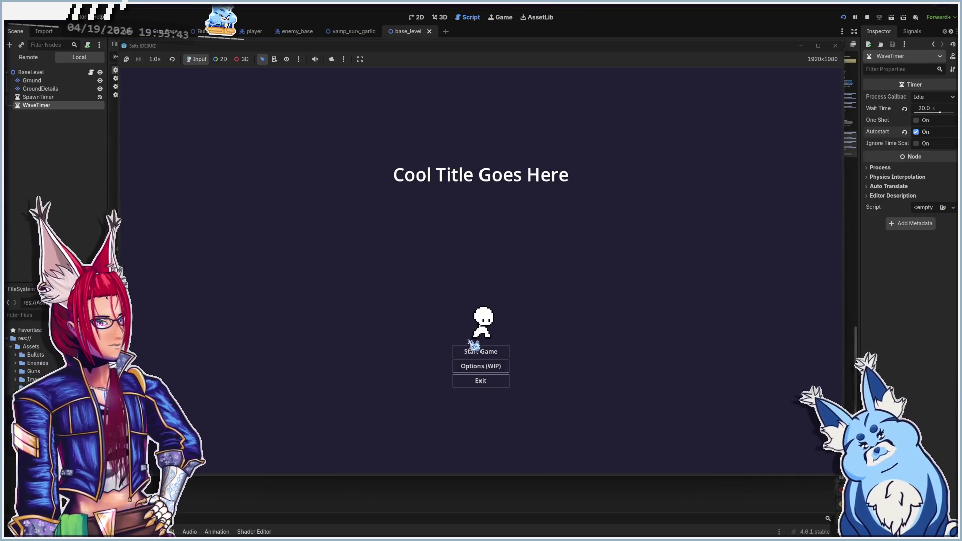
left_click(470, 350)
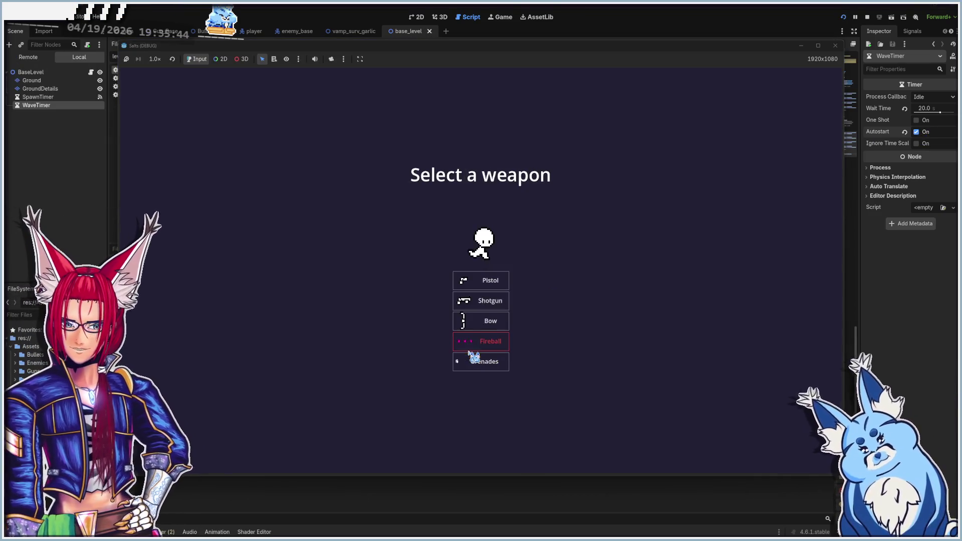
left_click(487, 285)
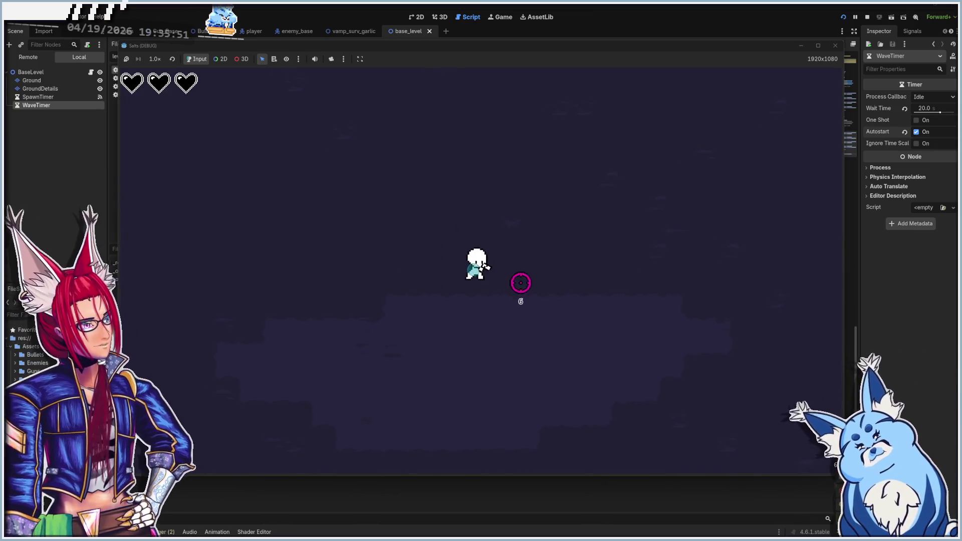
- Move around and shoot three times at the approaching enemies
key("a")
left_click(661, 271)
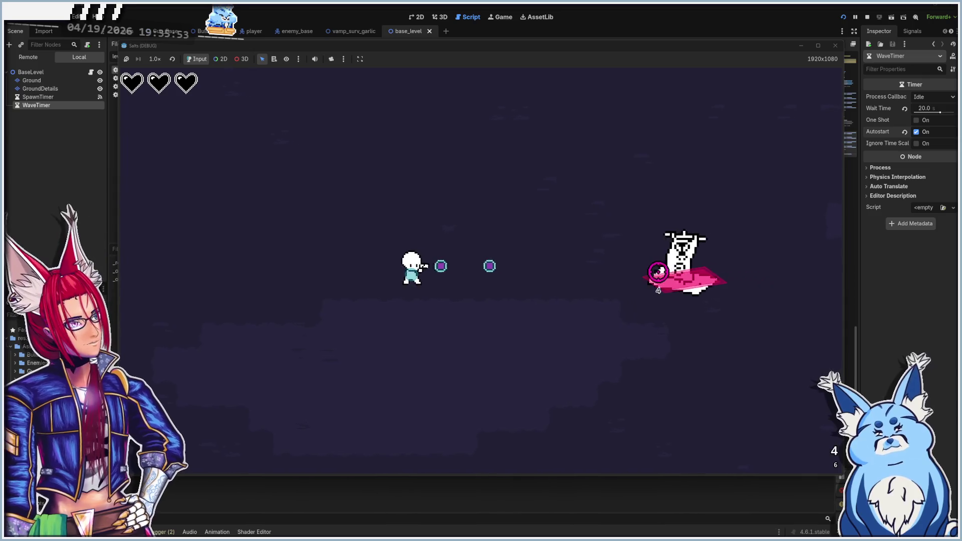
key("d")
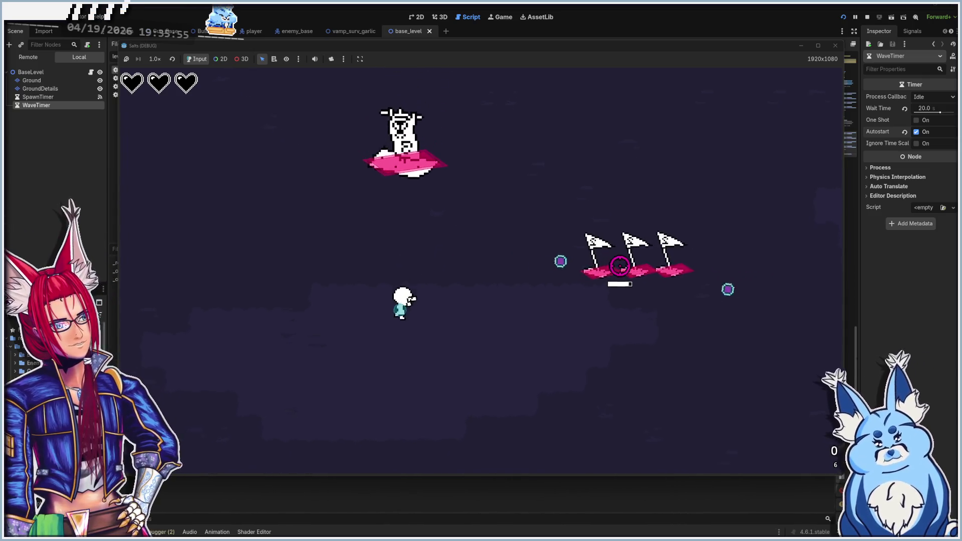
left_click(595, 238)
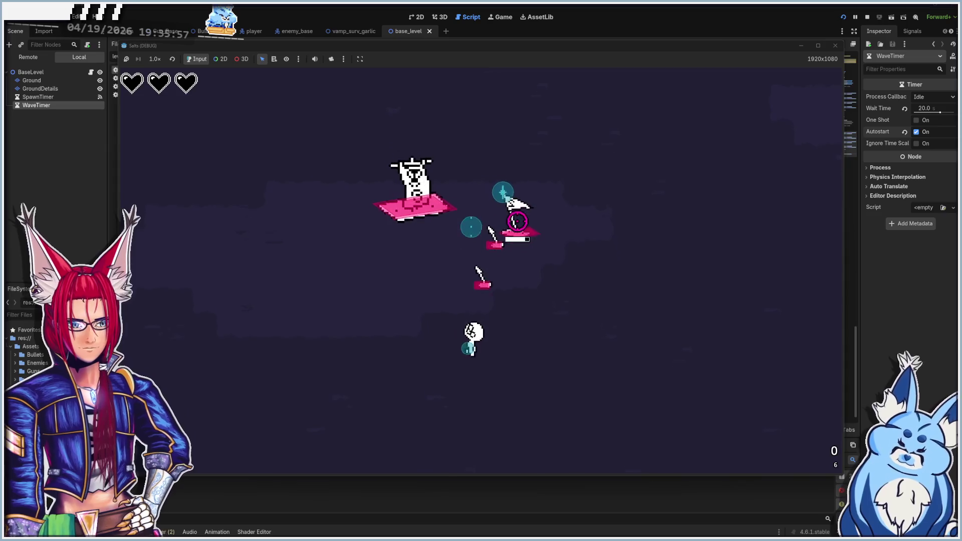
key("w")
key("a")
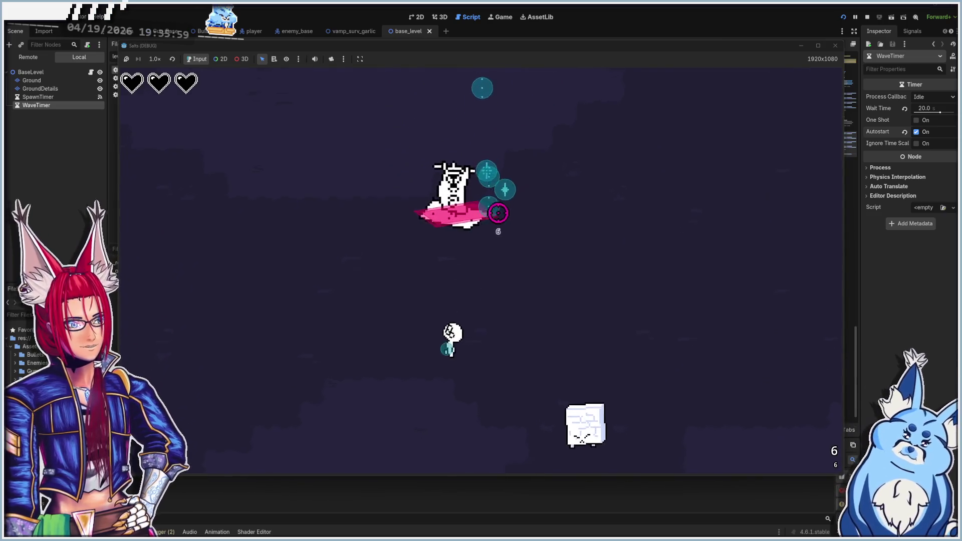
left_click(495, 212)
- Reposition among the enemies with WASD until the Level Up screen appears
key("a")
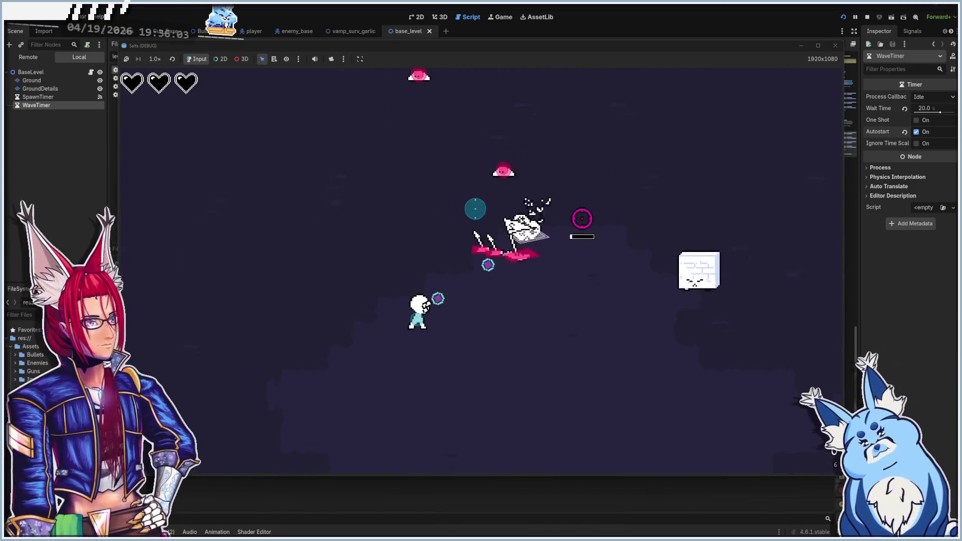
key("a")
key("s")
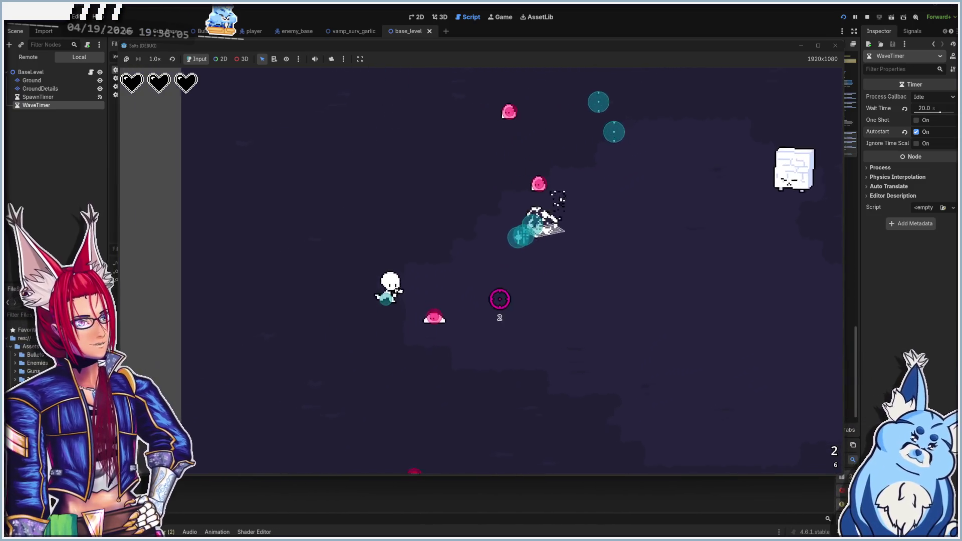
key("a")
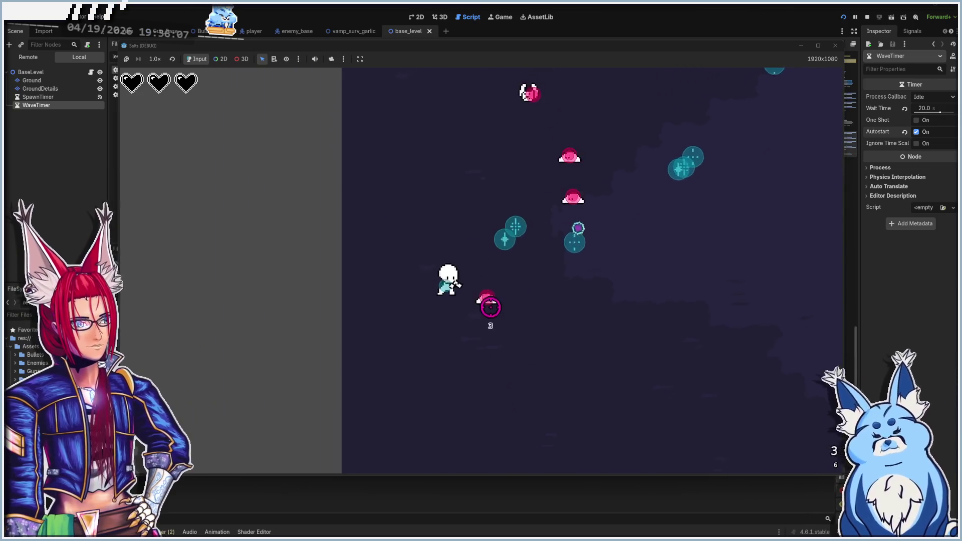
key("s")
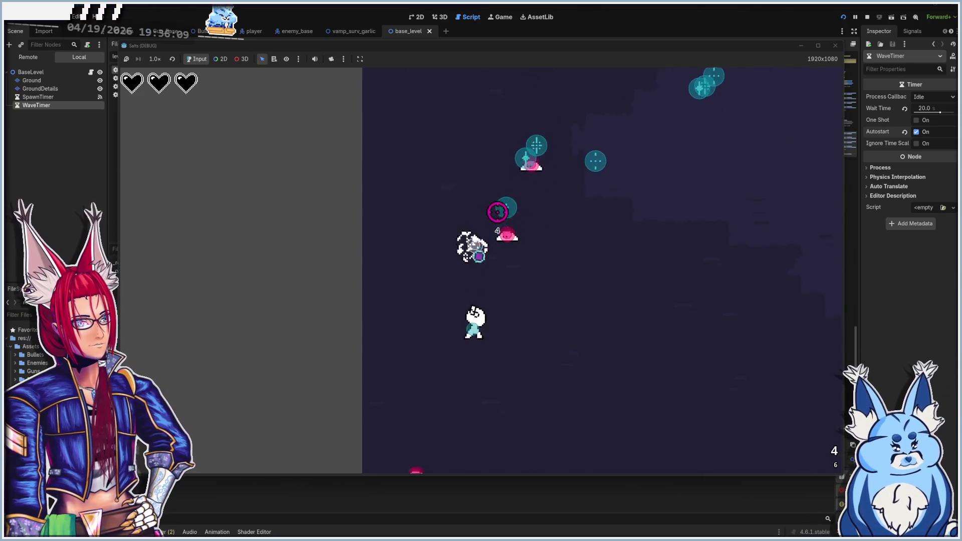
key("w")
key("d")
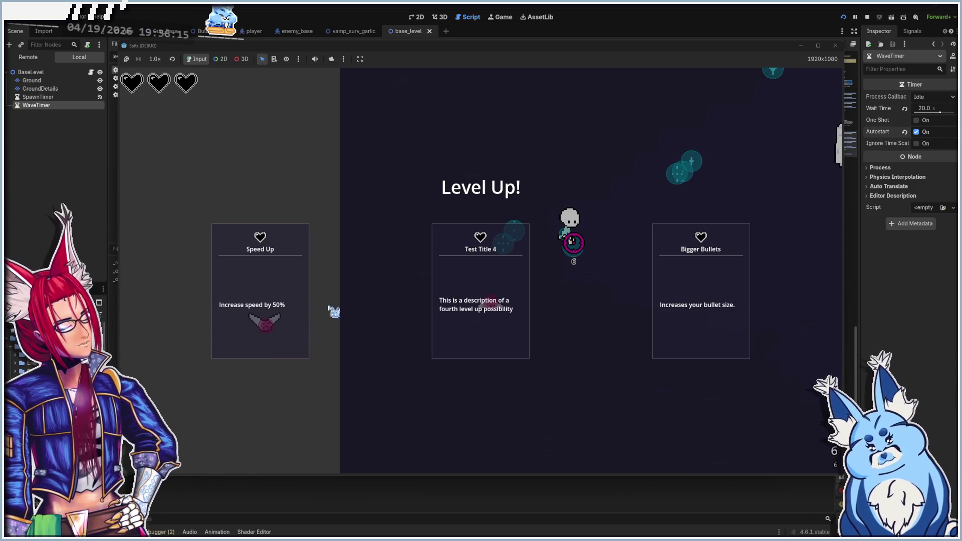
- Take three level-up upgrades plus Backshots, then stop the game with F8
left_click(301, 299)
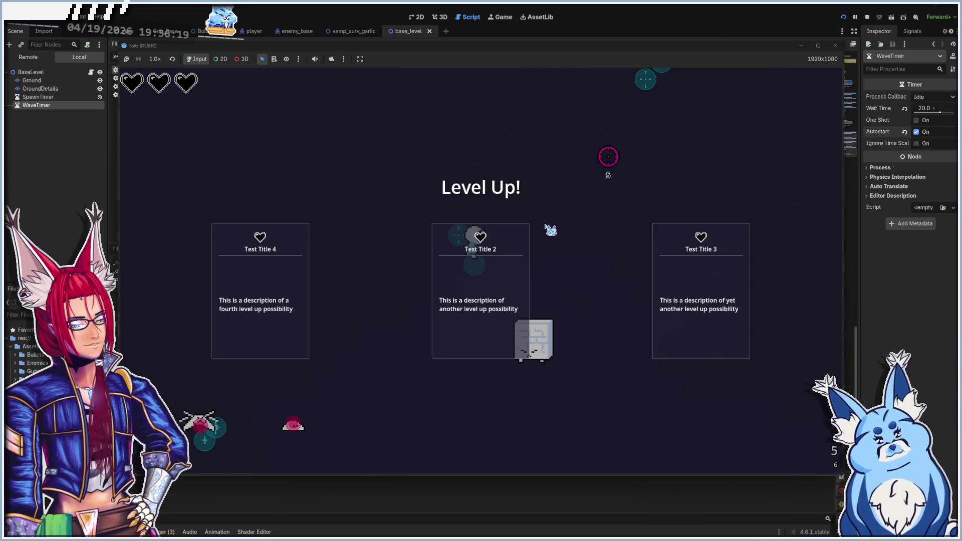
key("Return")
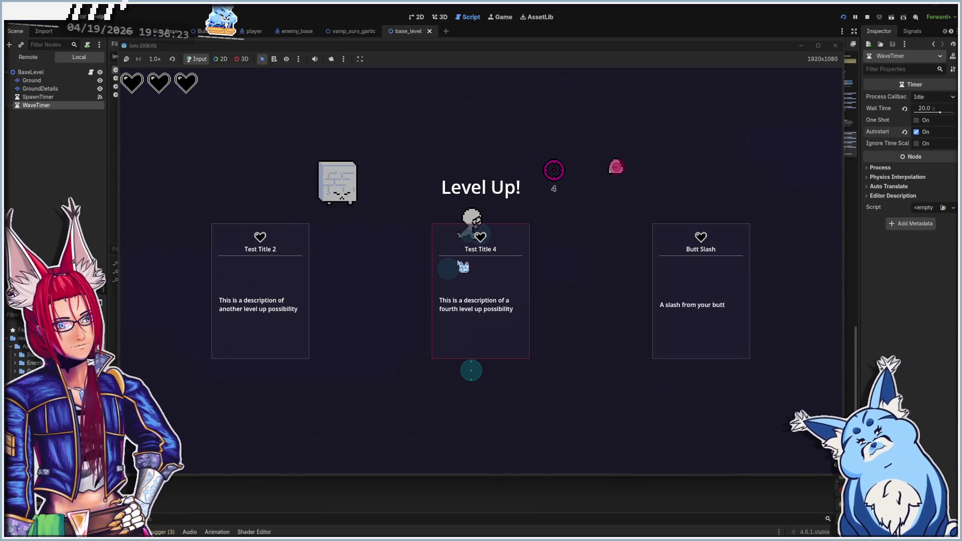
key("Return")
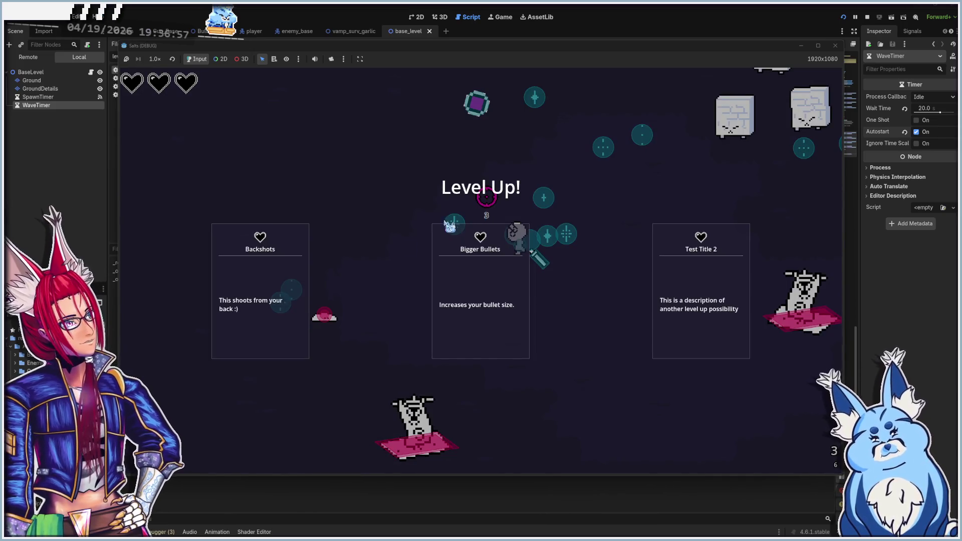
left_click(254, 333)
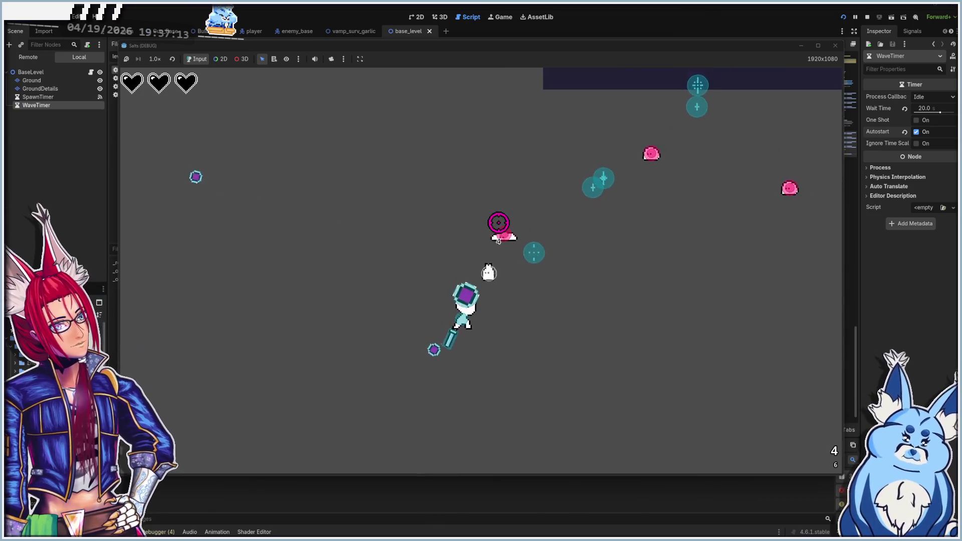
key("F8")
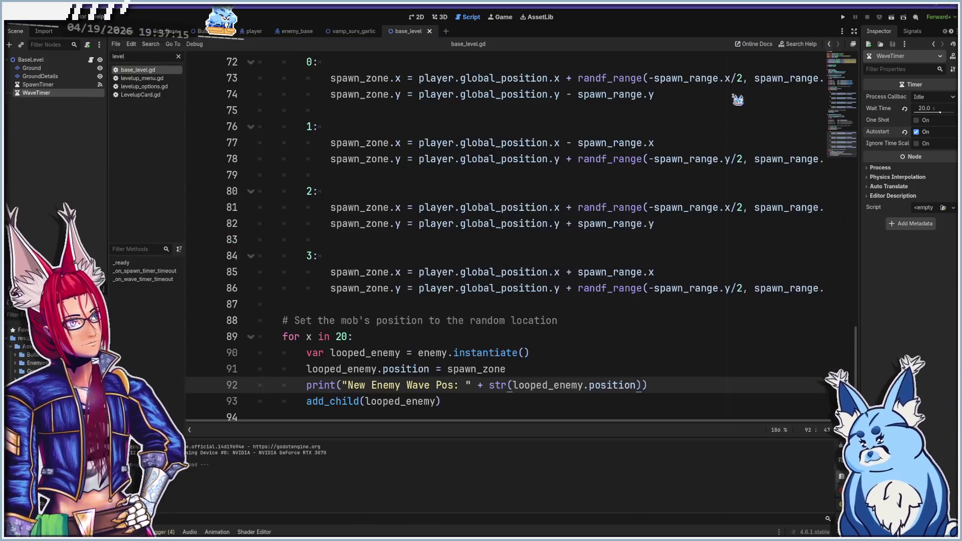
- Show the debugger's list of GDScript reload warnings
left_click(162, 532)
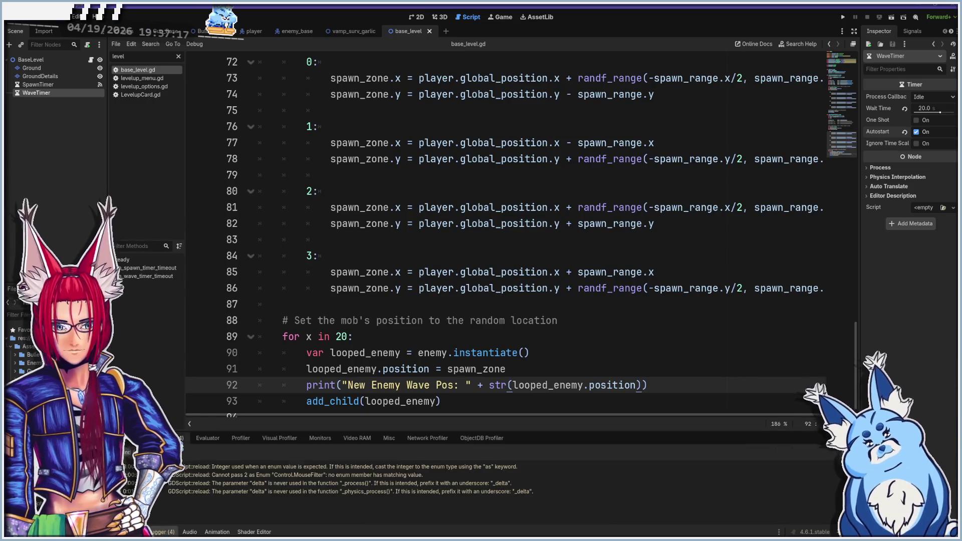
mouse_move(236, 498)
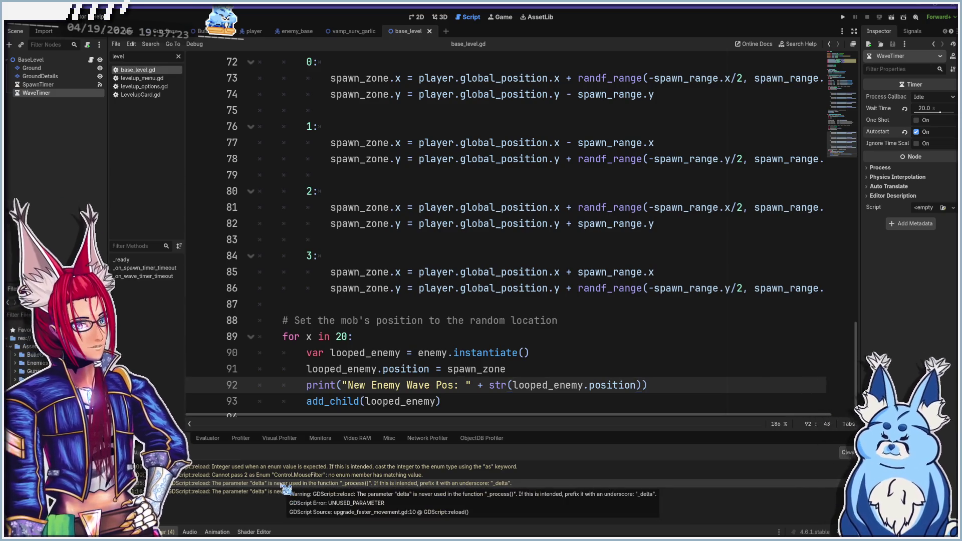
mouse_move(283, 482)
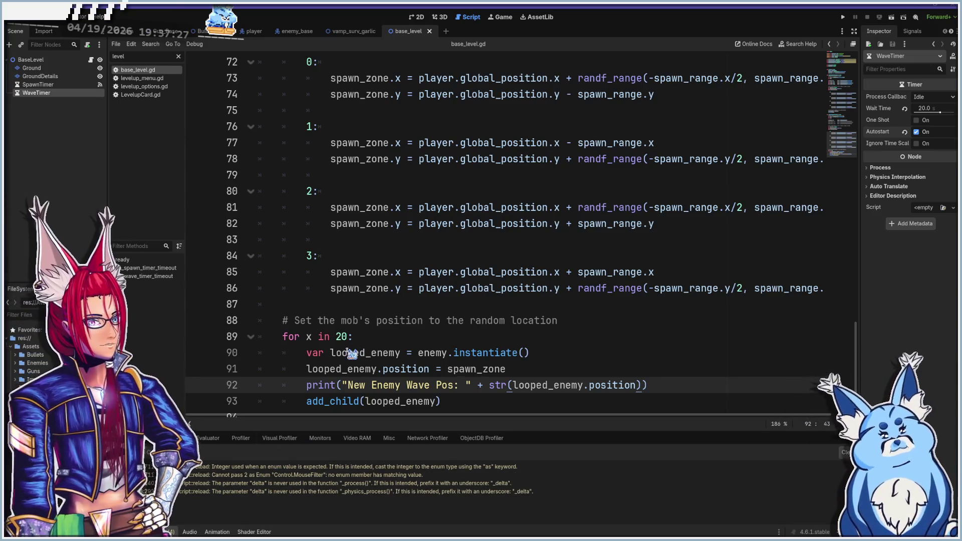
- Go to _on_wave_timer_timeout, then view what connects to _on_spawn_timer_timeout
scroll(351, 353, "up", 7)
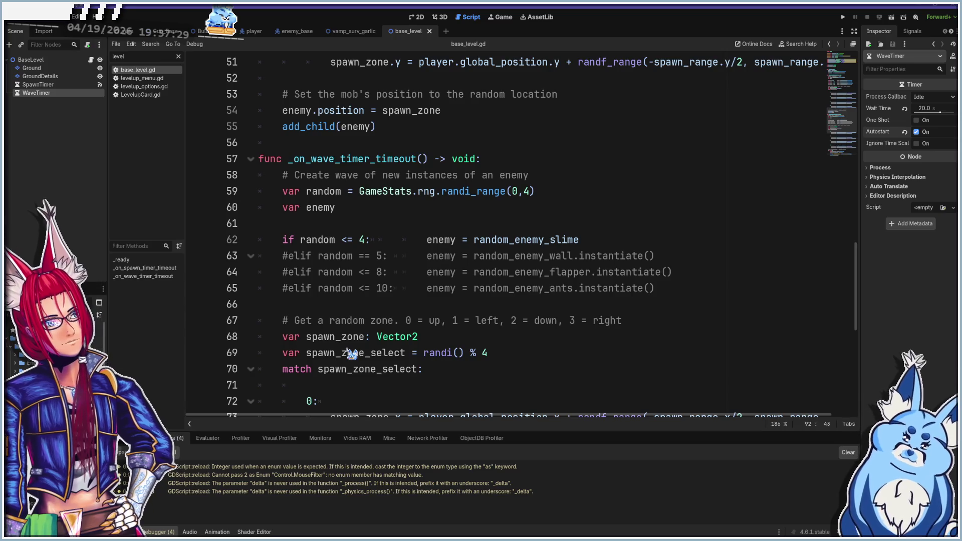
left_click(305, 161)
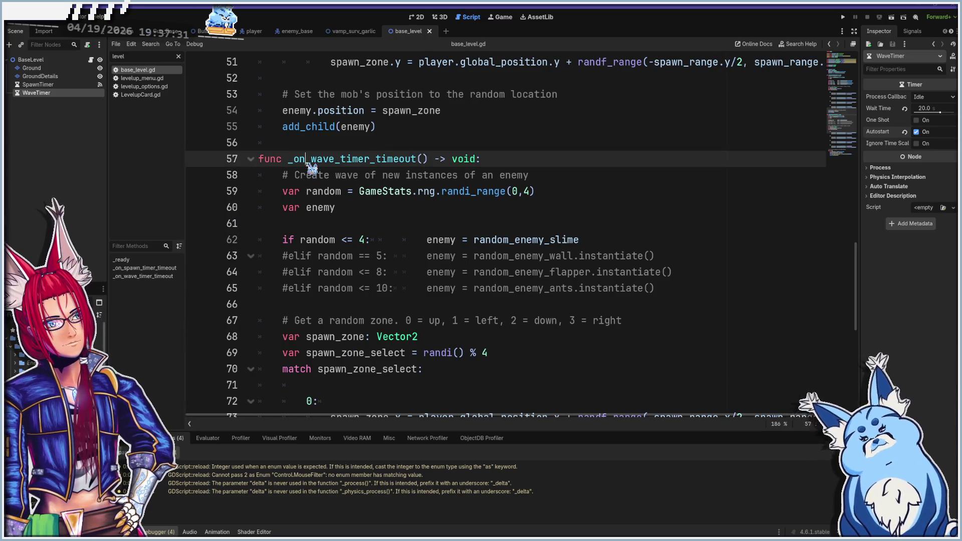
scroll(319, 197, "up", 12)
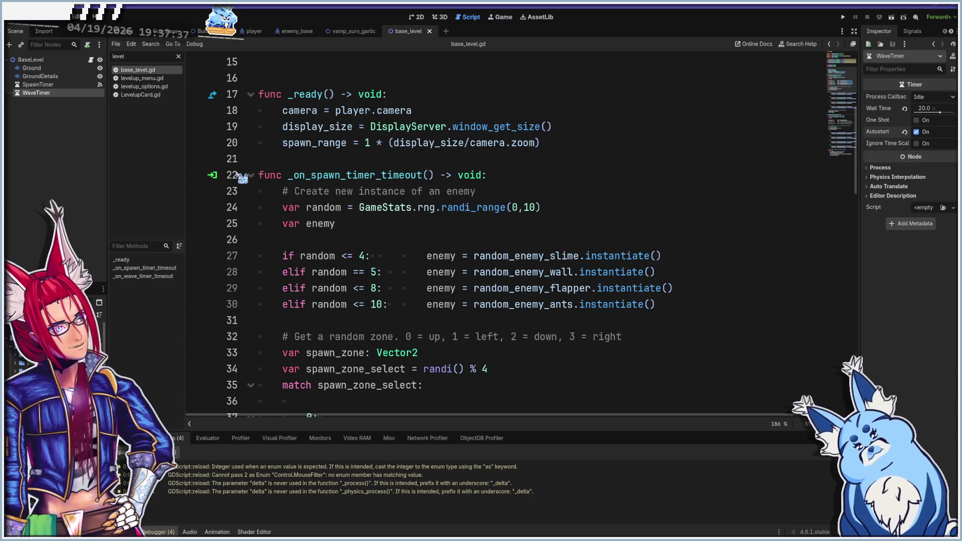
left_click(214, 177)
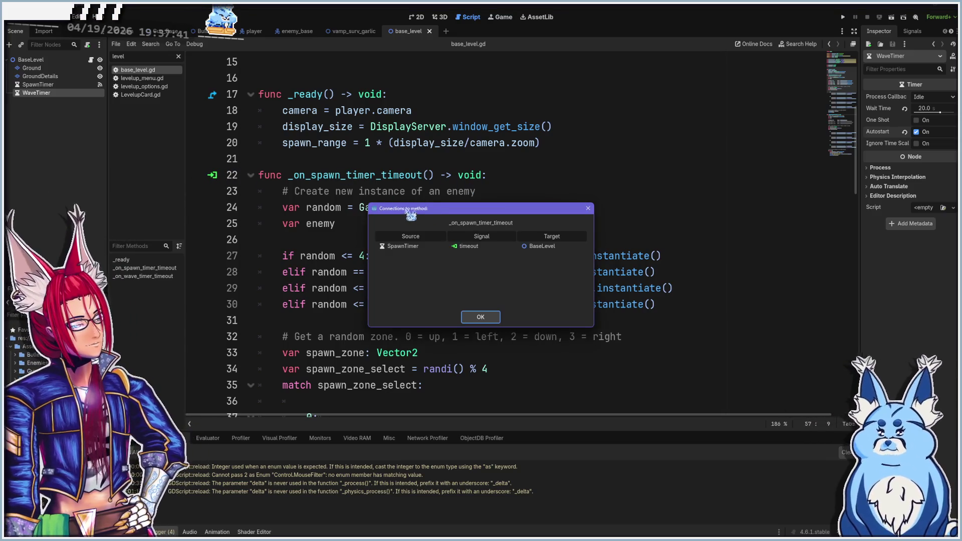
- Close the connections overview and switch to the Node Signals panel
left_click(588, 208)
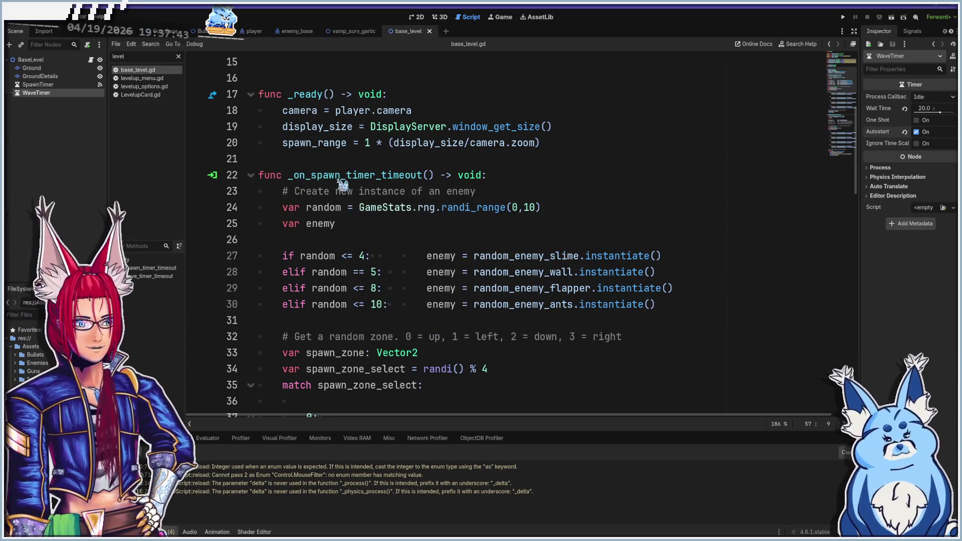
scroll(408, 245, "down", 11)
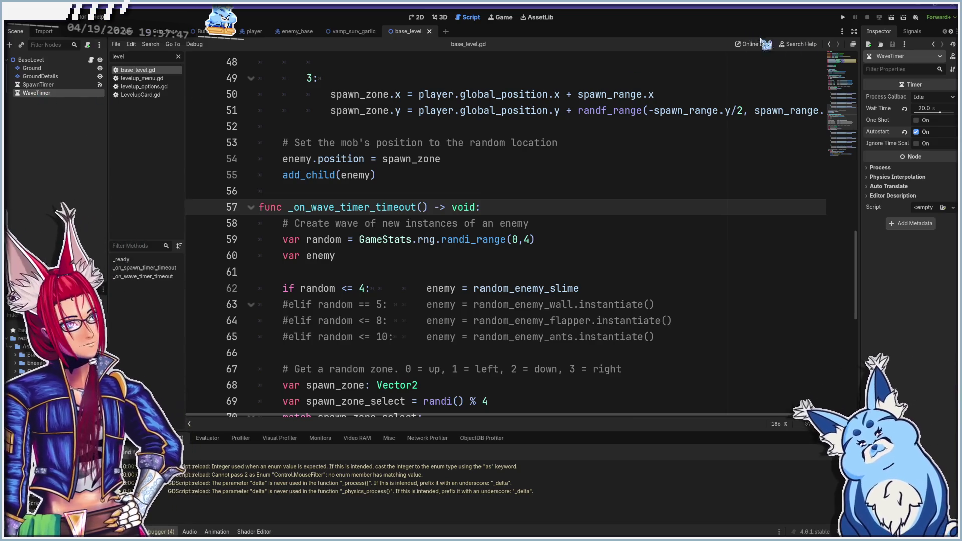
left_click(911, 32)
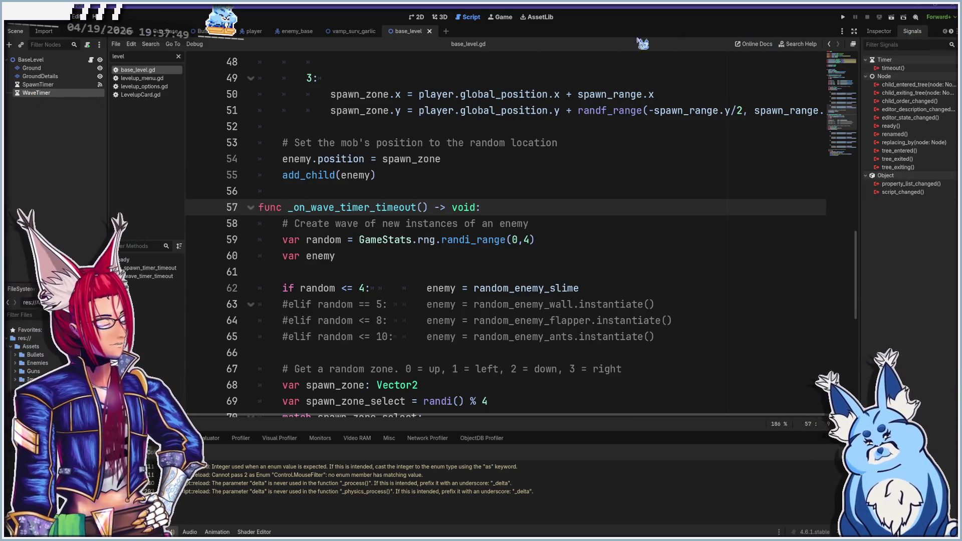
- Compare SpawnTimer's signals, then start connecting WaveTimer's timeout() signal
left_click(86, 84)
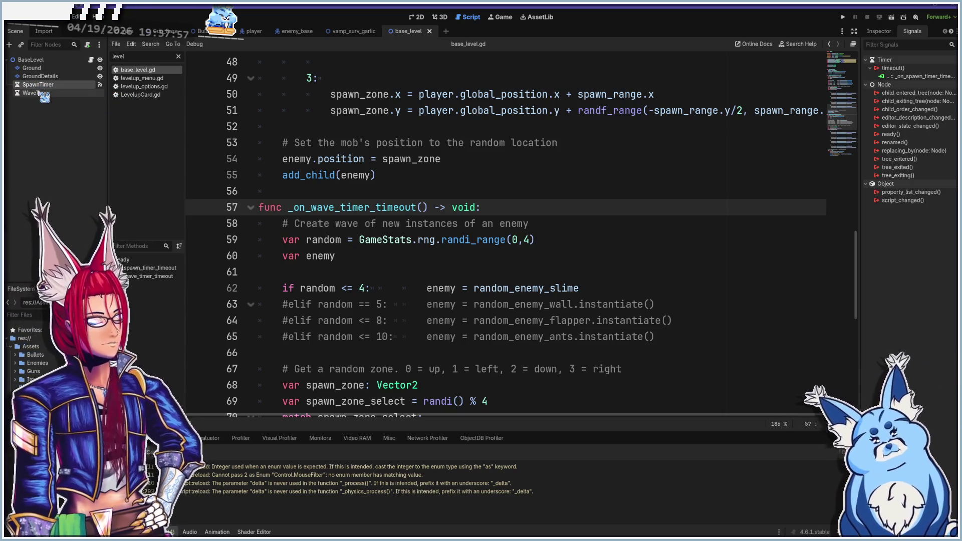
left_click(44, 95)
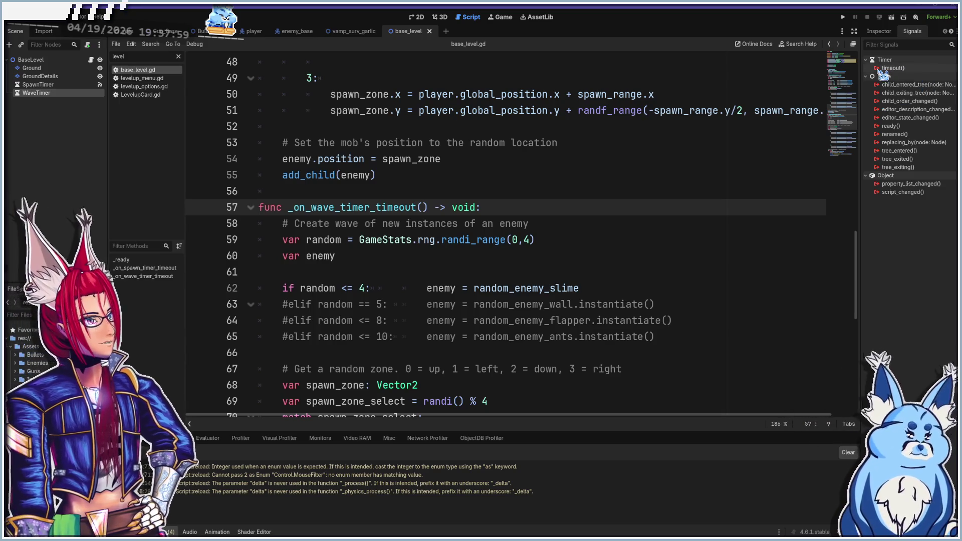
double_click(887, 68)
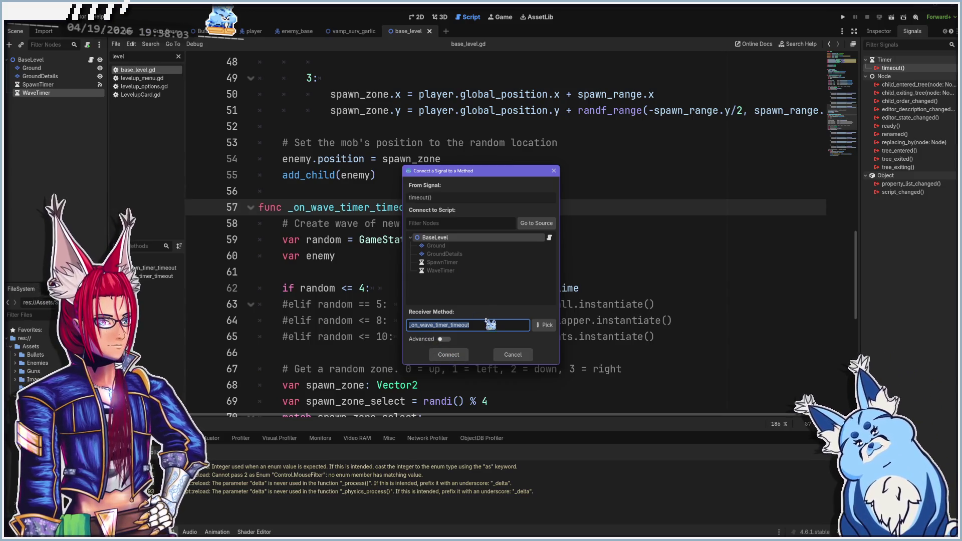
- Connect WaveTimer's timeout to _on_wave_timer_timeout, return to the Inspector and run the game with F5
left_click(449, 354)
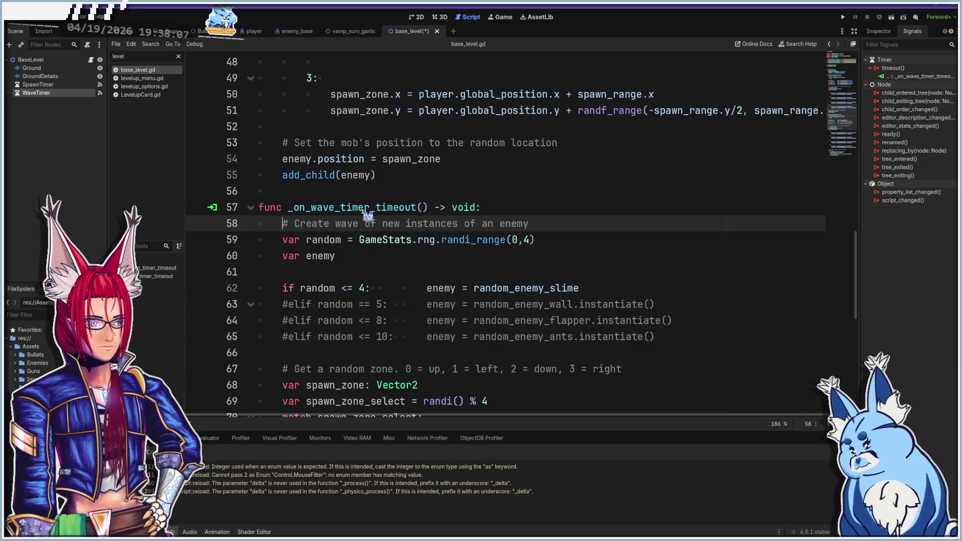
scroll(364, 265, "down", 8)
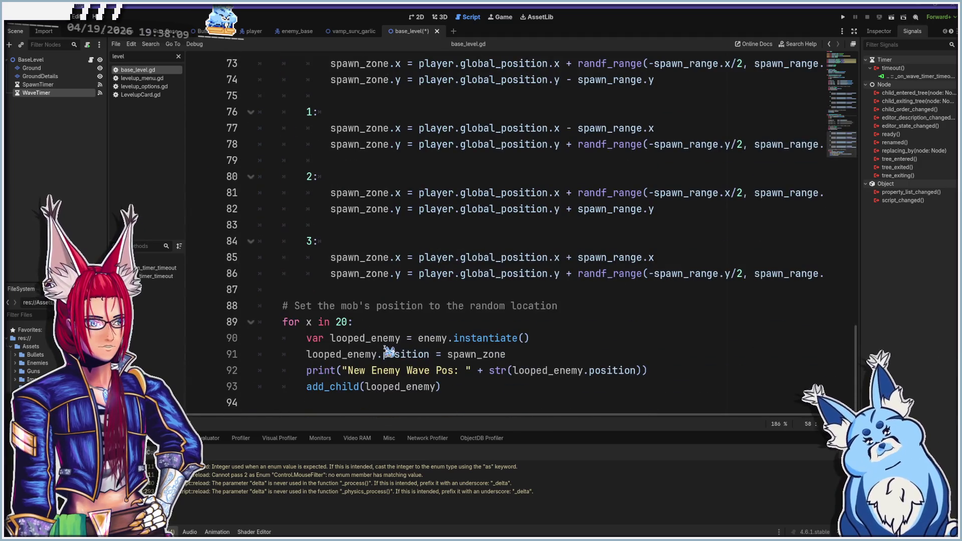
scroll(389, 351, "up", 9)
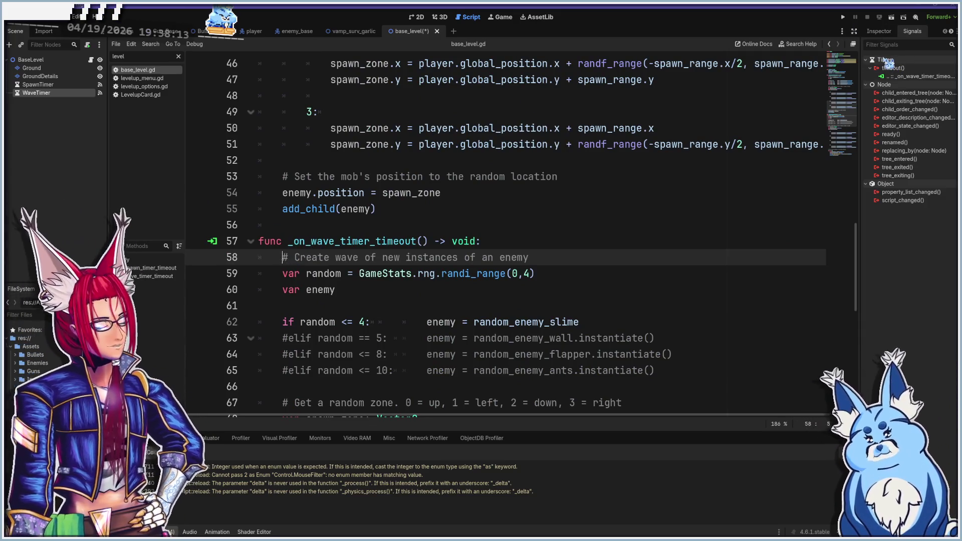
left_click(879, 31)
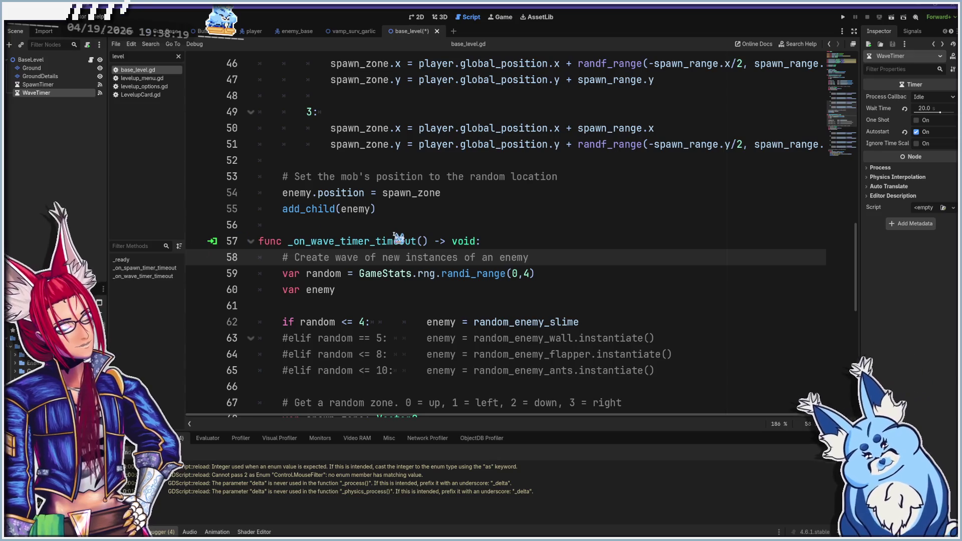
key("F5")
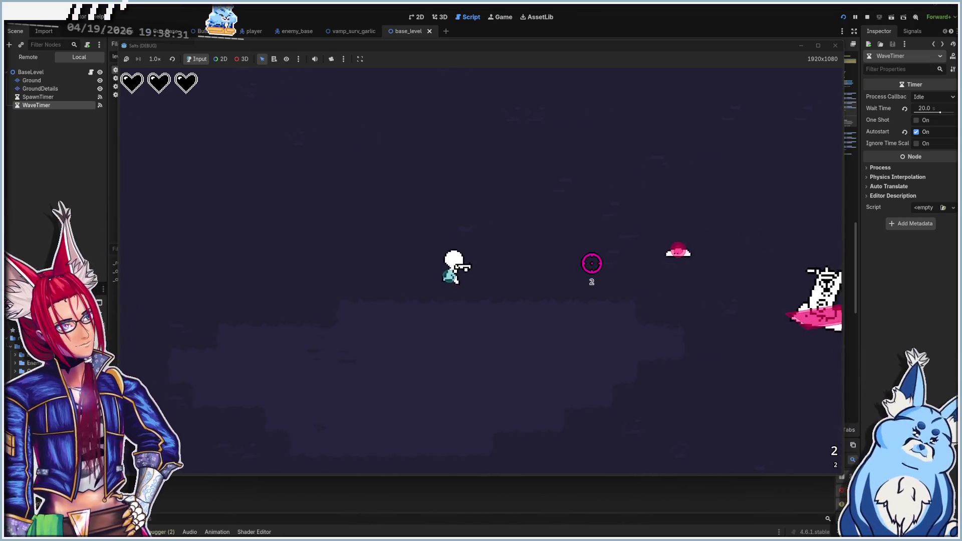
- Shoot the nearby enemies and the boss, then move up and right
left_click(579, 258)
left_click(582, 281)
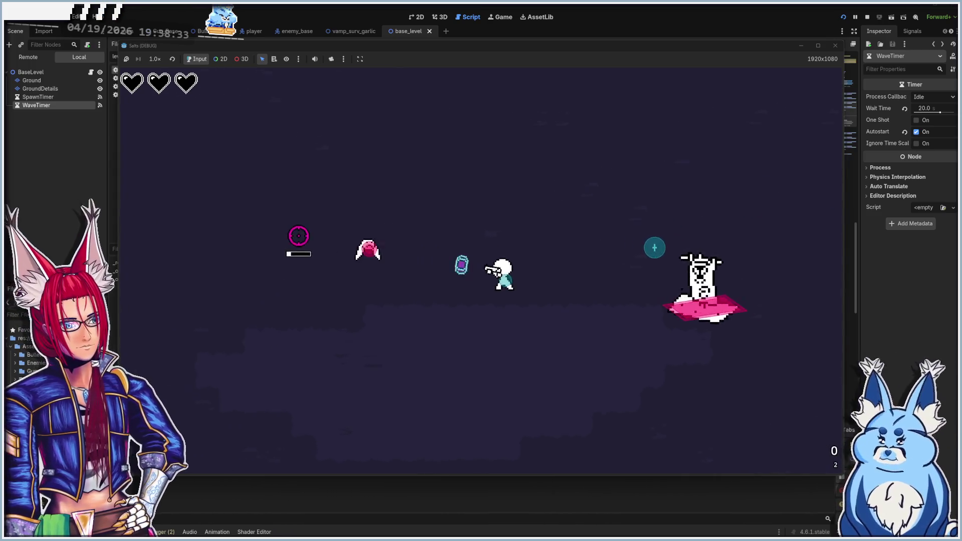
left_click(584, 294)
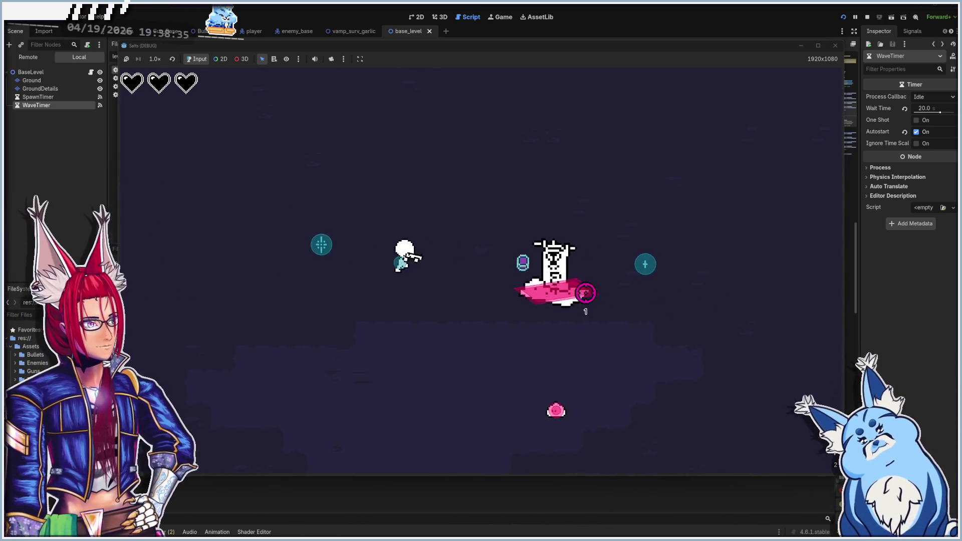
left_click(566, 291)
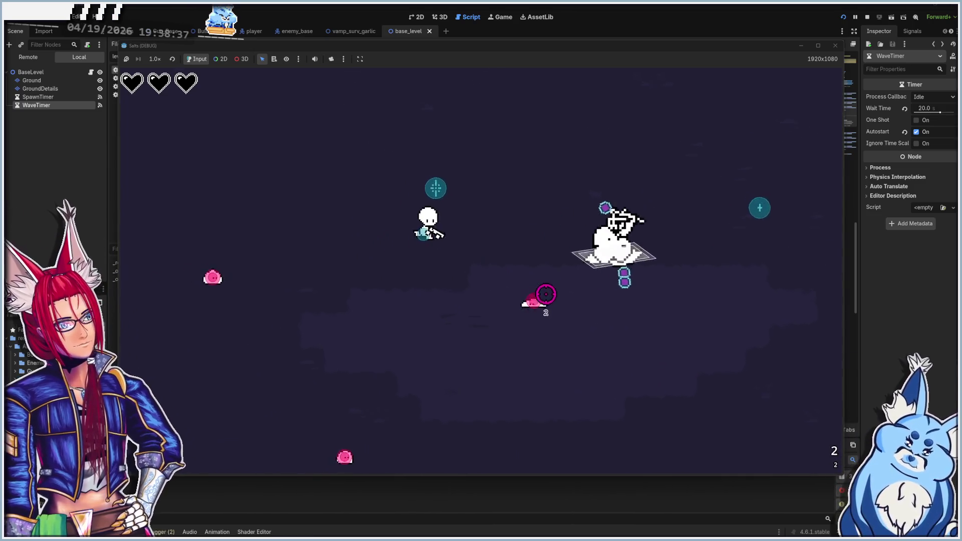
left_click(510, 318)
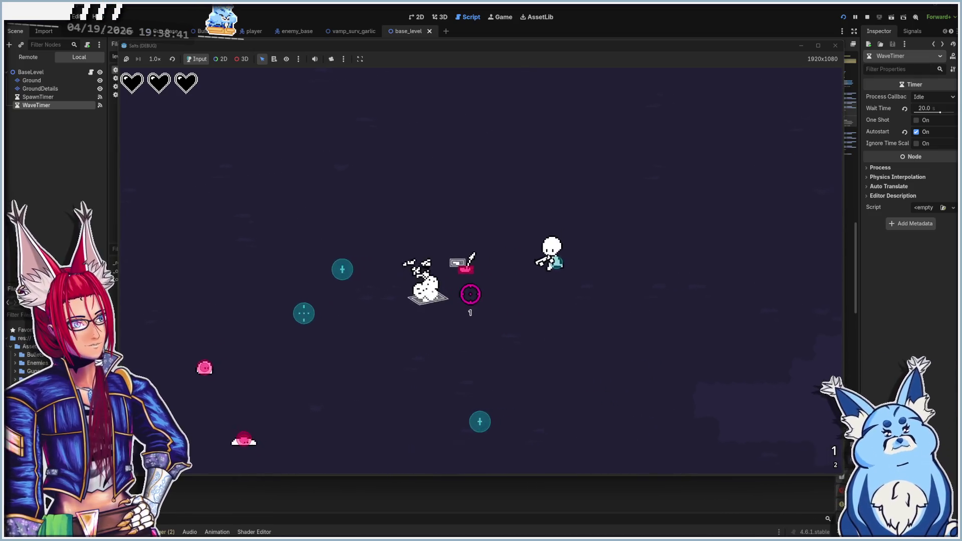
key("a")
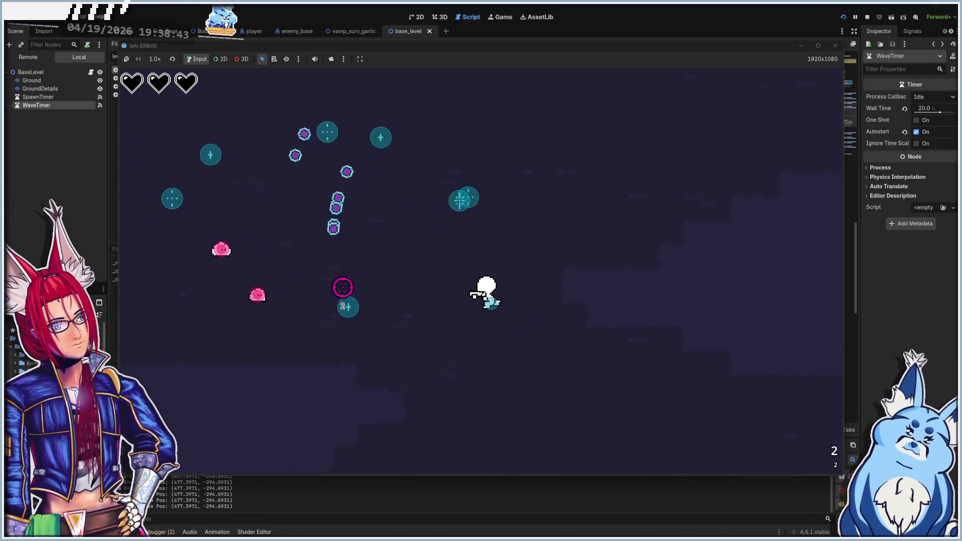
key("d")
key("w")
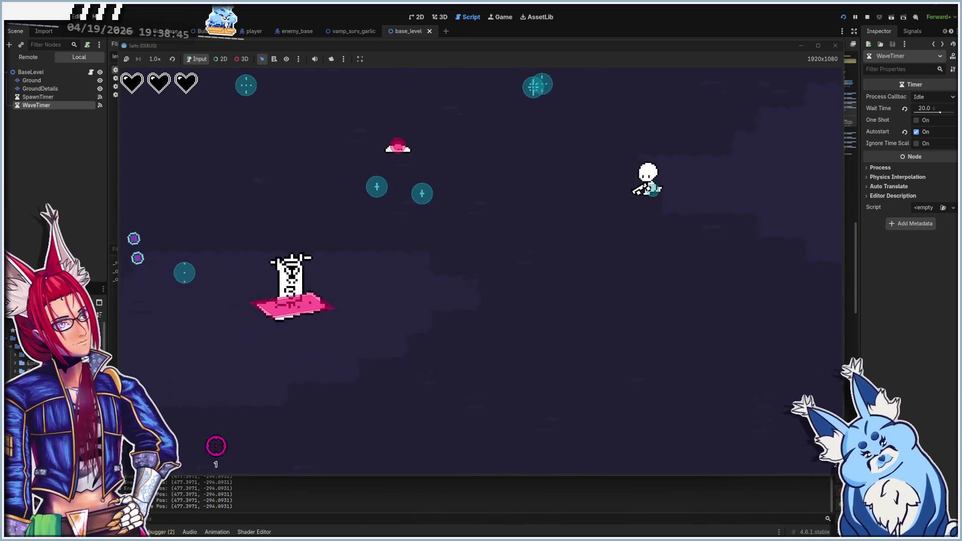
- Fire repeatedly at the enemy group closing in from the left
left_click(369, 228)
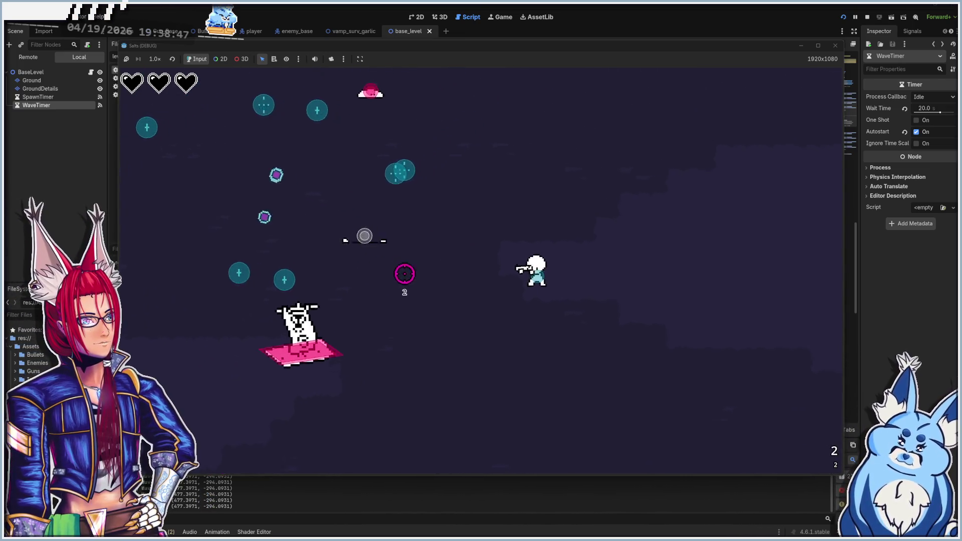
left_click(446, 343)
left_click(386, 275)
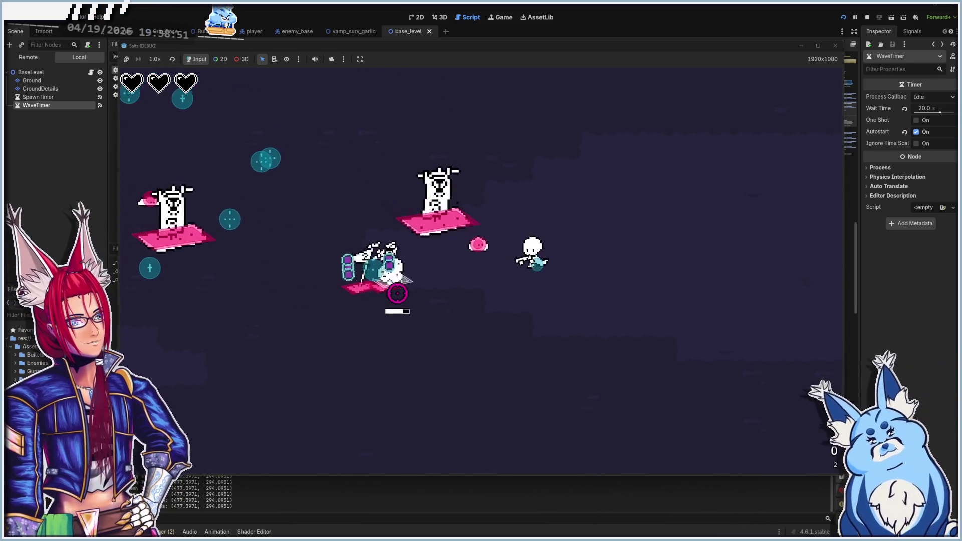
left_click(404, 254)
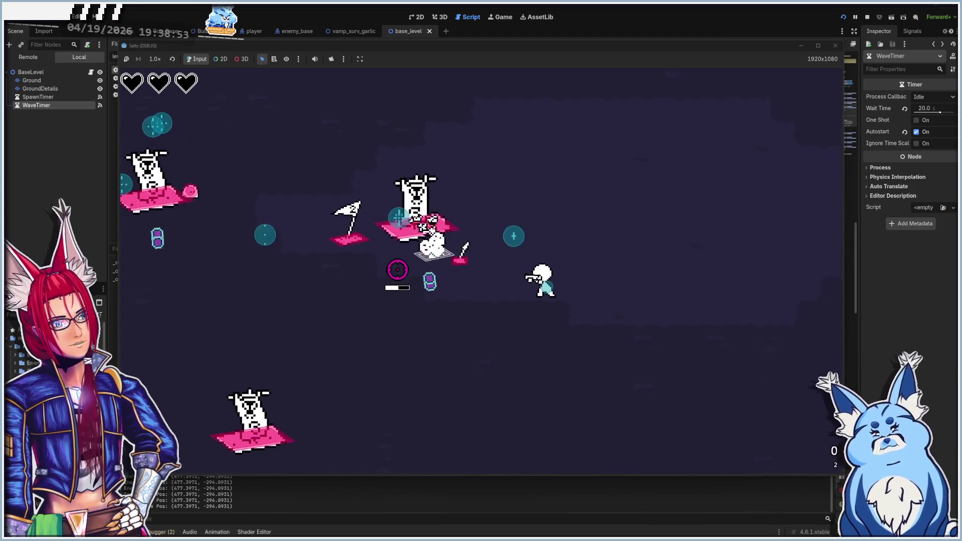
left_click(431, 273)
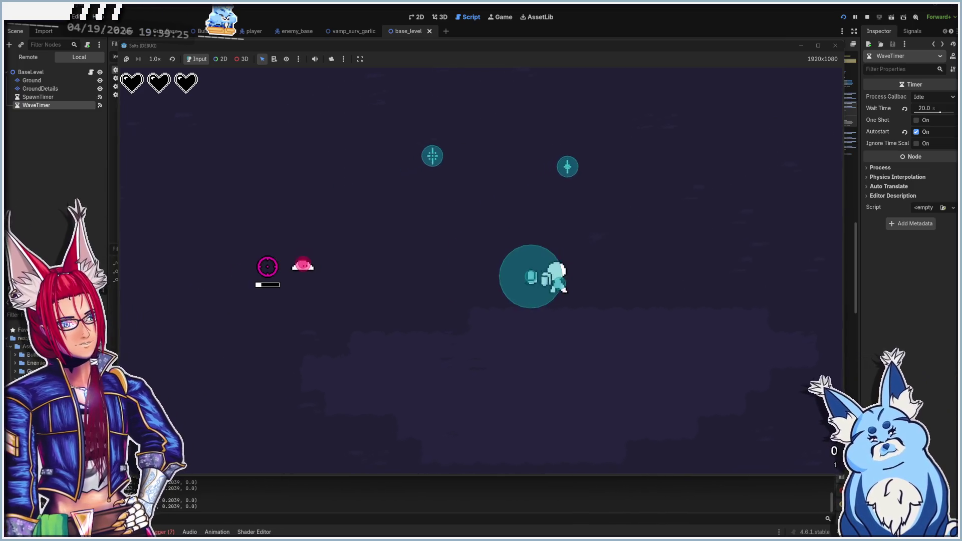
- Move right and down across the map, then stop the game with F8
key("d")
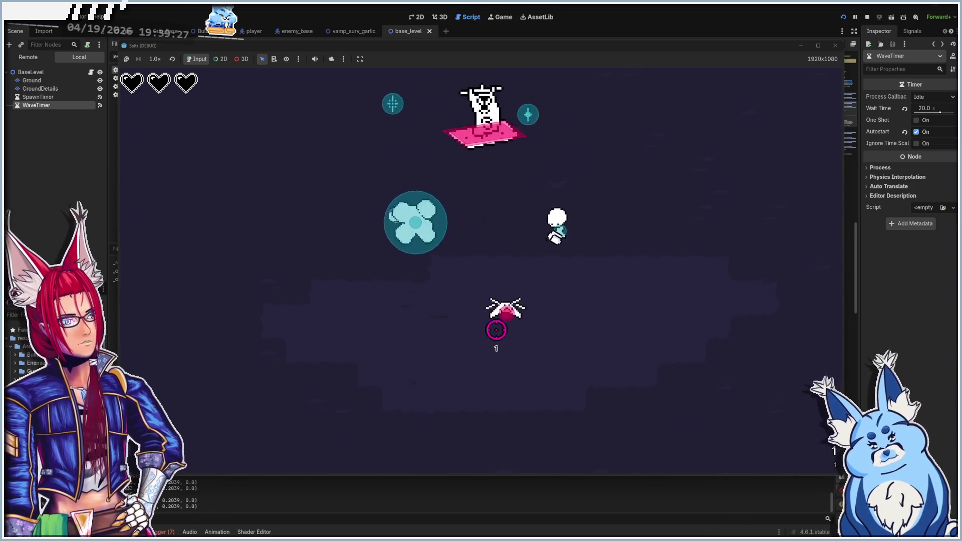
key("s")
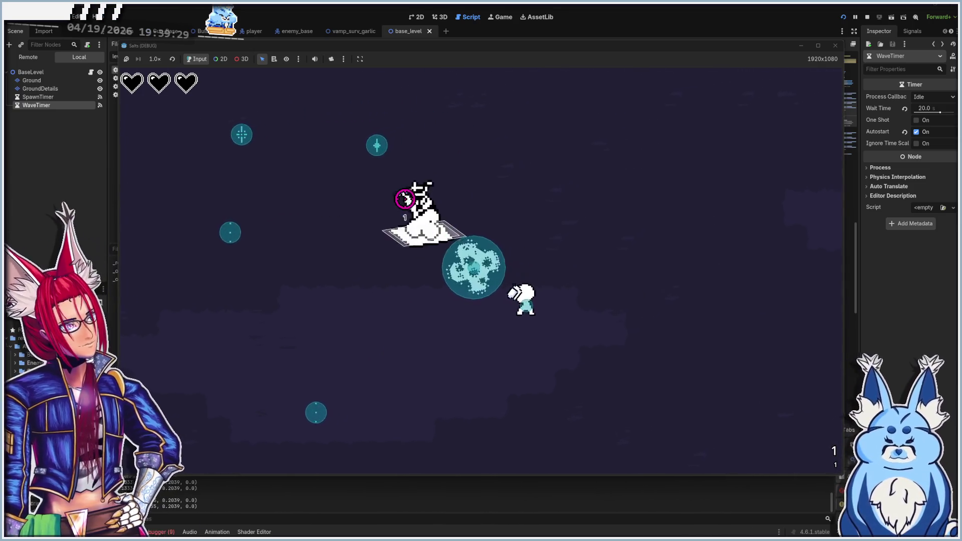
key("s")
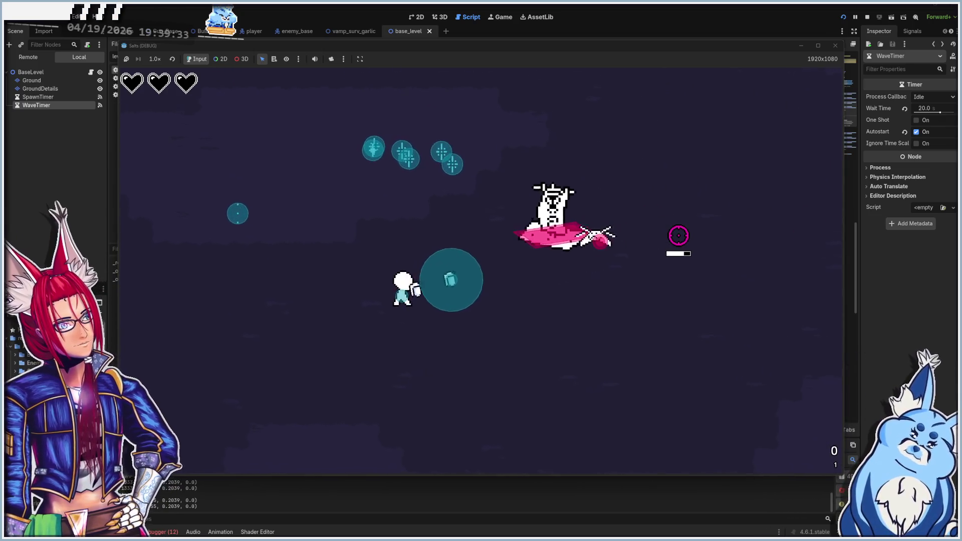
key("a")
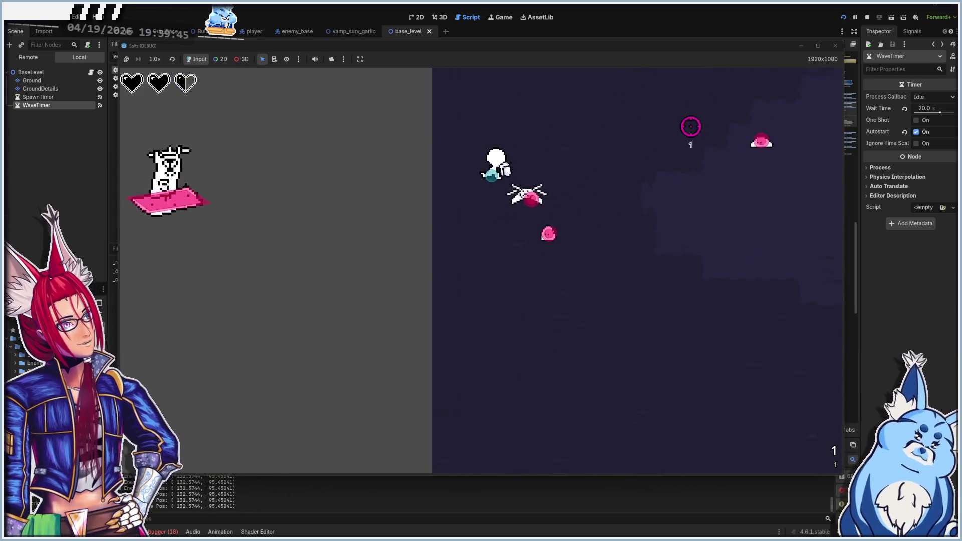
key("F8")
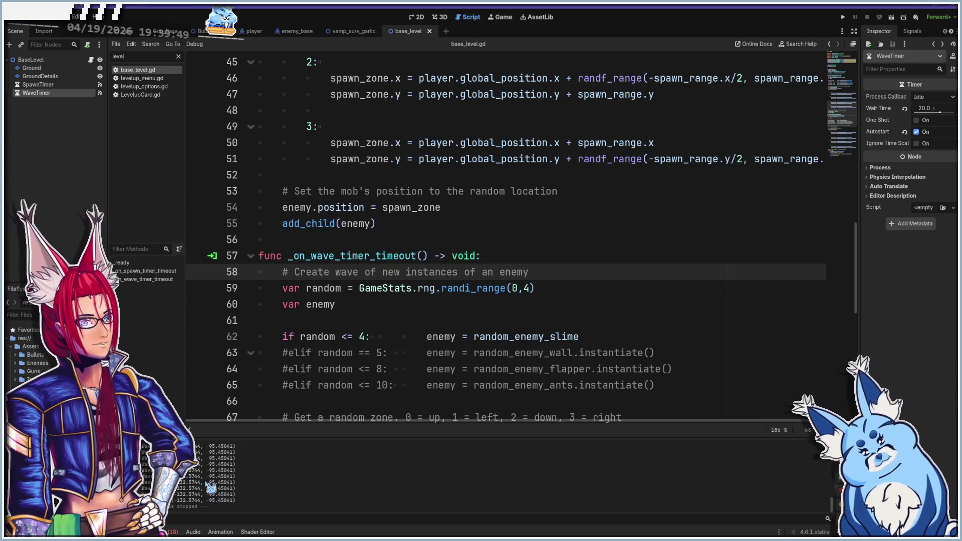
- Select the match spawn_zone_select block, lines 70–86, in base_level.gd
scroll(385, 375, "down", 8)
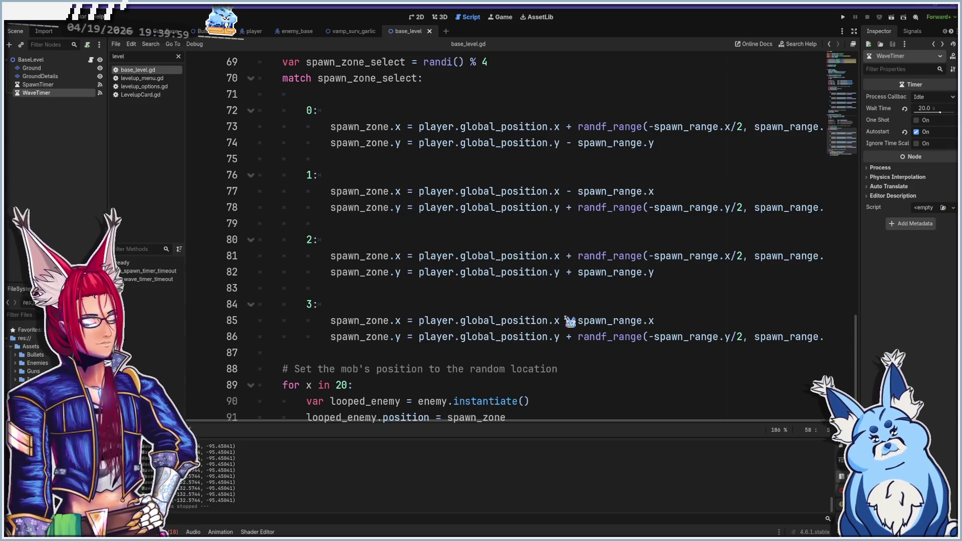
scroll(542, 329, "down", 1)
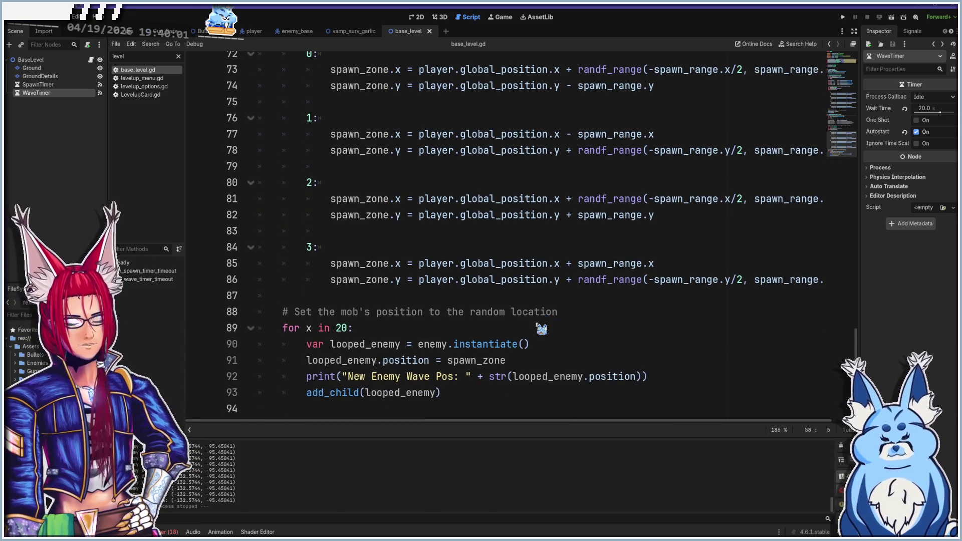
scroll(542, 328, "up", 2)
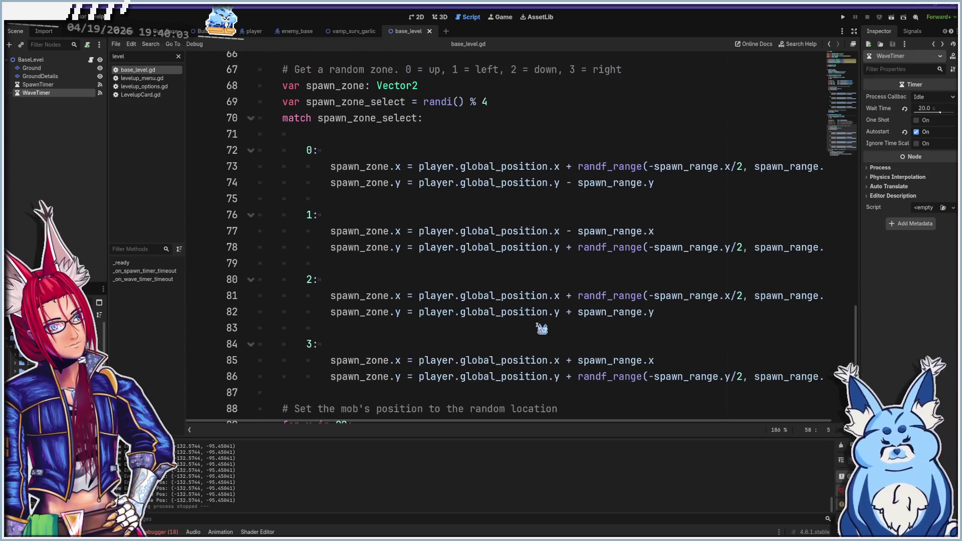
left_click(283, 120)
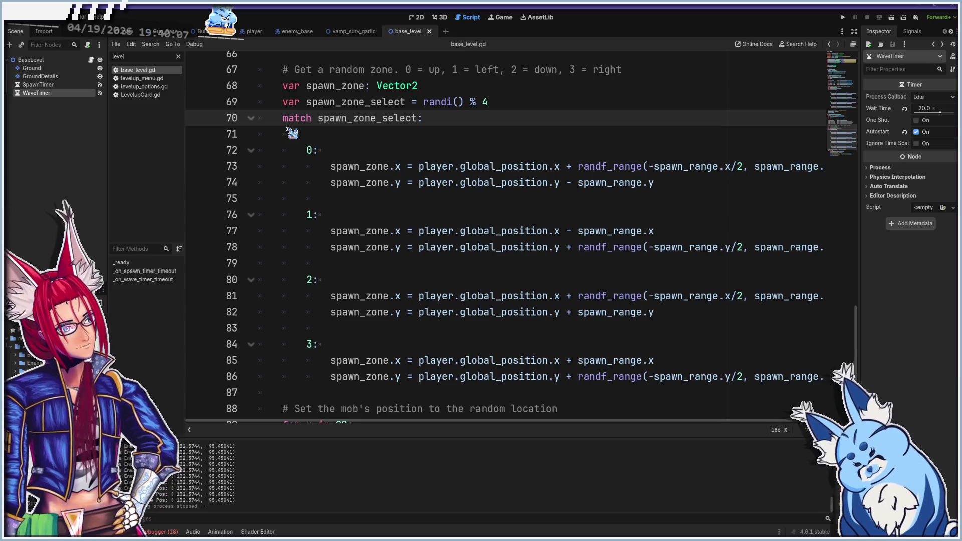
scroll(335, 230, "down", 1)
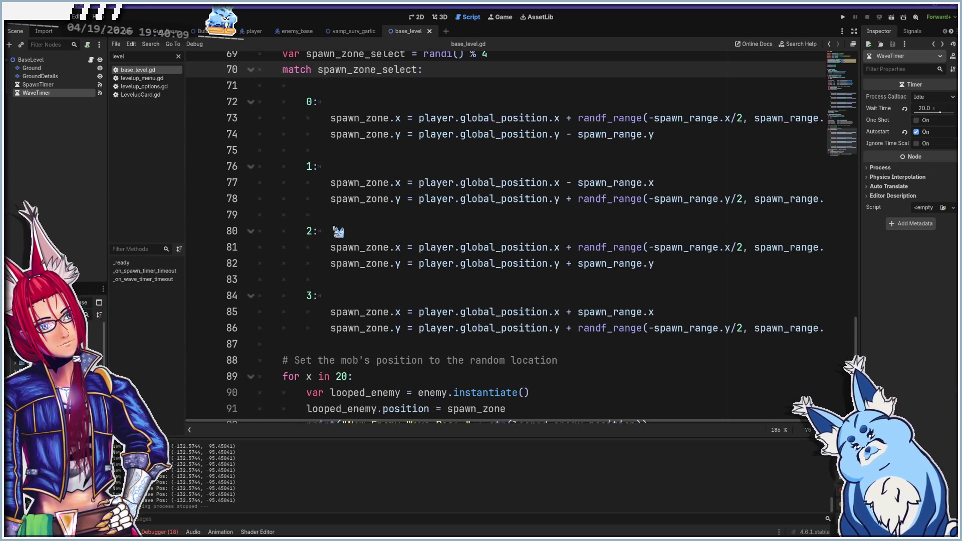
left_click(822, 330, "shift")
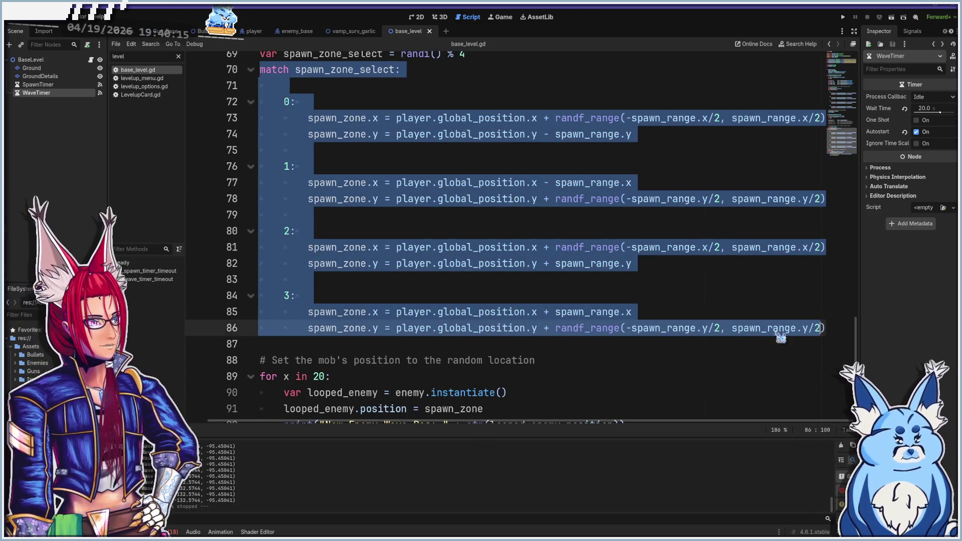
left_click(827, 327)
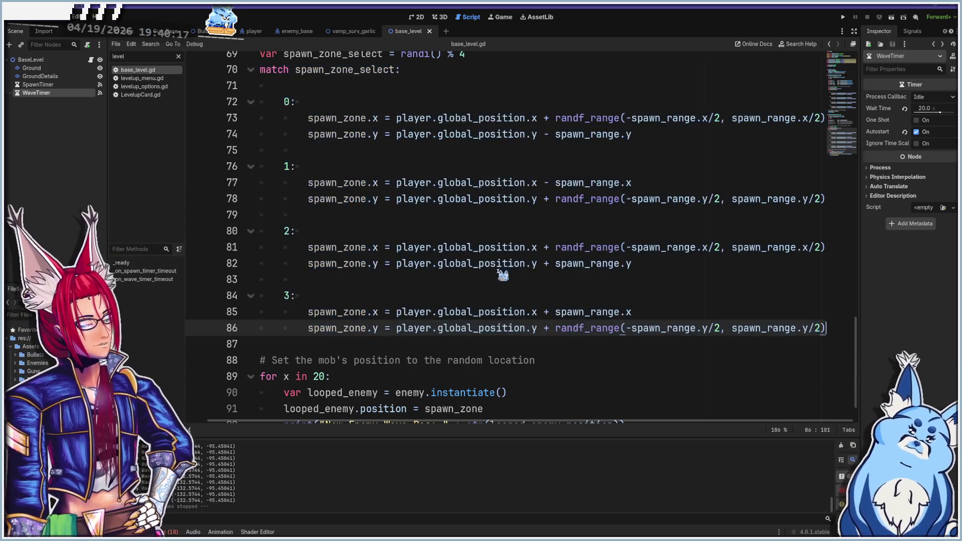
scroll(431, 315, "up", 3)
left_click_drag(471, 426, 443, 426)
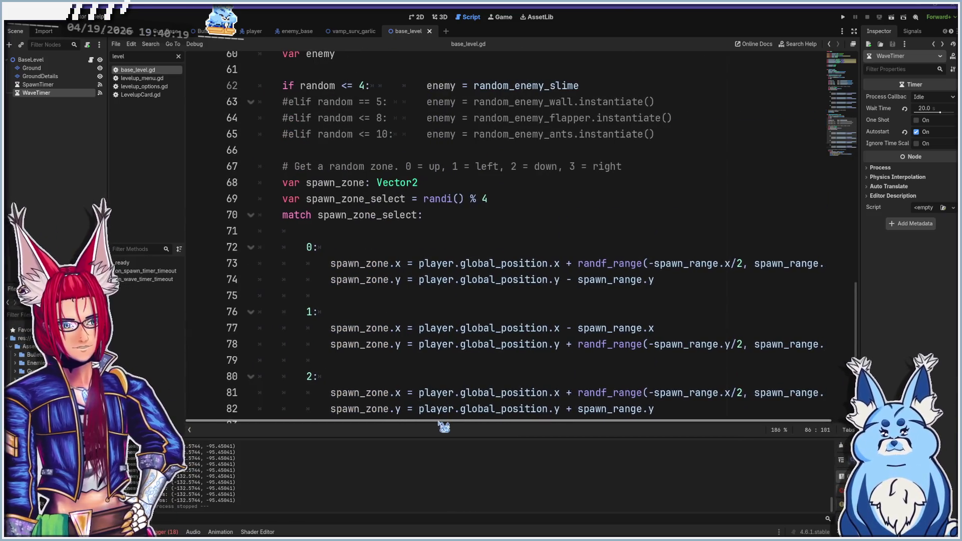
left_click(289, 216, "shift")
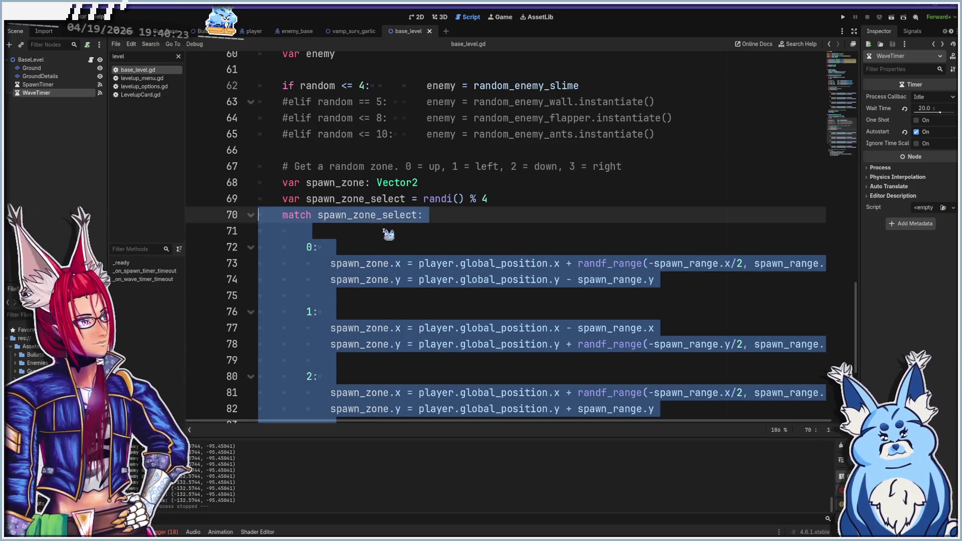
- Move the match block inside the for x in 20 loop
key("Delete")
scroll(382, 266, "up", 2)
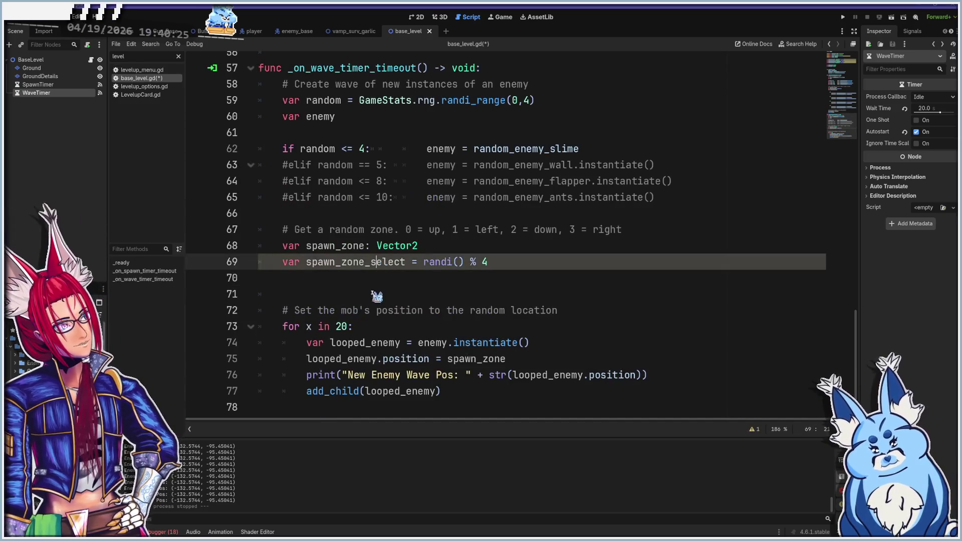
left_click(378, 331)
key("Return")
type("match spawn_zone_select: \t\t \t\t0: \t\t\tspawn_zone.x = player.global_position.x + randf_range(-spawn_range.x/2, spawn_range.x/2) \t\t\tspawn_zone.y = player.global_position.y - spawn_range.y \t\t \t\t1: \t\t\tspawn_zone.x = player.global_position.x - spawn_range.x \t\t\tspawn_zone.y = player.global_position.y + randf_range(-spawn_range.y/2, spawn_range.y/2) \t\t \t\t2: \t\t\tspawn_zone.x = player.global_position.x + randf_range(-spawn_range.x/2, spawn_range.x/2) \t\t\tspawn_zone.y = player.global_position.y + spawn_range.y \t\t \t\t3: \t\t\tspawn_zone.x = player.global_position.x + spawn_range.x \t\t\tspawn_zone.y = player.global_position.y + randf_range(-spawn_range.y/2, spawn_range.y/2)")
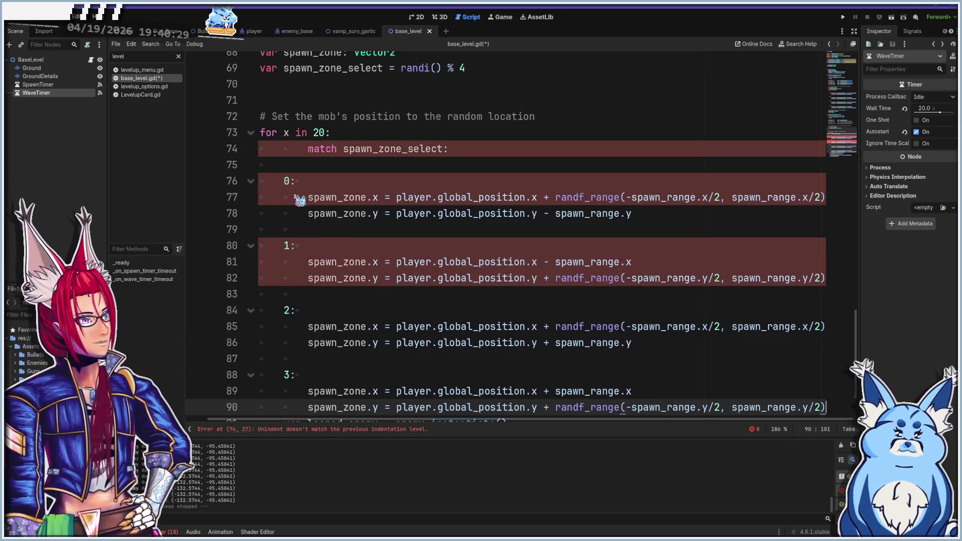
- Indent the match cases, from 0: onward, one more level
left_click(284, 181)
mouse_move(287, 183)
left_mouse_down()
mouse_move(466, 271)
mouse_move(519, 426)
mouse_move(570, 333)
left_mouse_up()
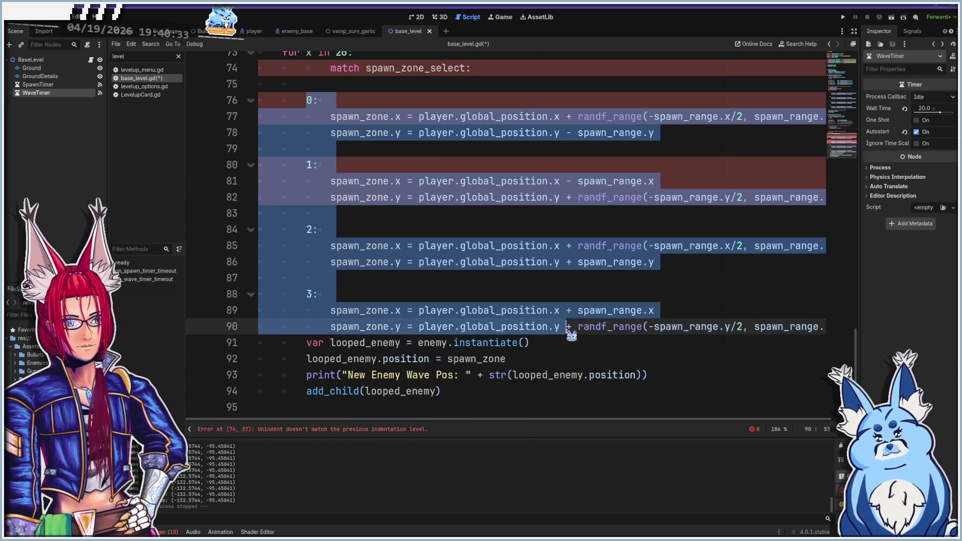
left_click_drag(789, 329, 838, 329)
key("Tab")
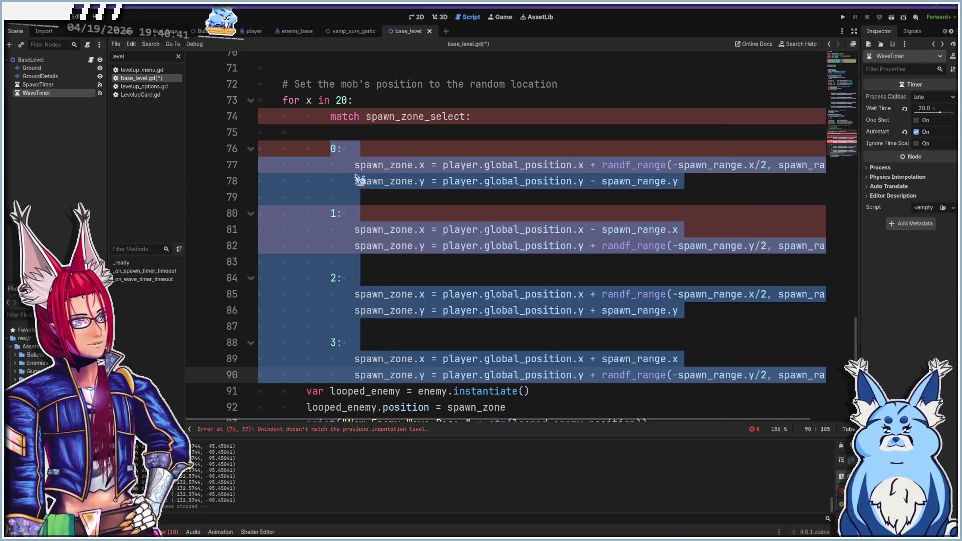
left_click(332, 118)
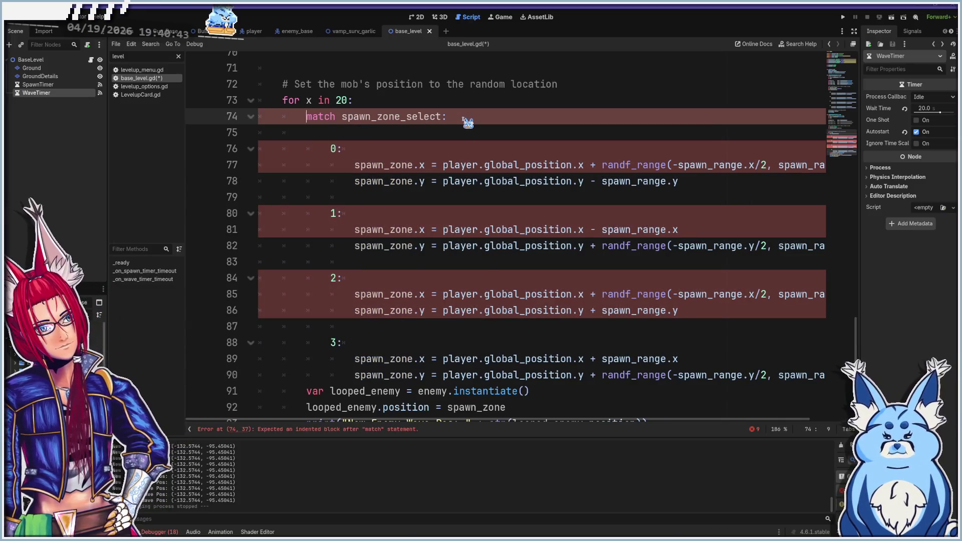
- Add an empty line after line 90 and run the game with F5
scroll(409, 272, "down", 2)
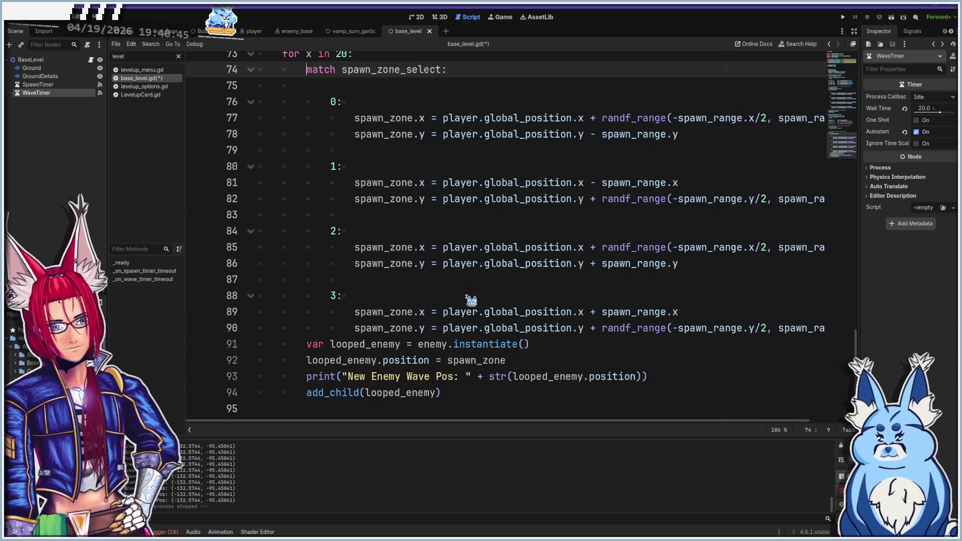
left_click(452, 328)
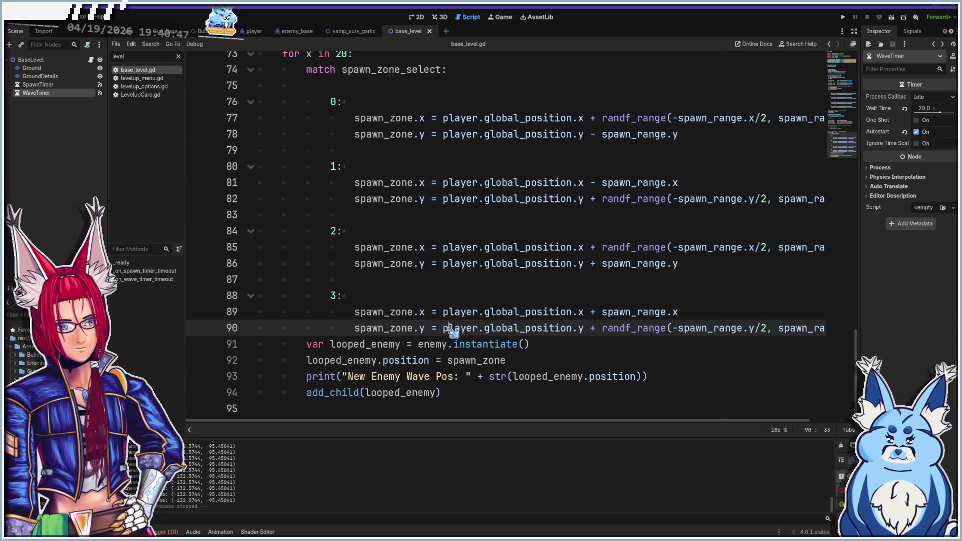
key("End")
key("Return")
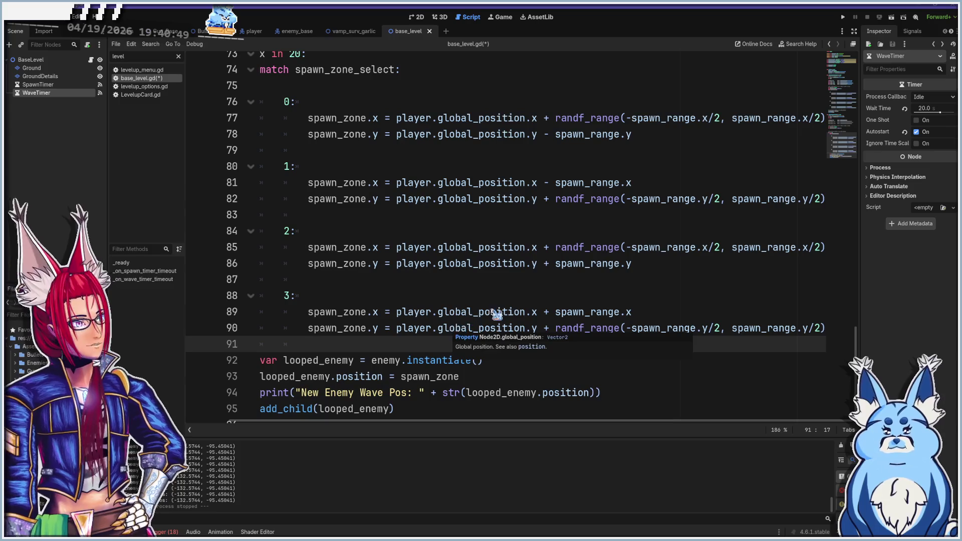
key("F5")
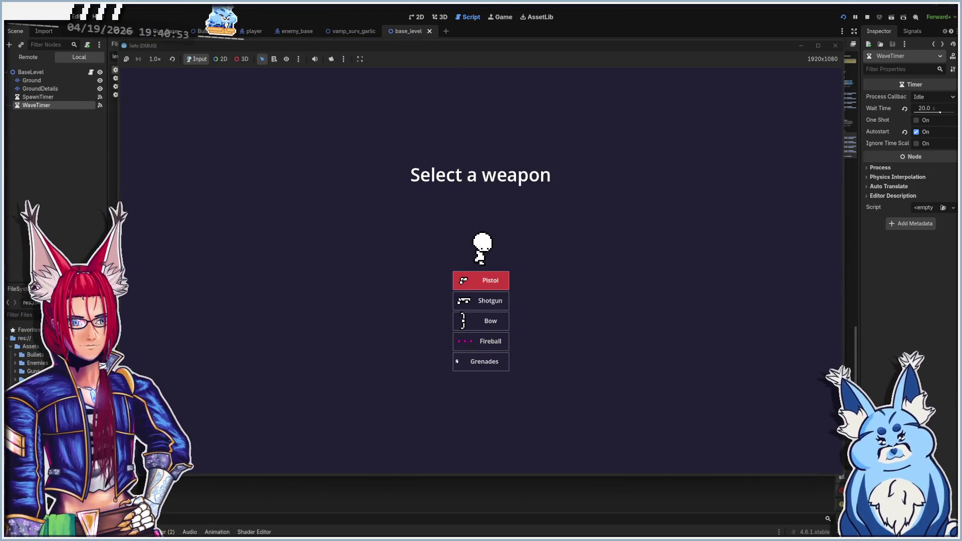
- Start the level with the Pistol and shoot enemies while moving around with WASD
key("Return")
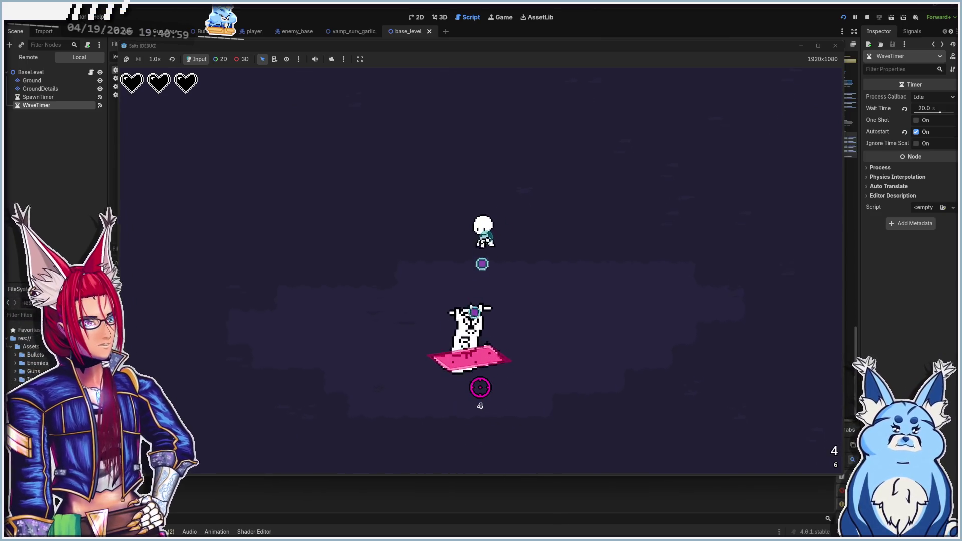
key("d")
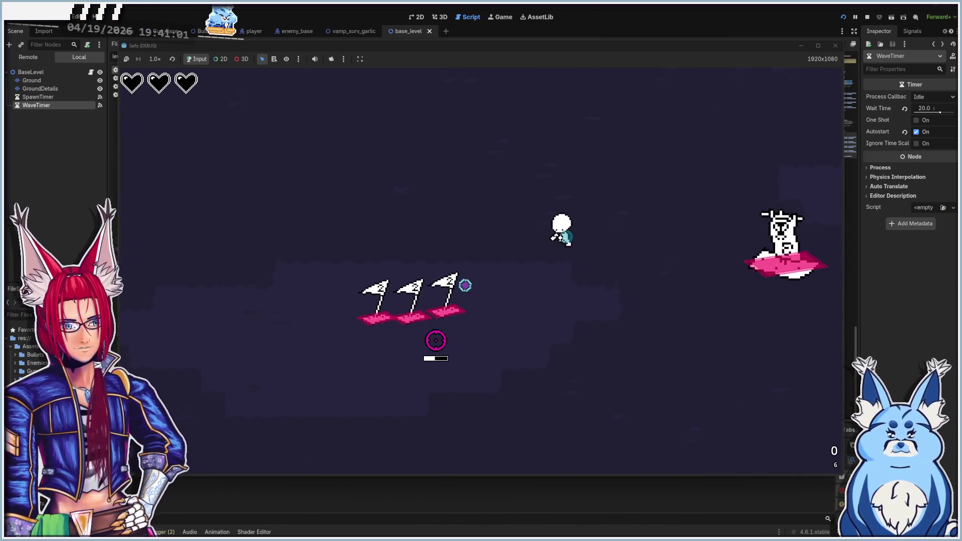
key("a")
key("s")
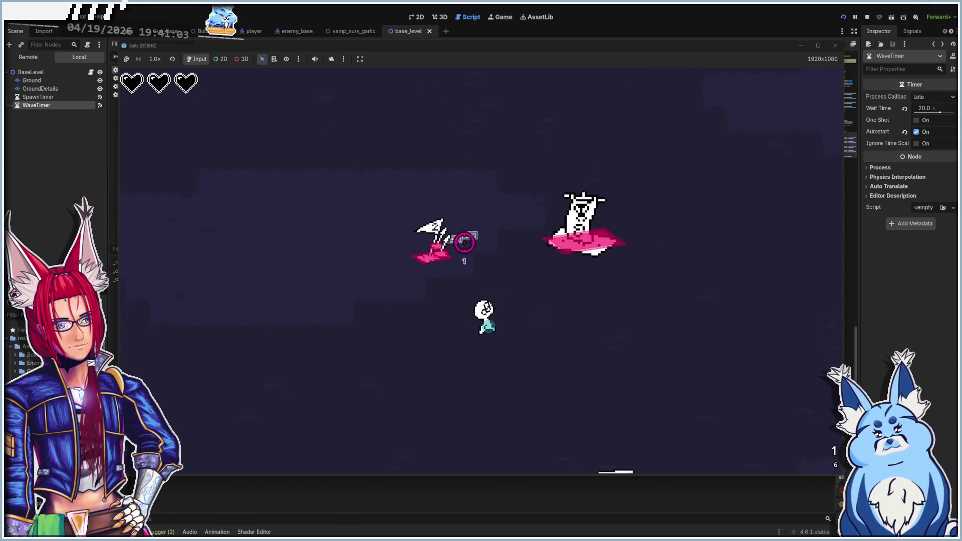
key("a")
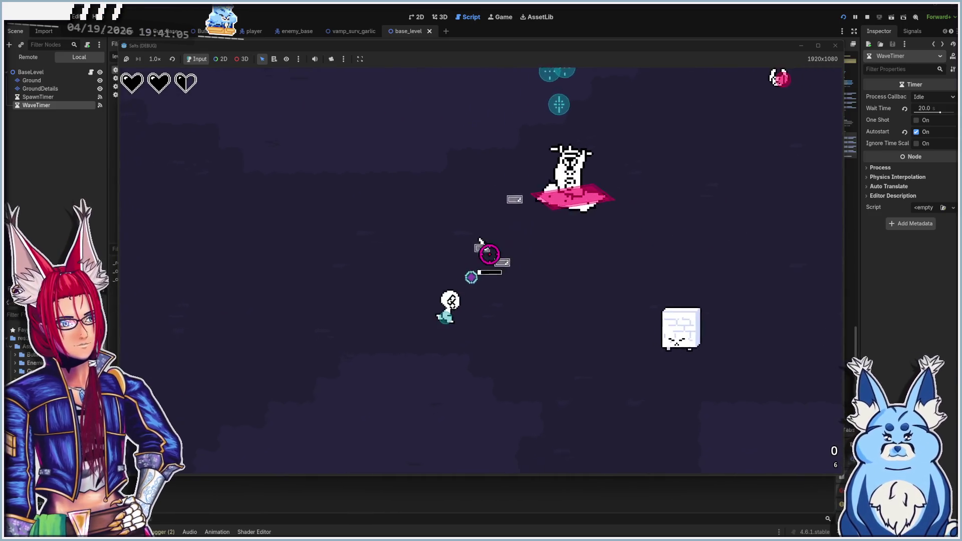
key("a")
key("s")
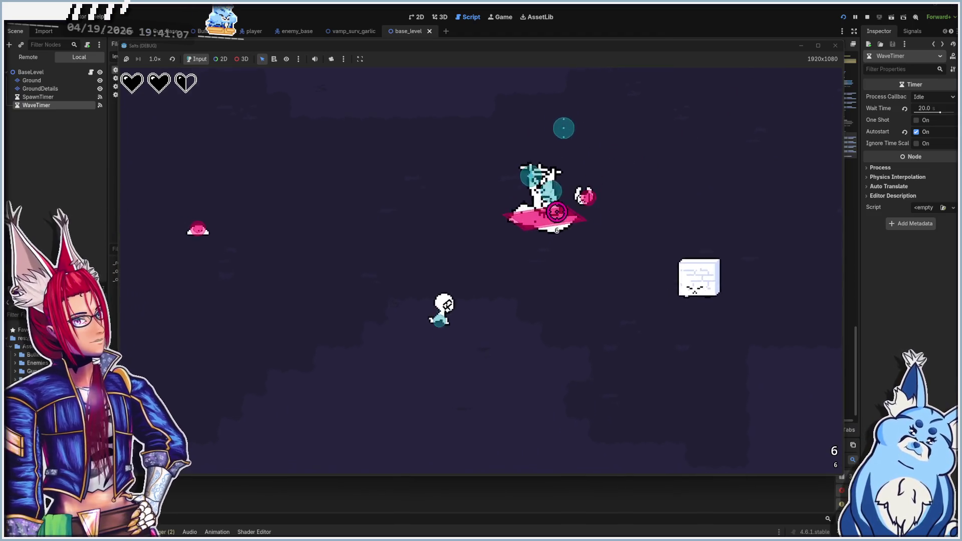
key("a")
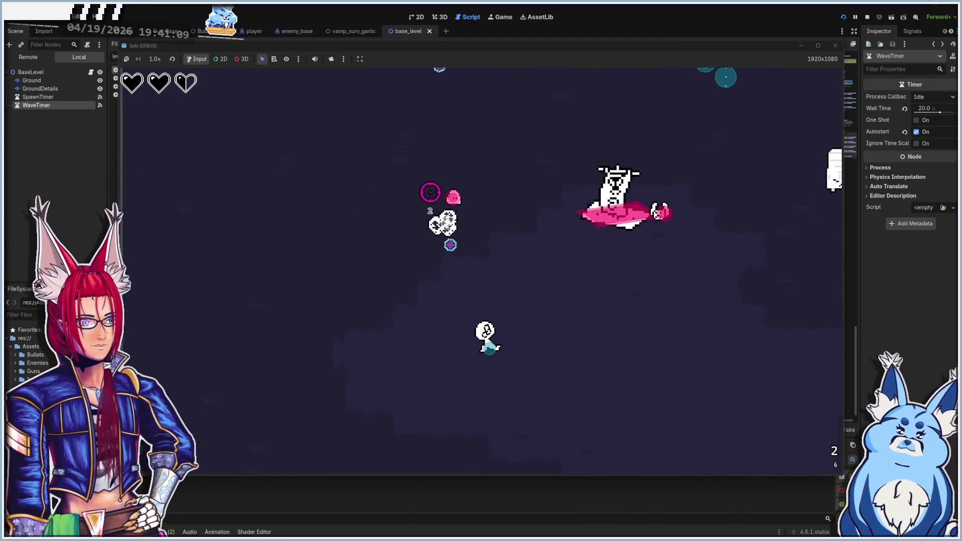
key("d")
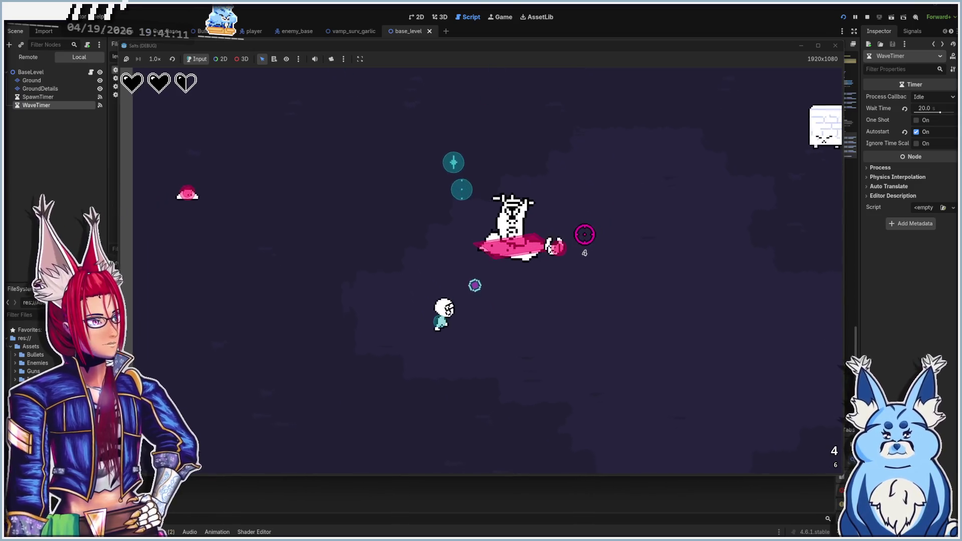
key("d")
key("s")
left_click(527, 211)
left_click(503, 199)
key("s")
key("a")
left_click(514, 201)
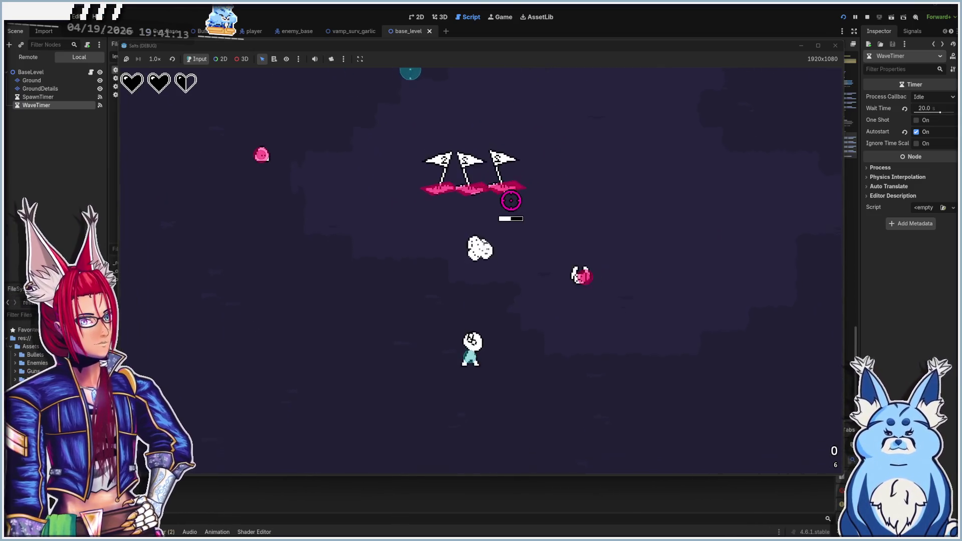
key("s")
key("d")
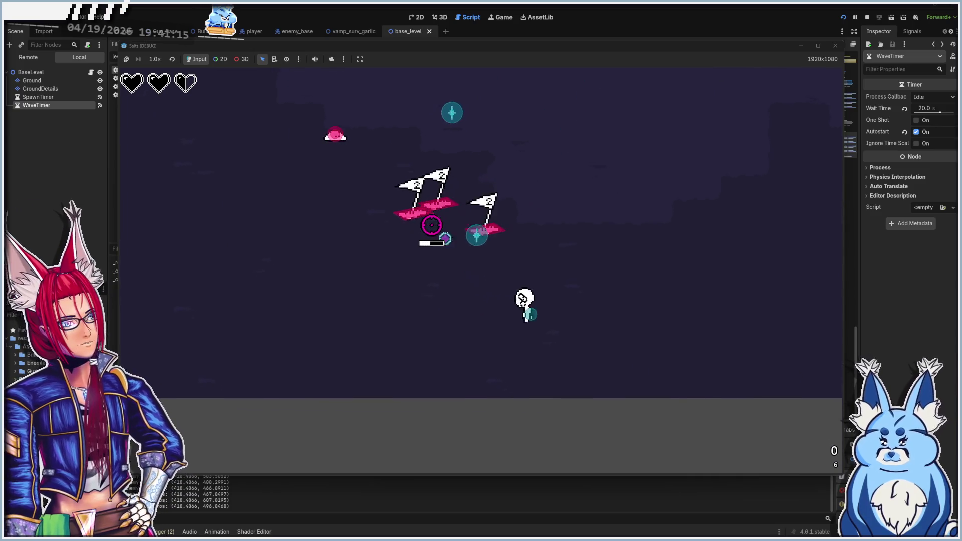
left_click(404, 253)
left_click(378, 251)
key("w")
key("a")
left_click(597, 281)
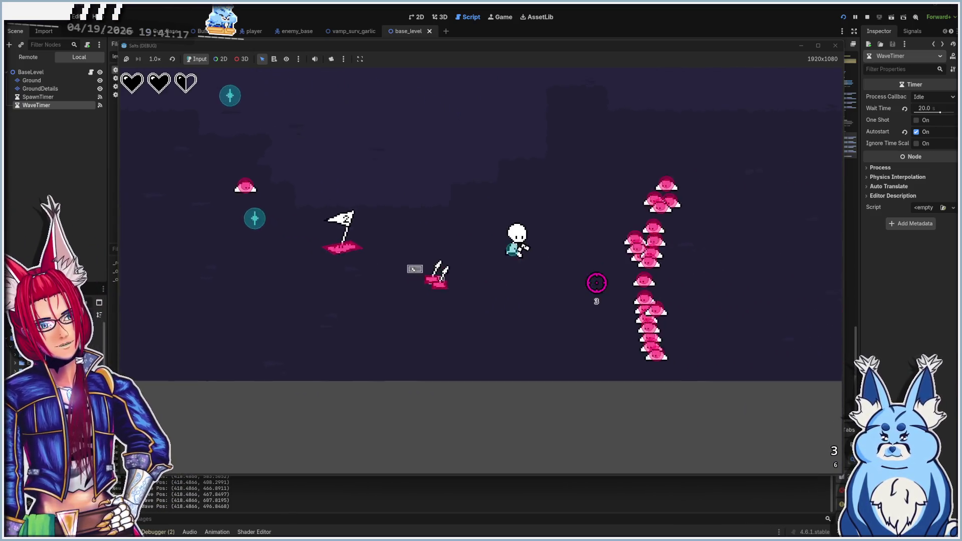
left_click(597, 281)
left_click(617, 310)
- Keep dodging the 20-enemy waves until the player dies, then close the running game
key("w")
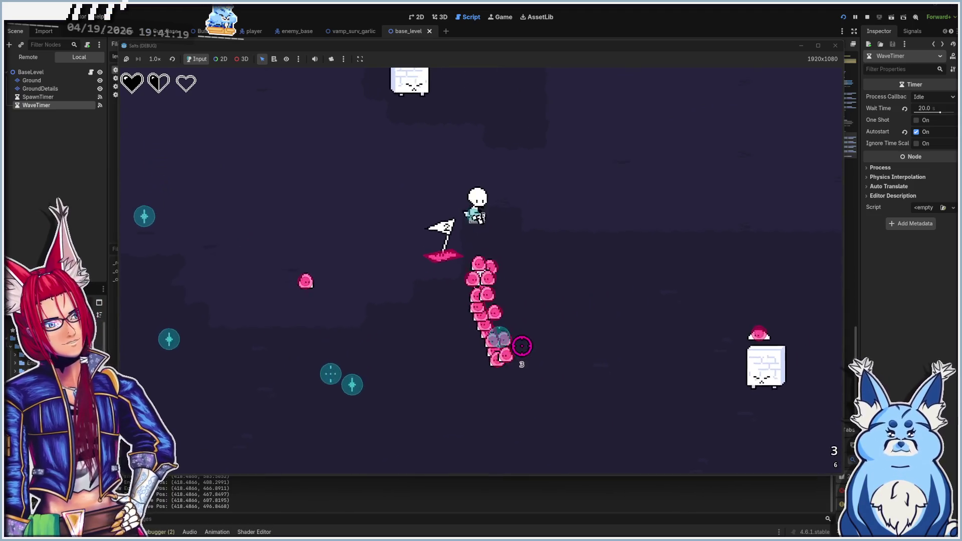
key("w")
key("d")
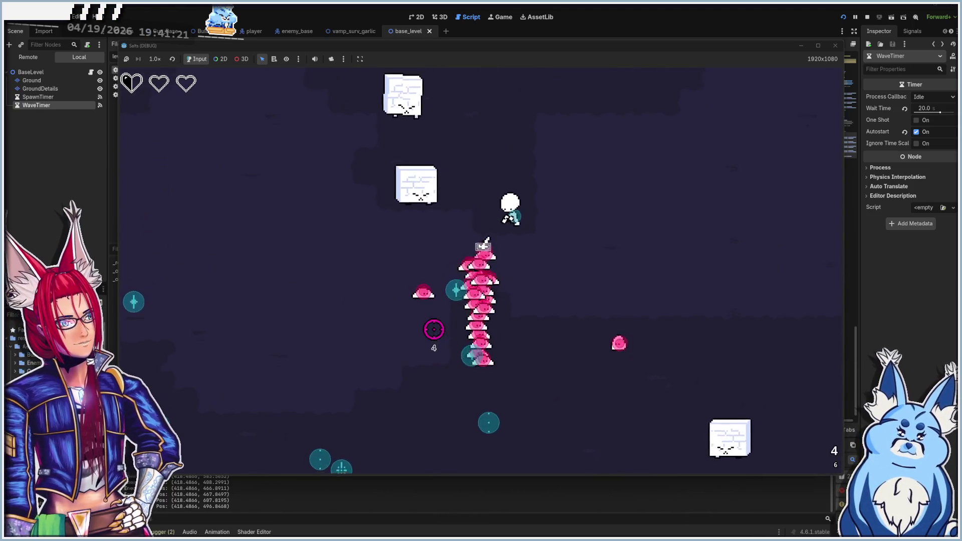
key("d")
key("w")
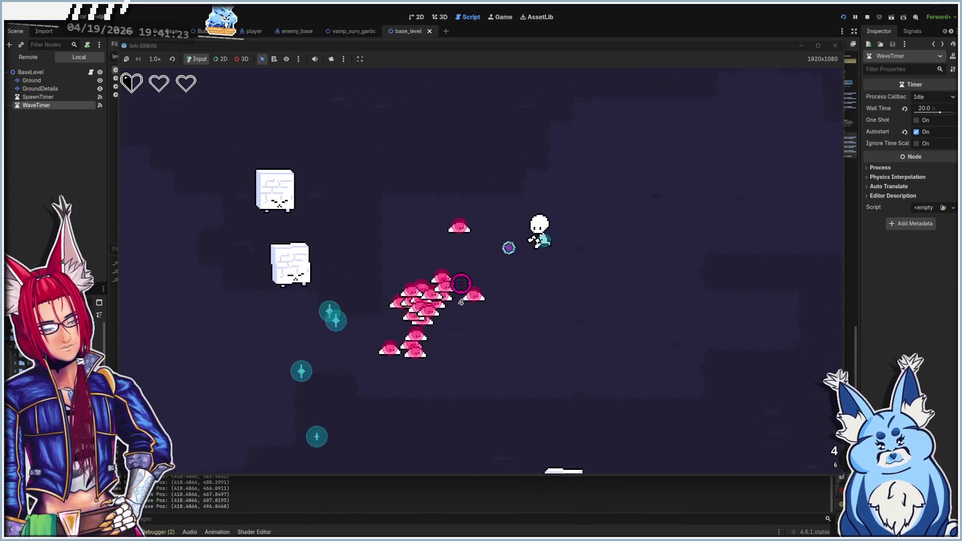
key("d")
key("s")
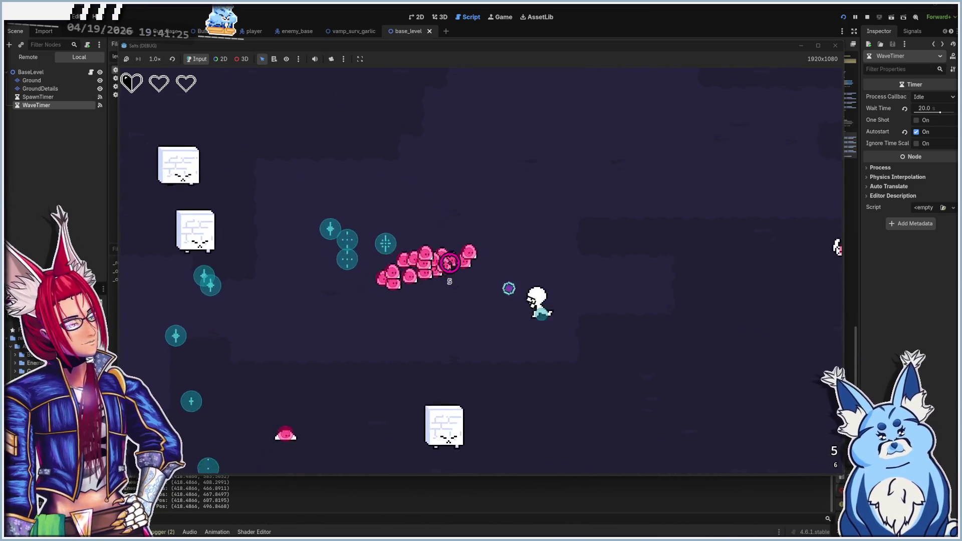
key("d")
key("s")
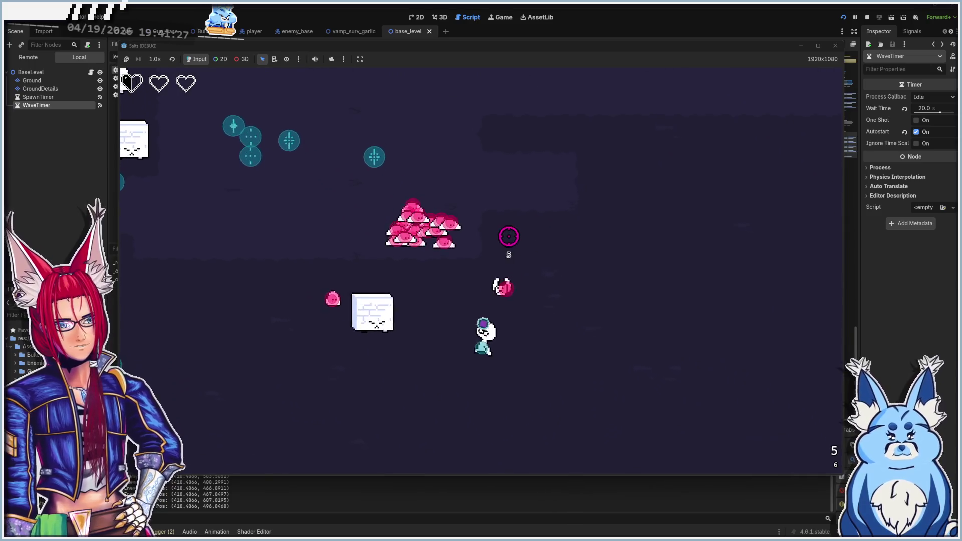
key("s")
key("a")
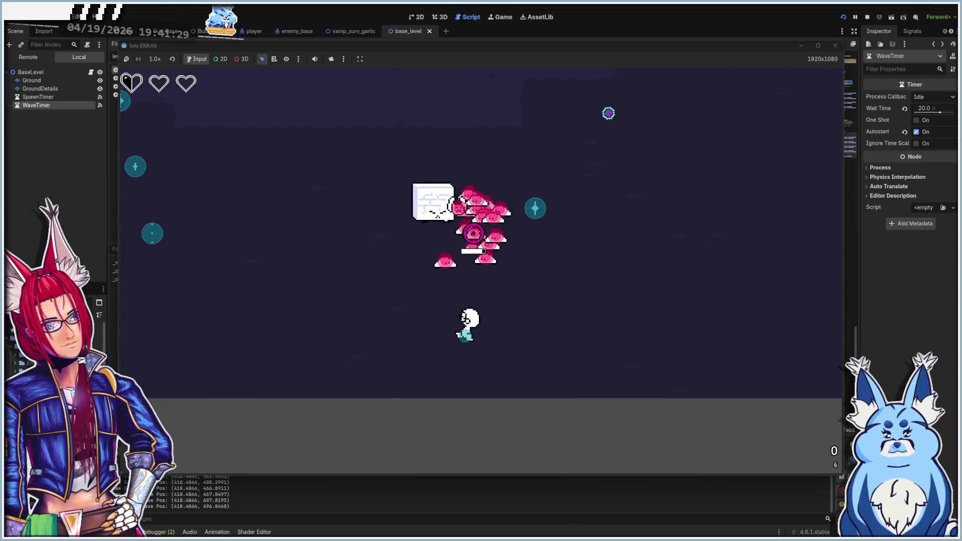
key("a")
key("s")
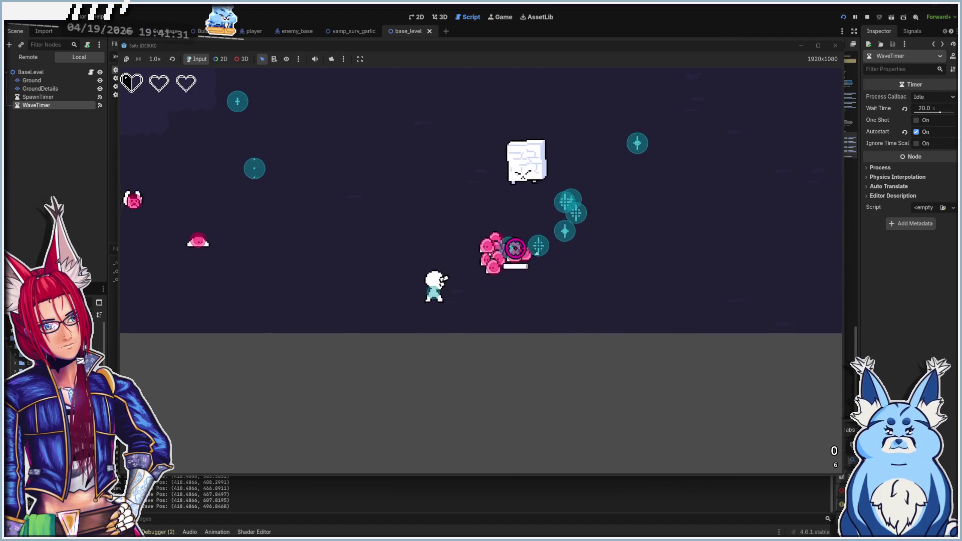
key("s")
key("d")
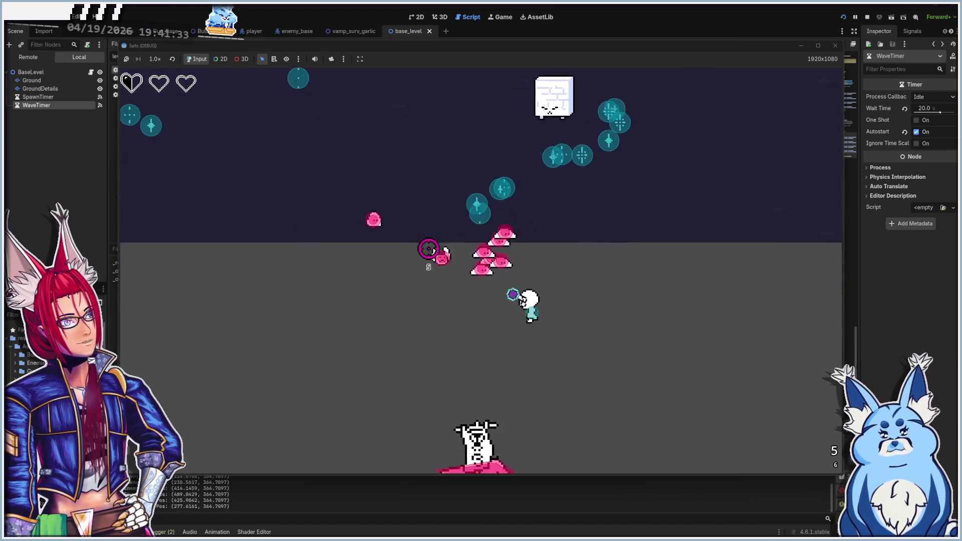
key("w")
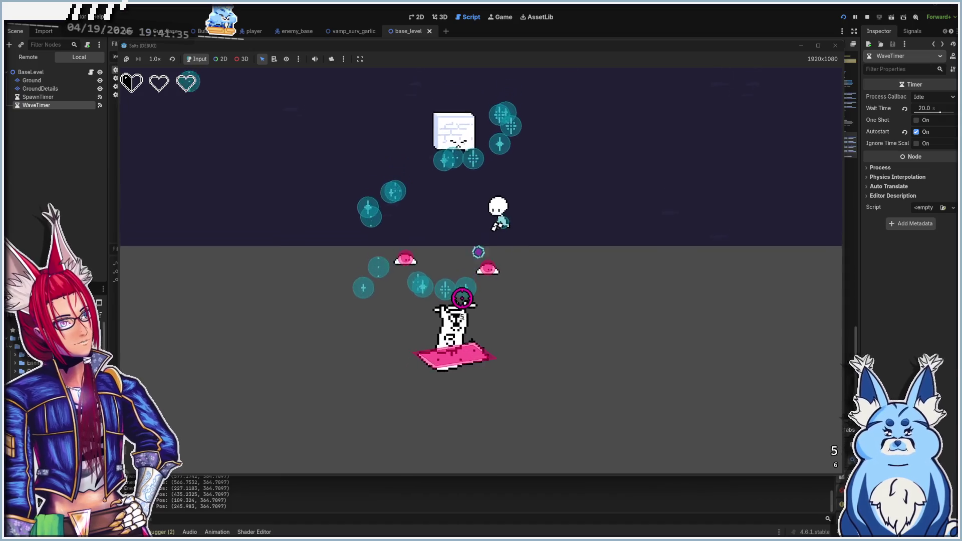
key("w")
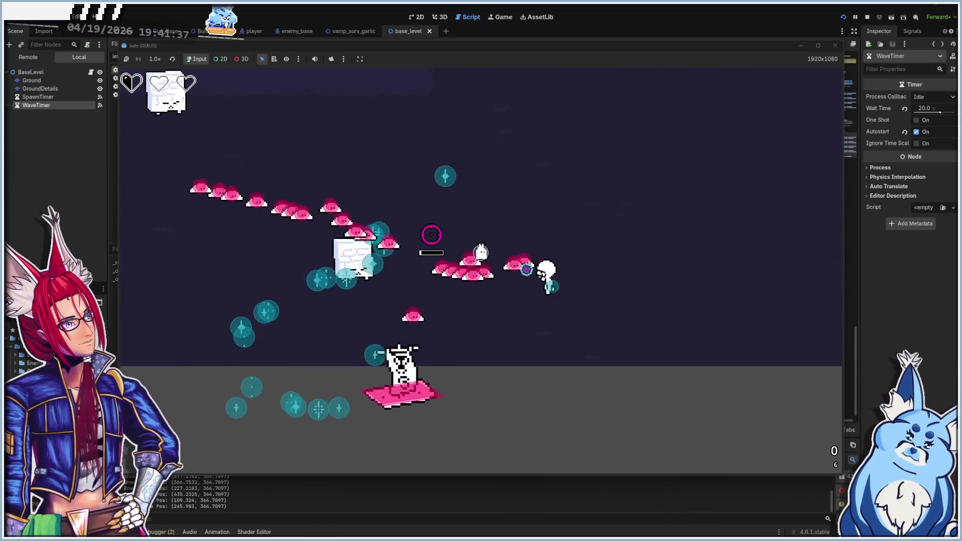
key("w")
key("a")
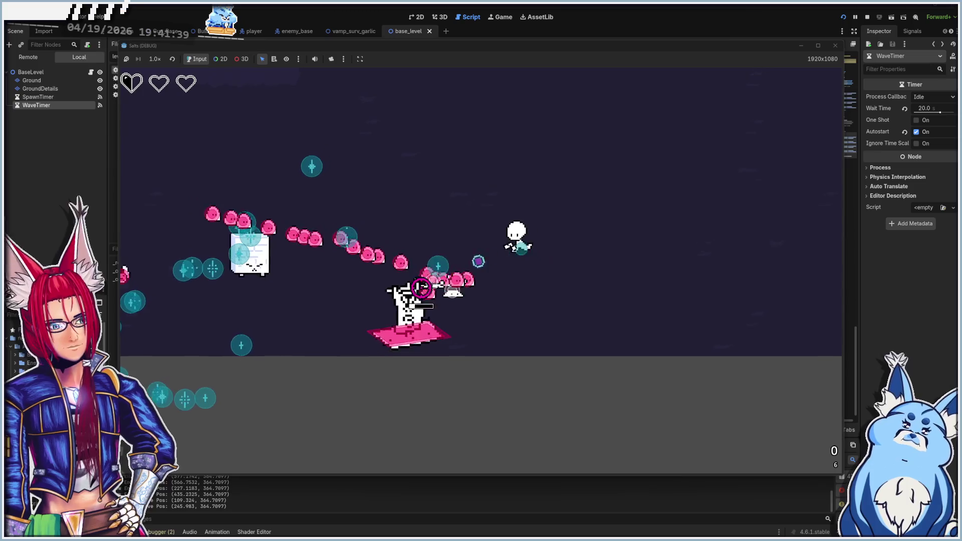
key("w")
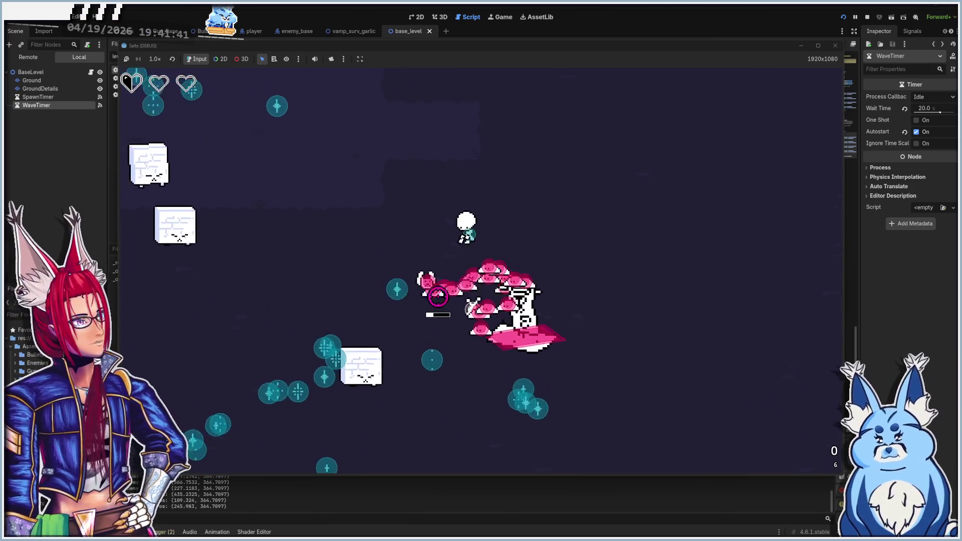
key("w")
key("a")
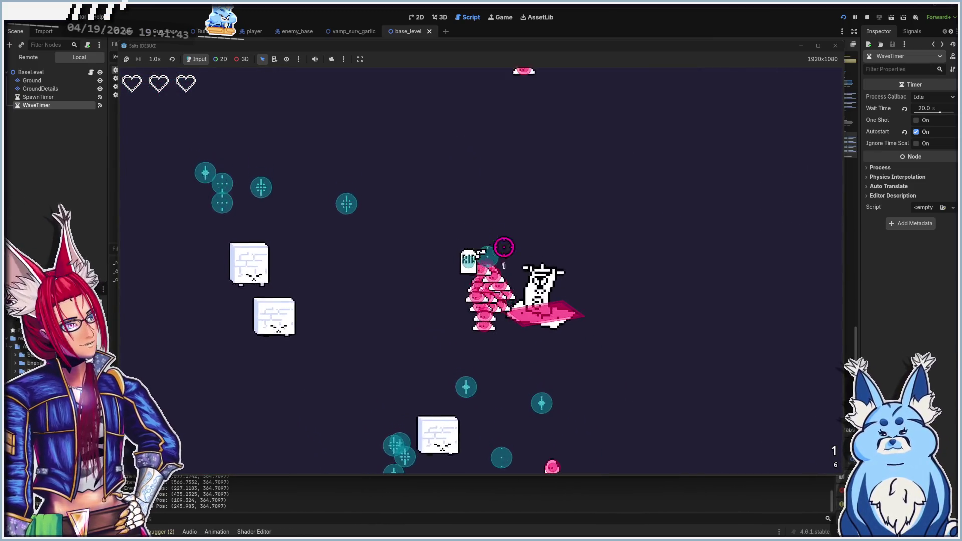
key("w")
key("a")
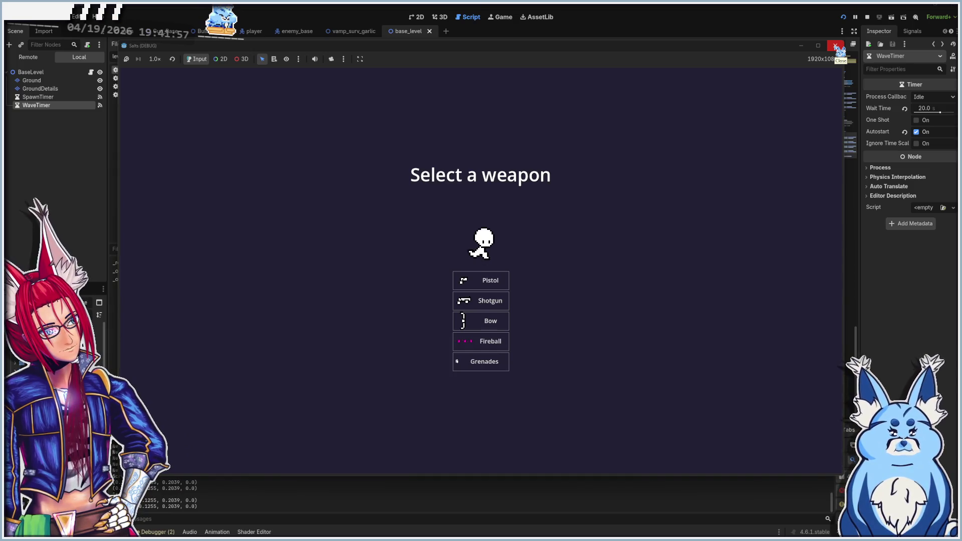
left_click(835, 46)
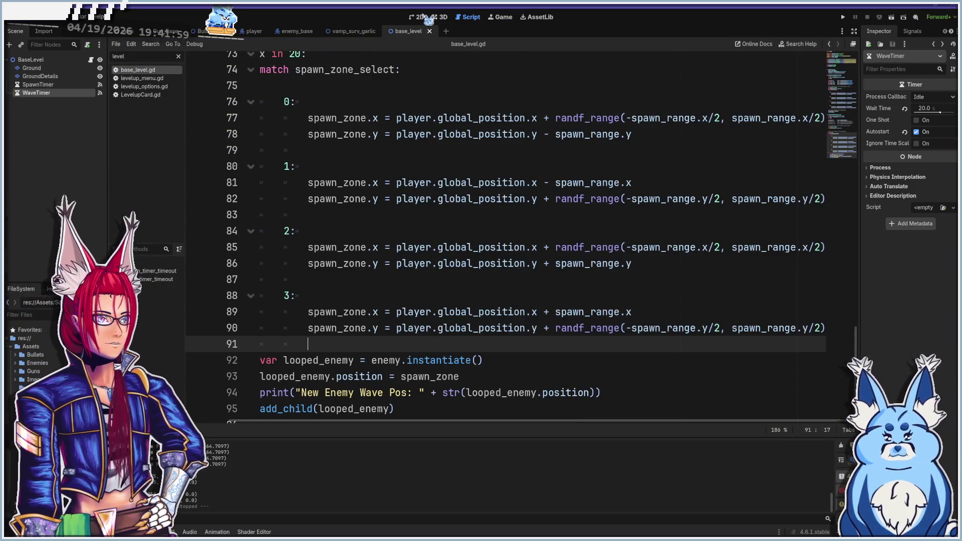
- Open the enemy_base scene in the 2D view and scale up its Area2D
left_click(424, 18)
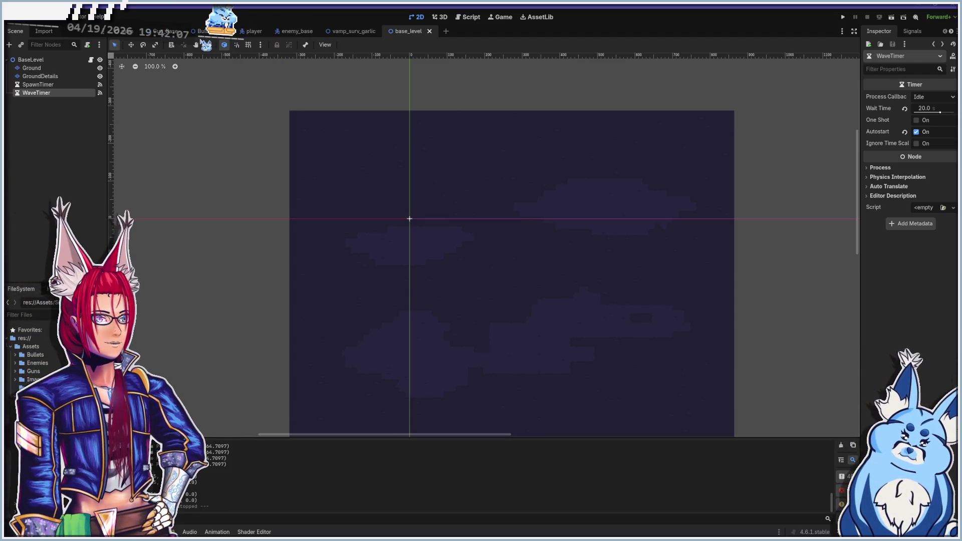
left_click(297, 31)
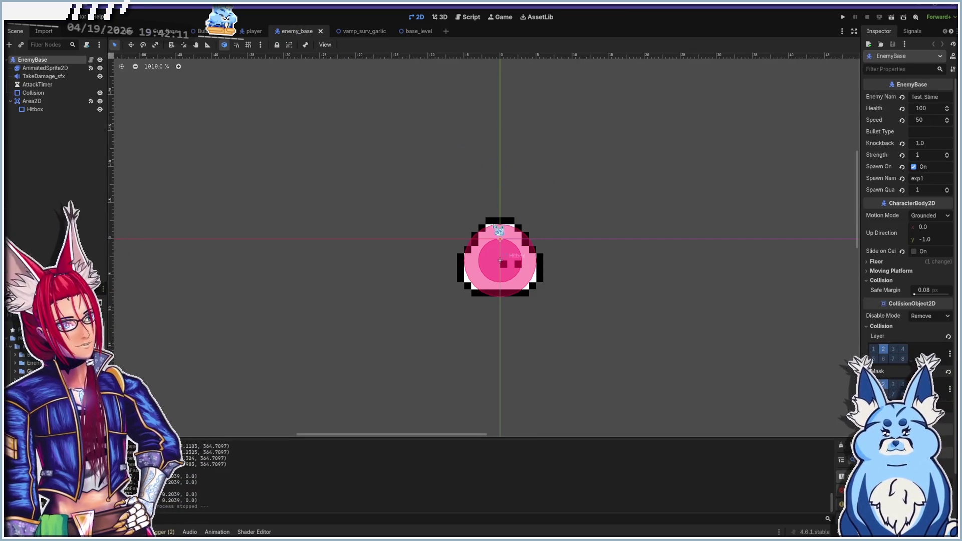
left_click(479, 267)
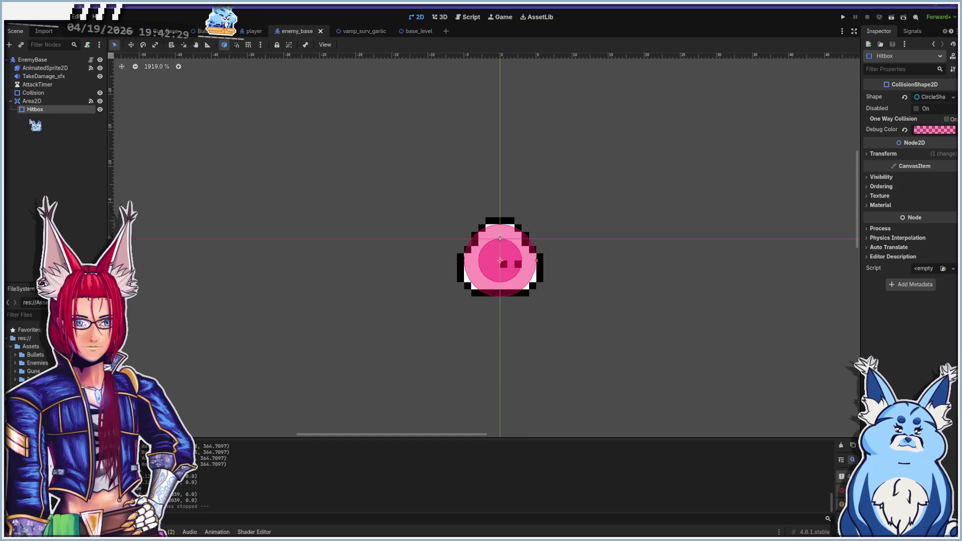
left_click(32, 101)
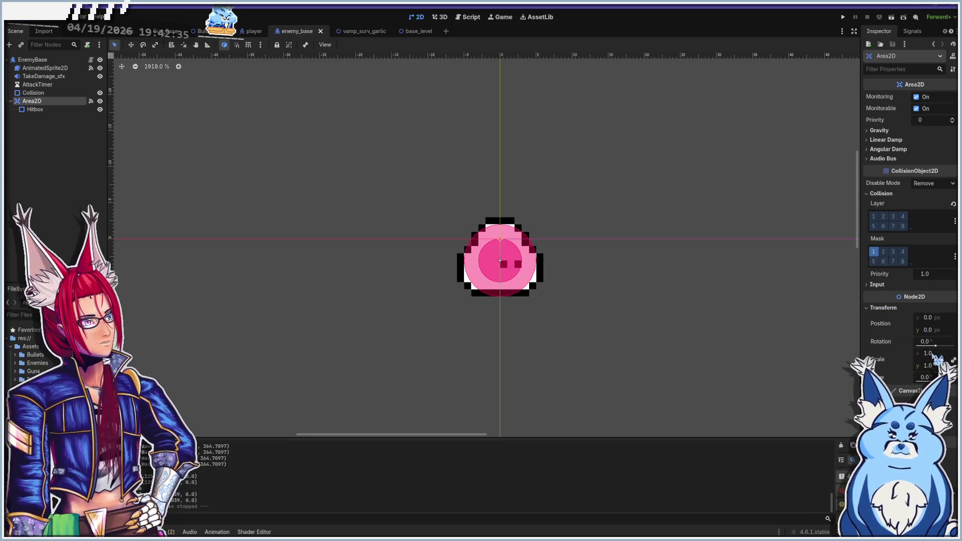
type("2")
key("Return")
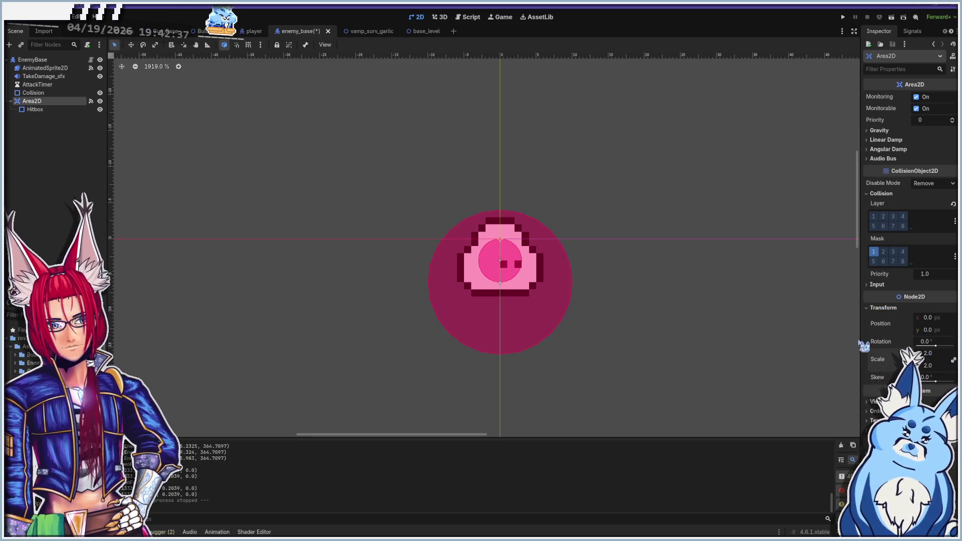
- Drag the Hitbox circle slightly upward to about (0, 2)
left_click_drag(515, 315, 509, 297)
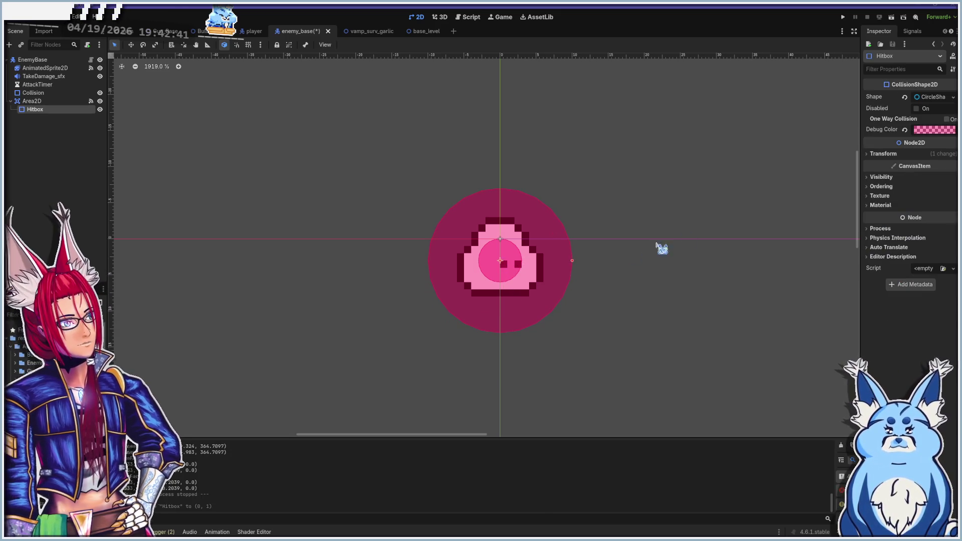
left_click(881, 155)
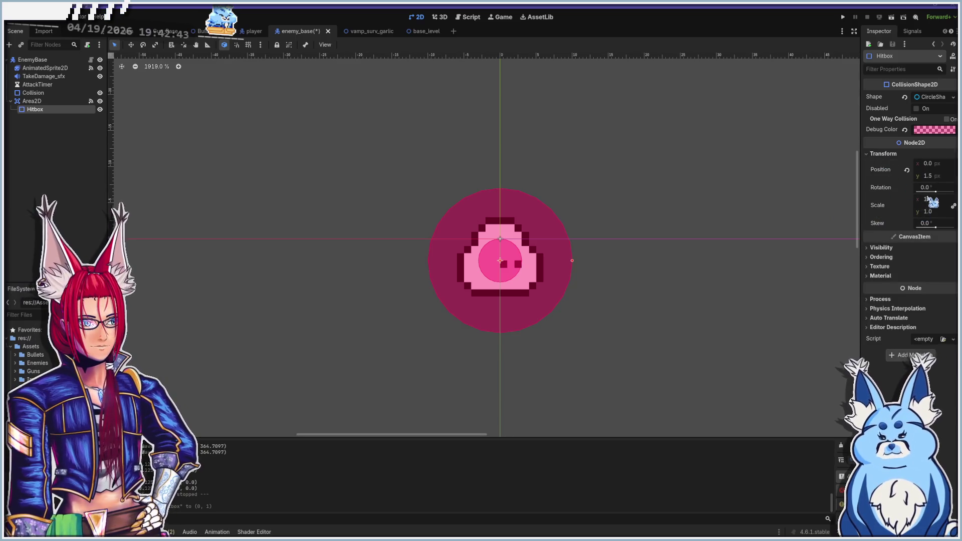
left_click(32, 102)
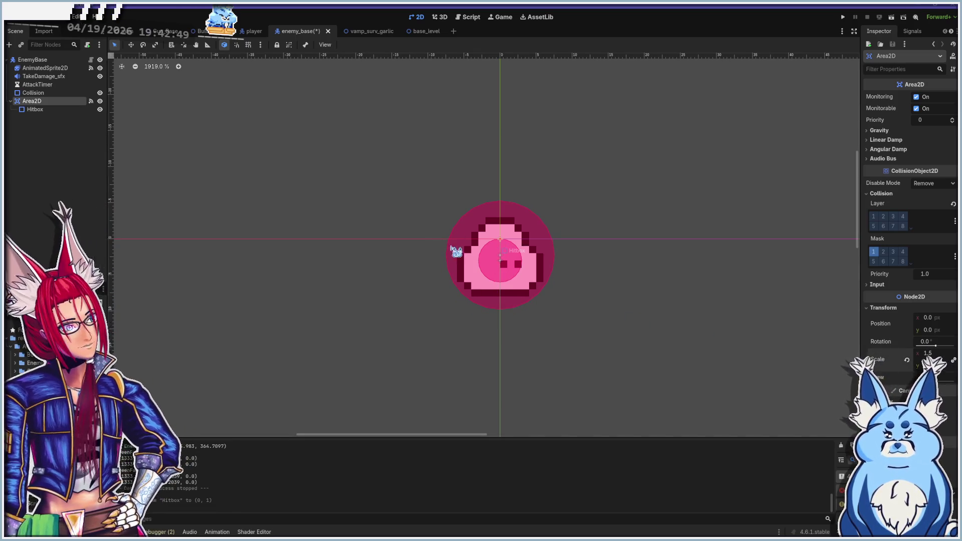
- Set the Collision shape's Transform Scale x to 2, then relaunch the game with F5
left_click(33, 93)
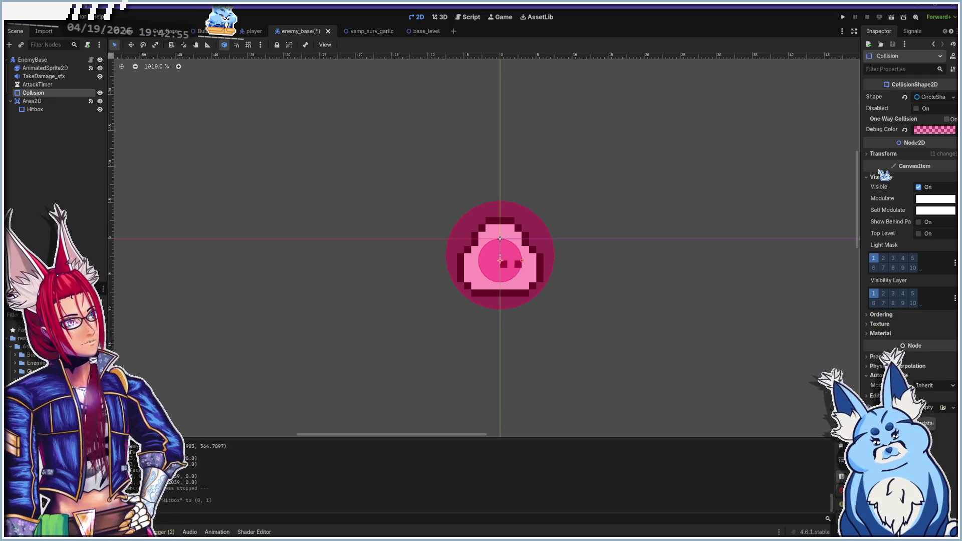
left_click(886, 154)
left_click(928, 199)
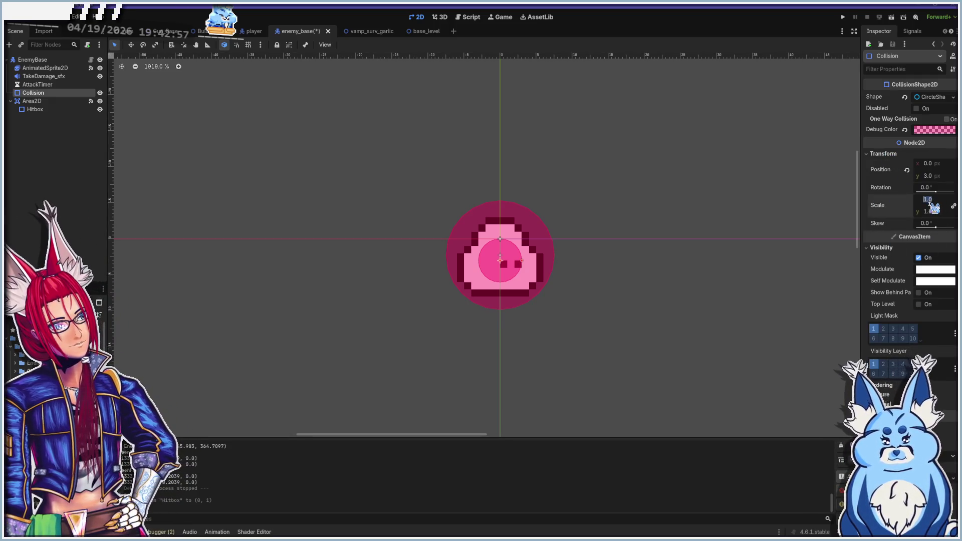
type("2")
key("Return")
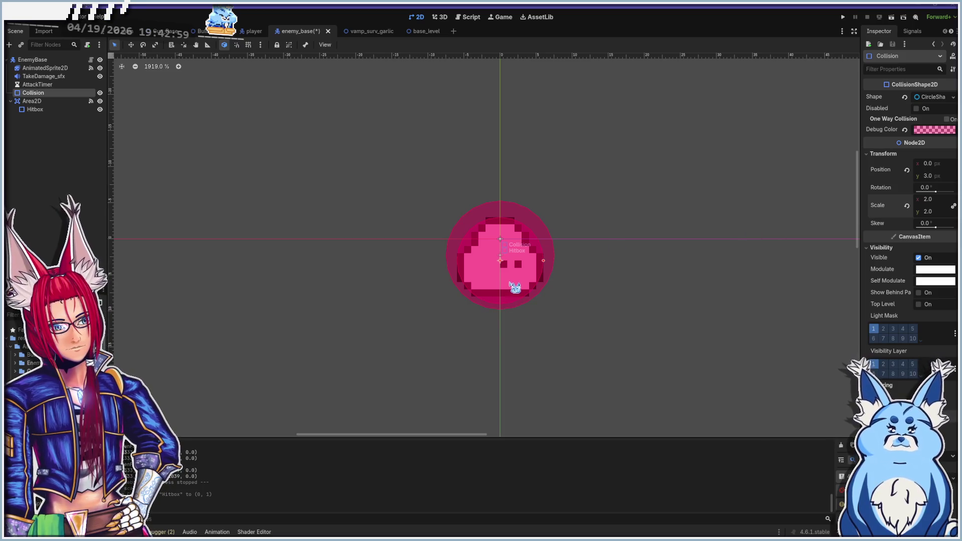
left_click(510, 277)
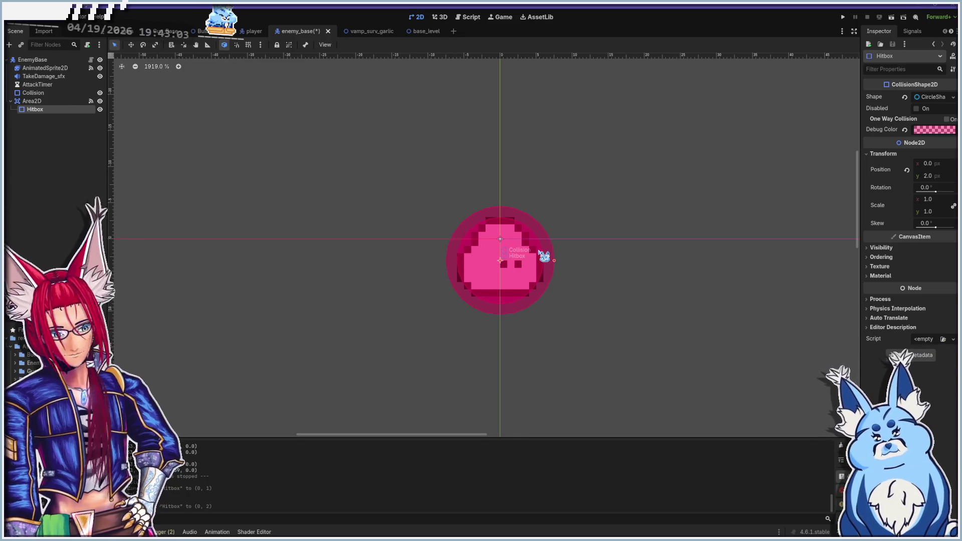
key("F5")
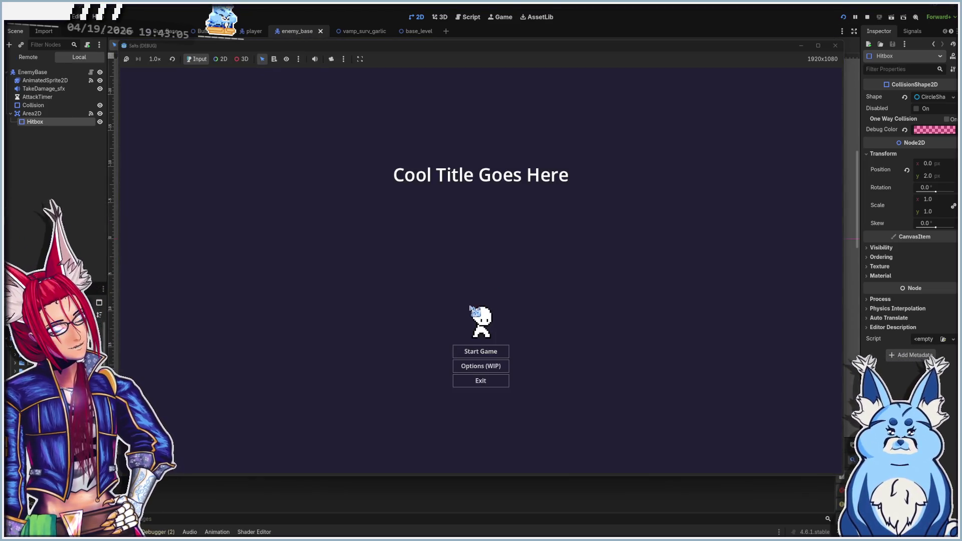
- Start a new game with the first weapon and shoot approaching enemies, reloading when empty
left_click(482, 353)
left_click(483, 281)
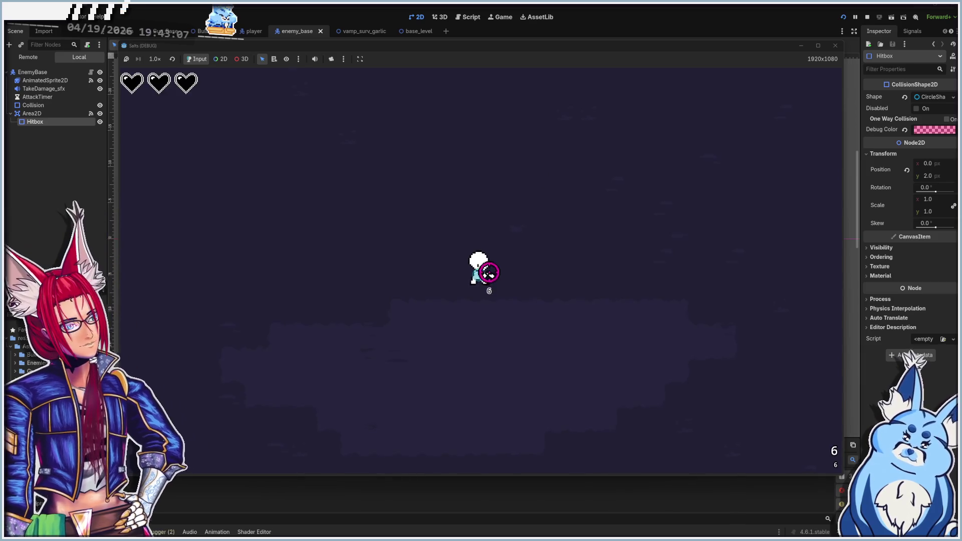
key("s")
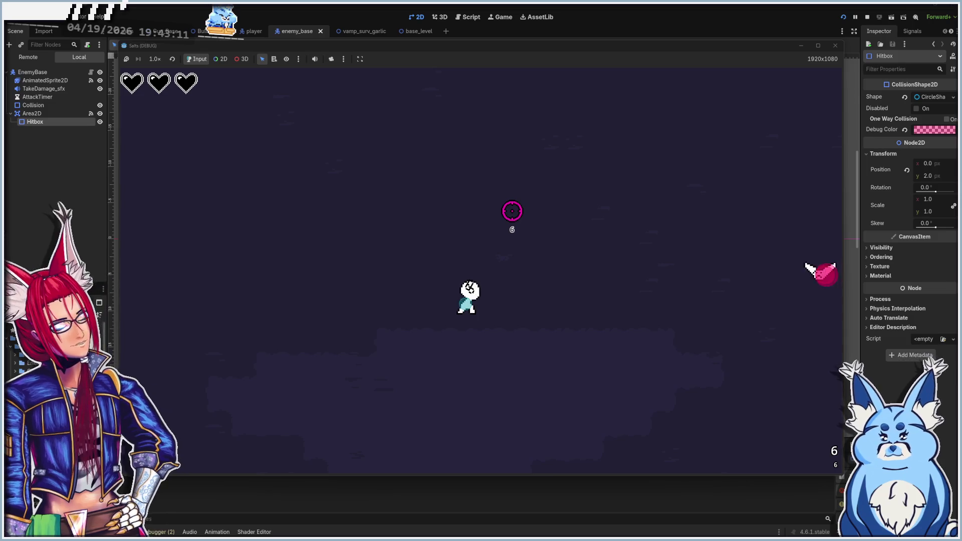
key("a")
left_click(612, 266)
left_click(612, 265)
key("d")
left_click(551, 274)
key("w")
left_click(451, 321)
left_click(409, 333)
left_click(419, 319)
key("s")
key("a")
key("d")
key("s")
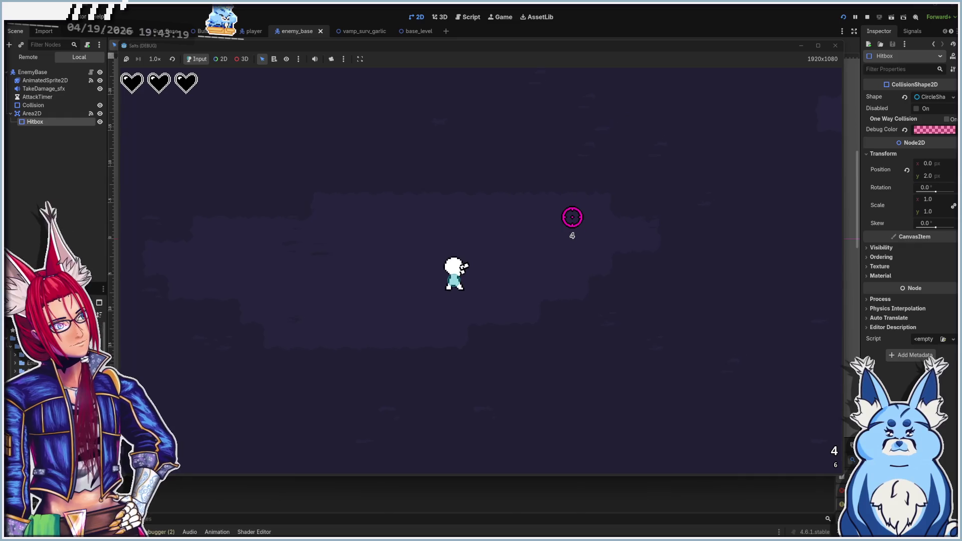
left_click(486, 172)
left_click(470, 183)
left_click(451, 190)
key("r")
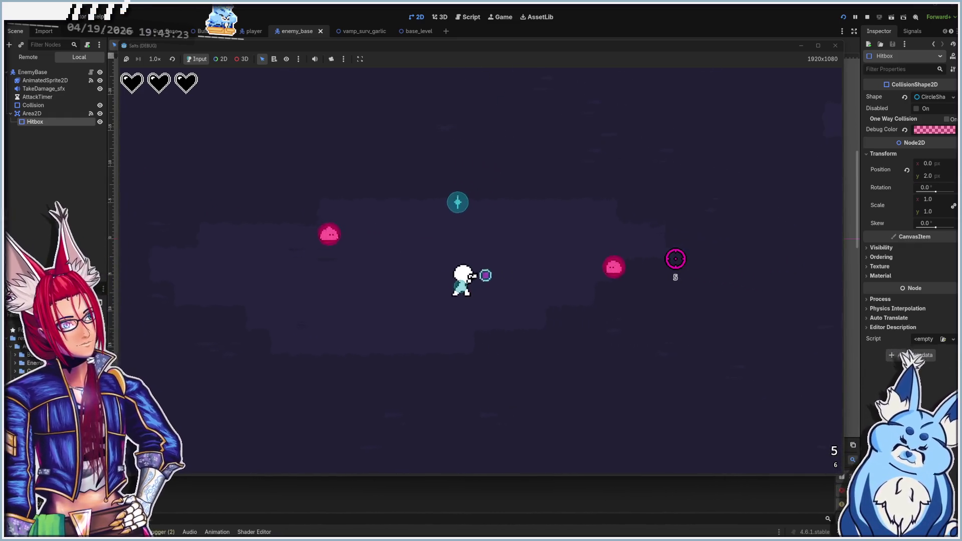
left_click(380, 215)
left_click(384, 213)
left_click(401, 146)
left_click(429, 138)
- Keep evading and shooting the slime swarms, then take the Butt Slash upgrade on level up
key("s")
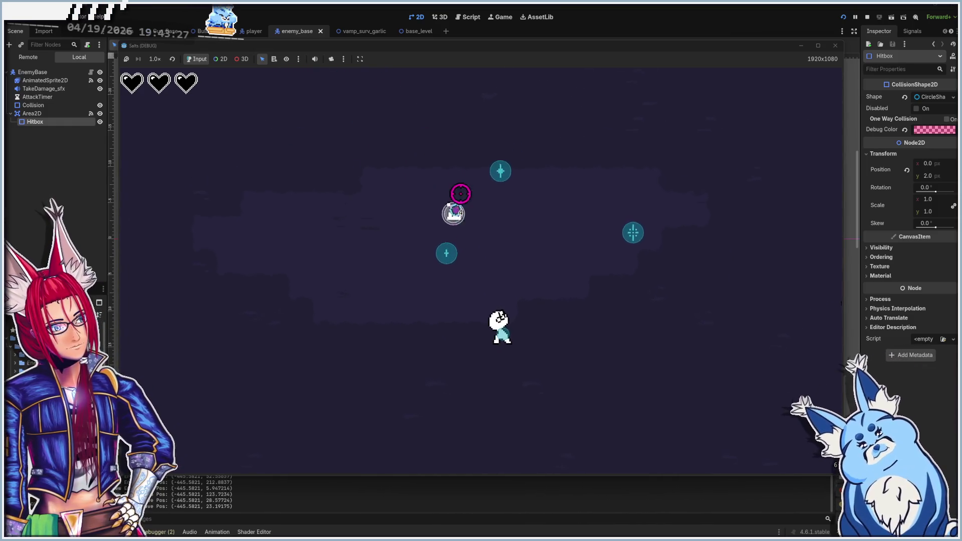
left_click(662, 271)
left_click(649, 271)
left_click(649, 271)
left_click(654, 283)
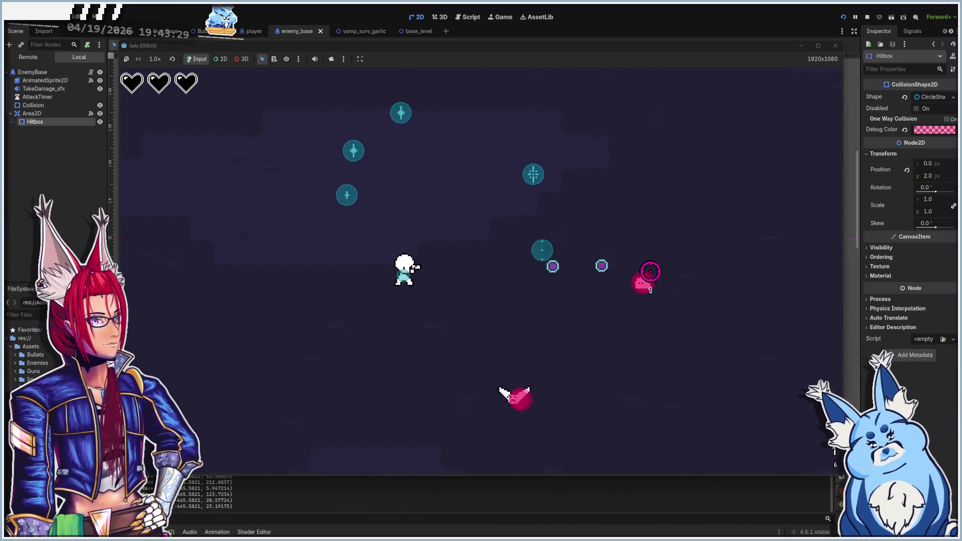
key("a")
left_click(540, 286)
left_click(540, 286)
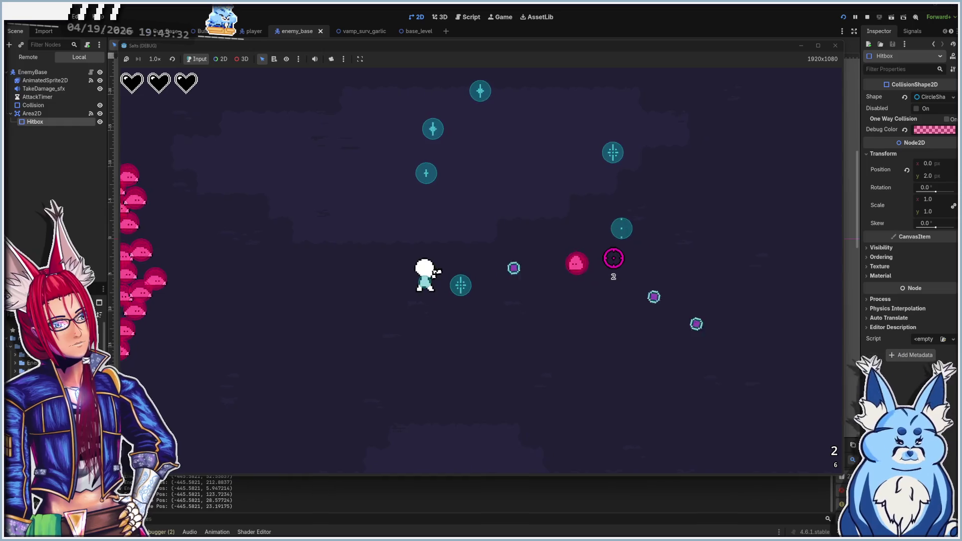
key("d")
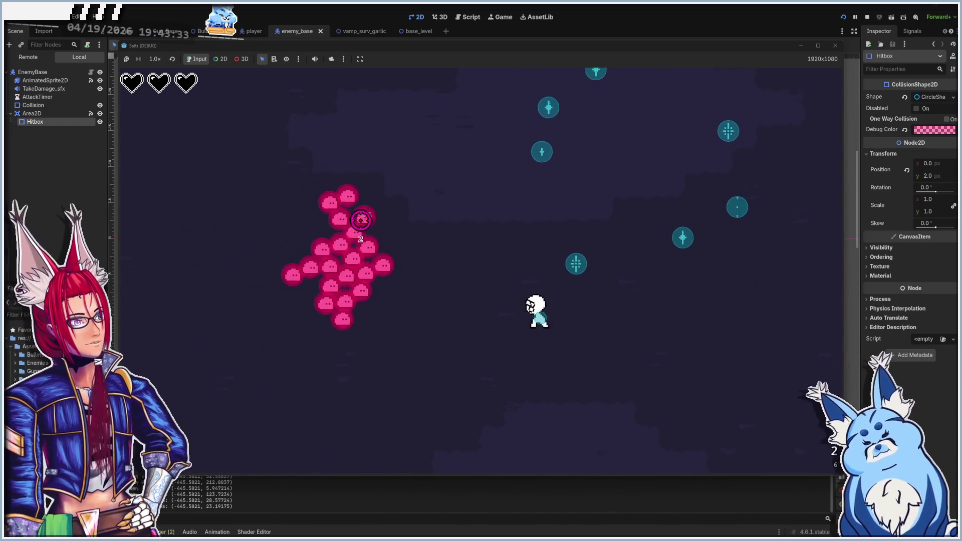
key("w")
left_click(401, 260)
left_click(410, 286)
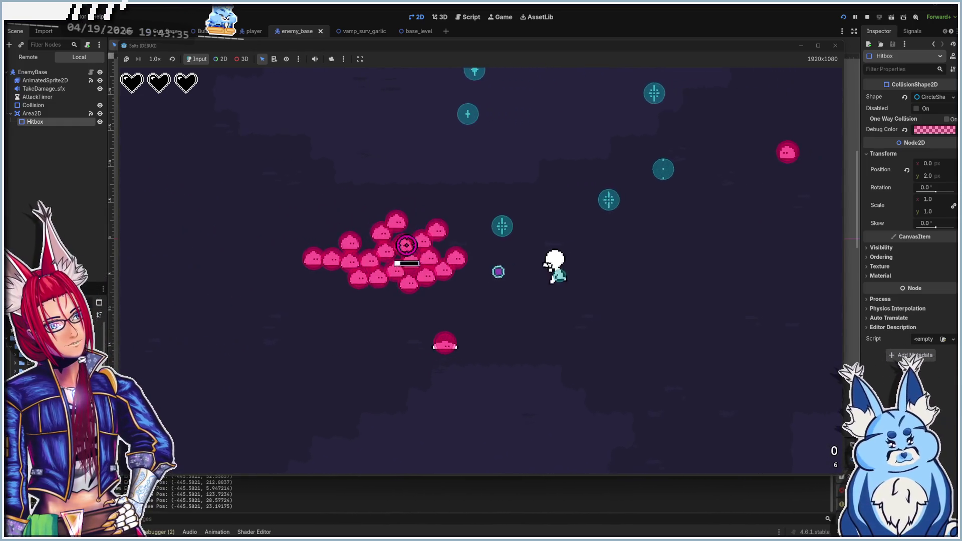
key("a")
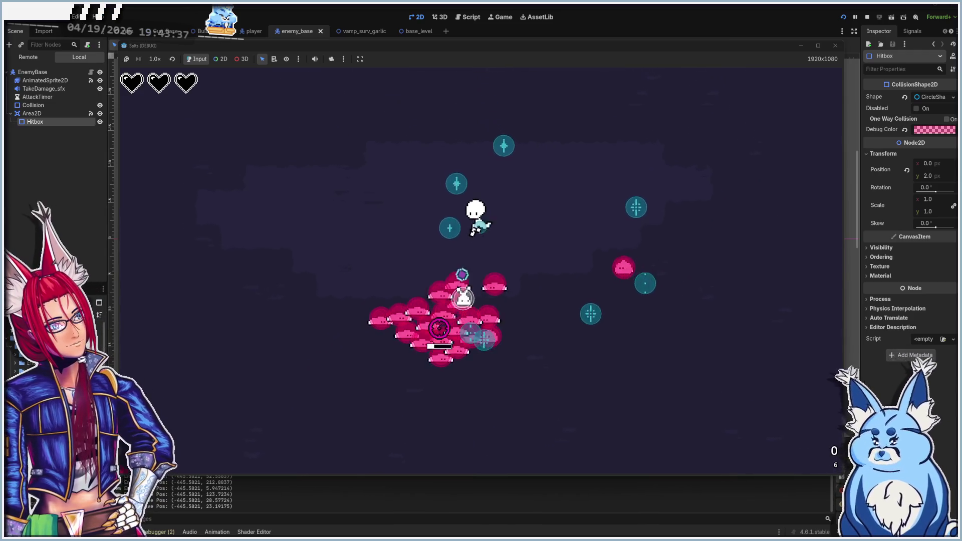
key("a")
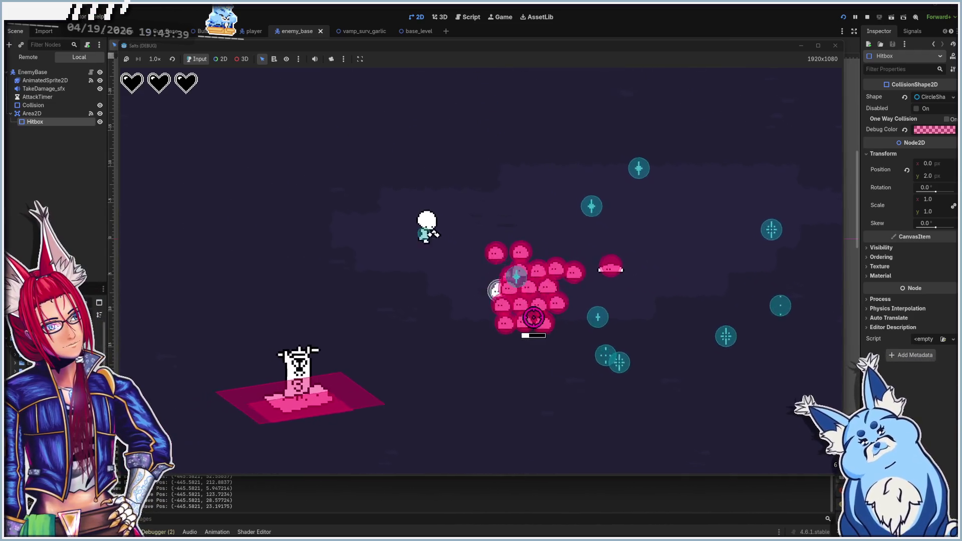
key("d")
key("s")
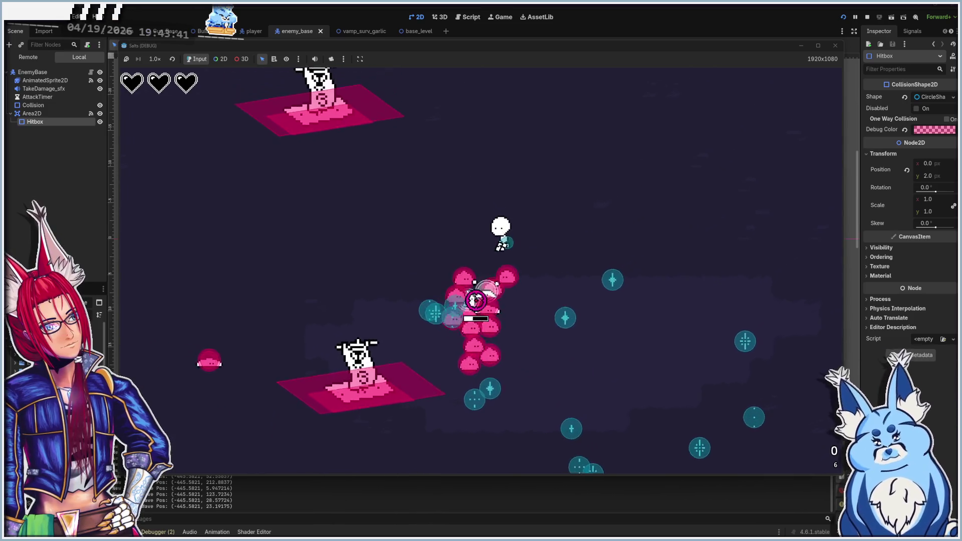
key("w")
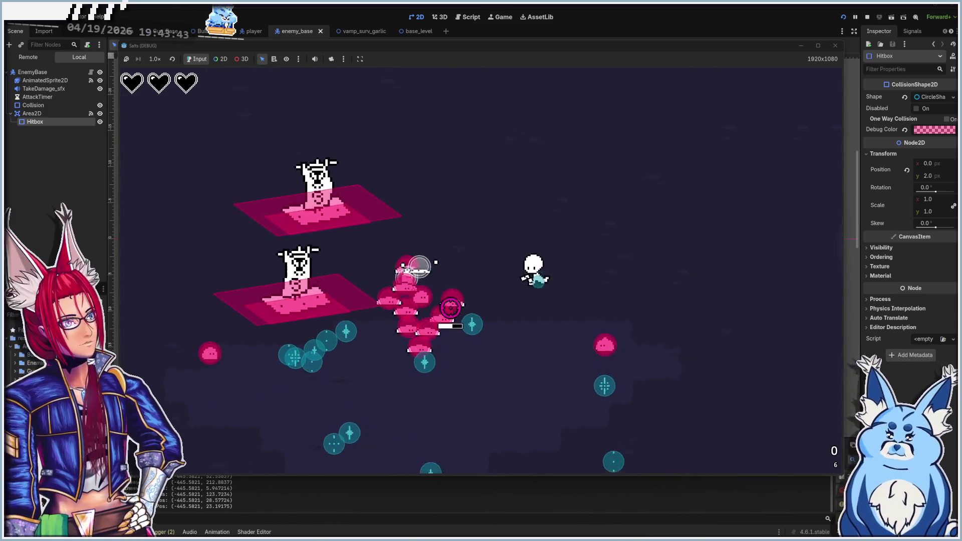
key("d")
key("w")
key("d")
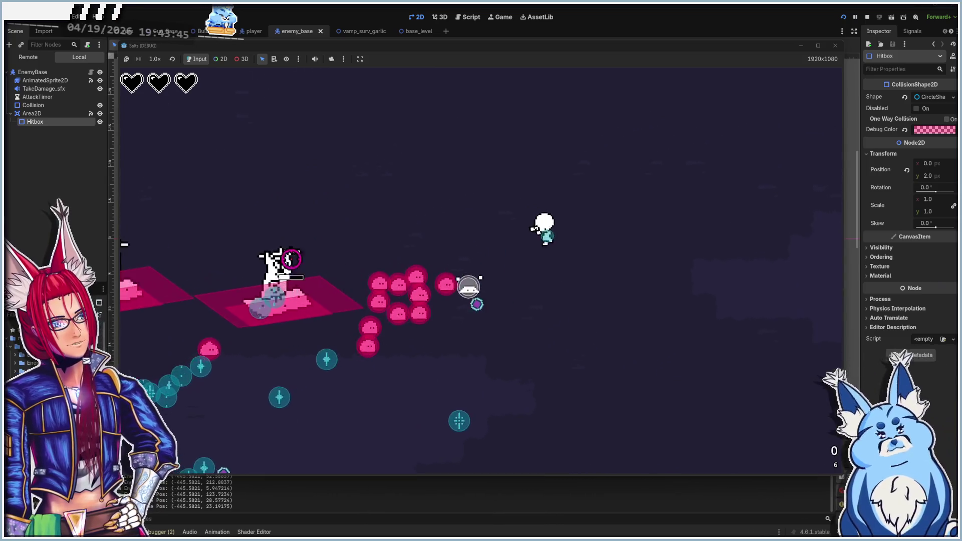
key("s")
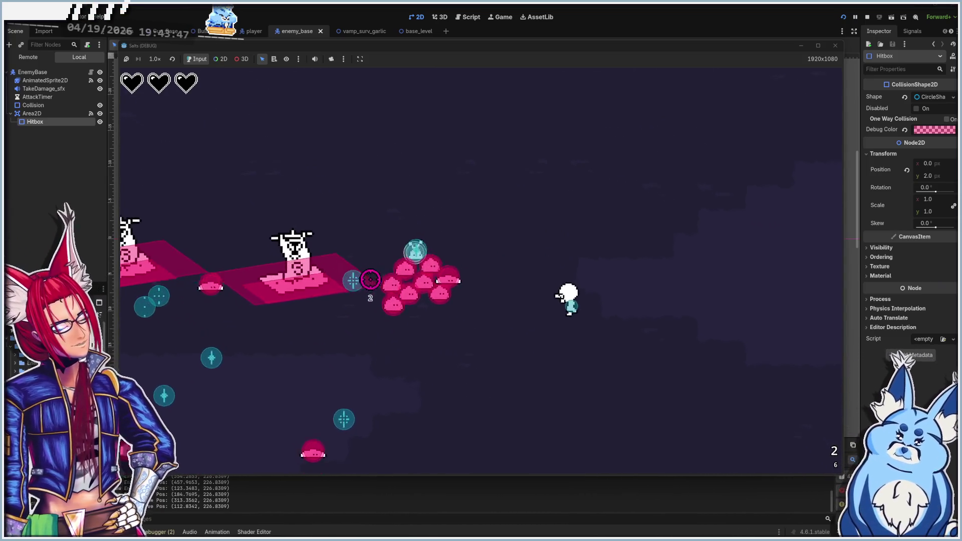
key("w")
key("a")
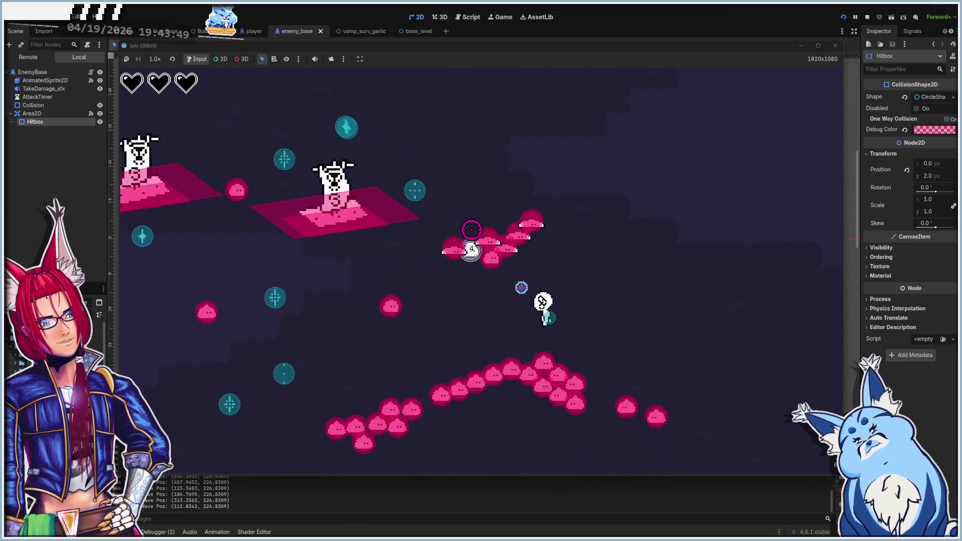
key("d")
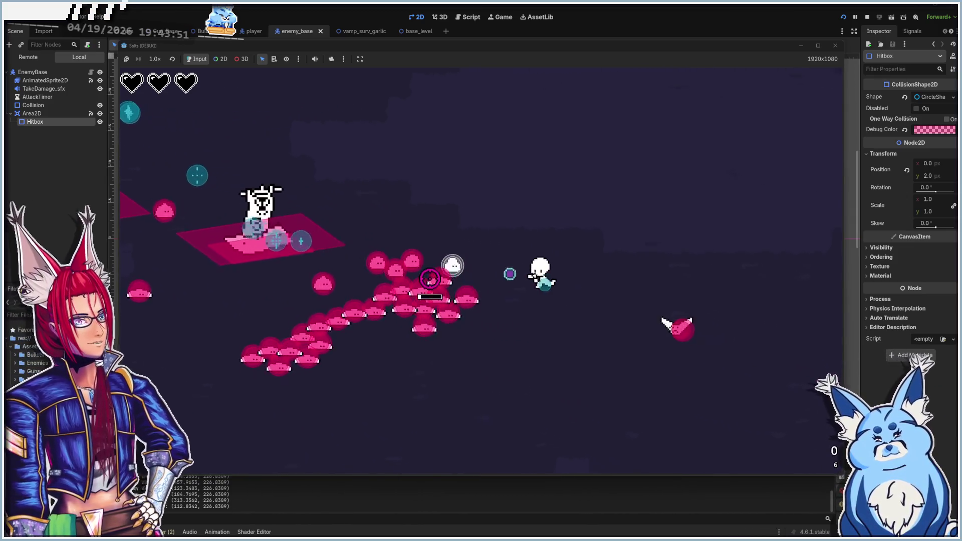
key("s")
key("a")
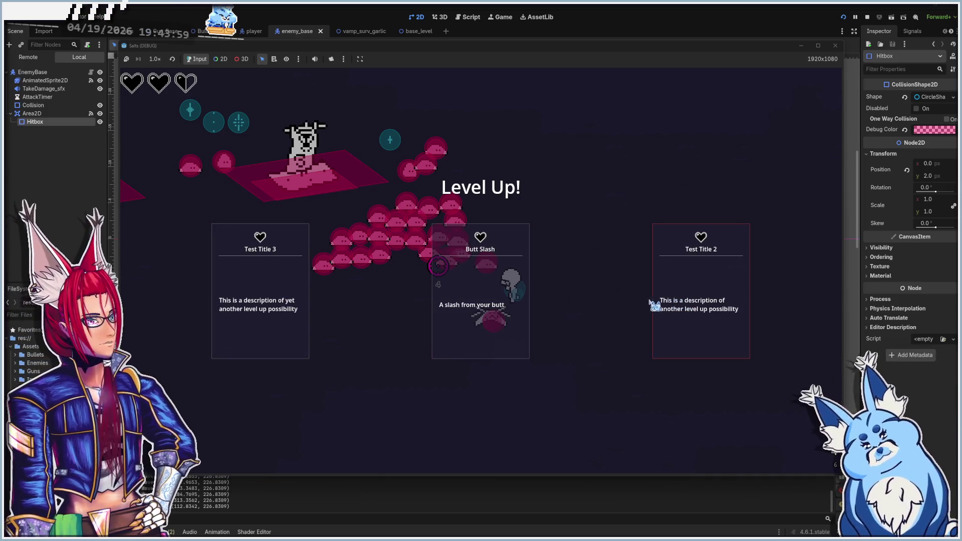
left_click(496, 323)
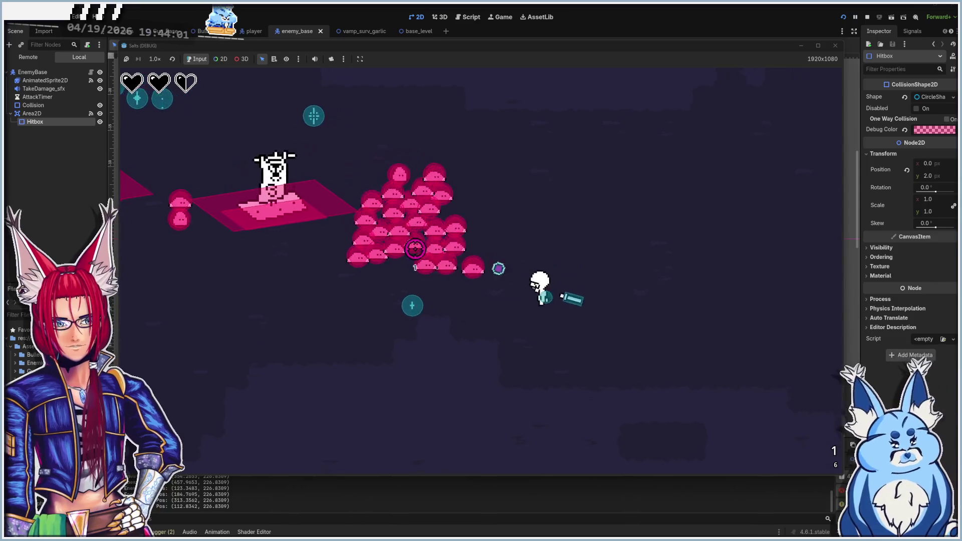
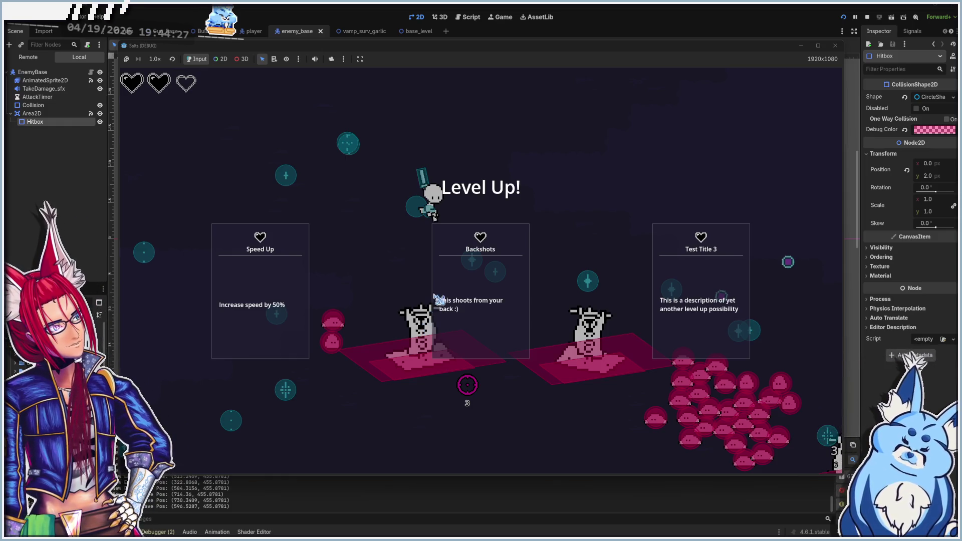
- Pick the Backshots upgrade, then stop the running game with F8
left_click(499, 345)
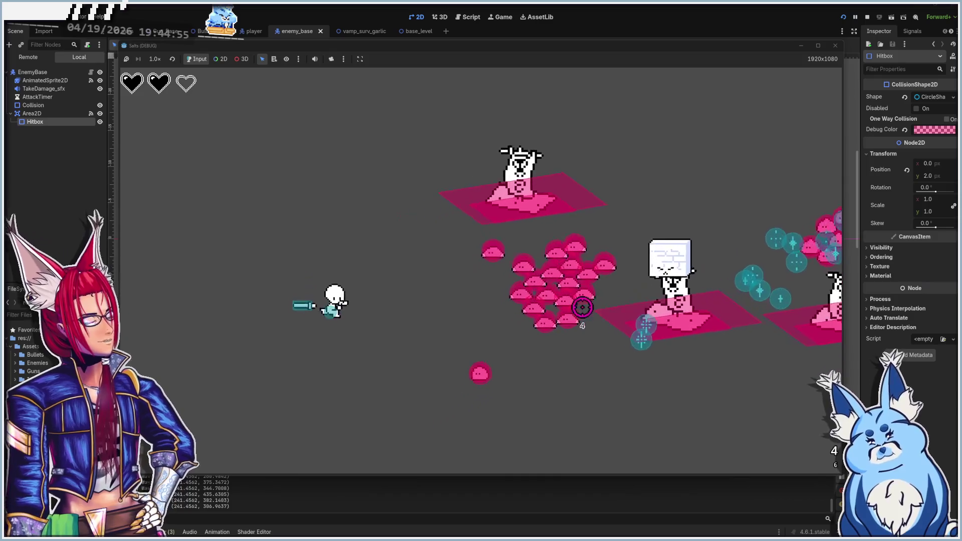
key("F8")
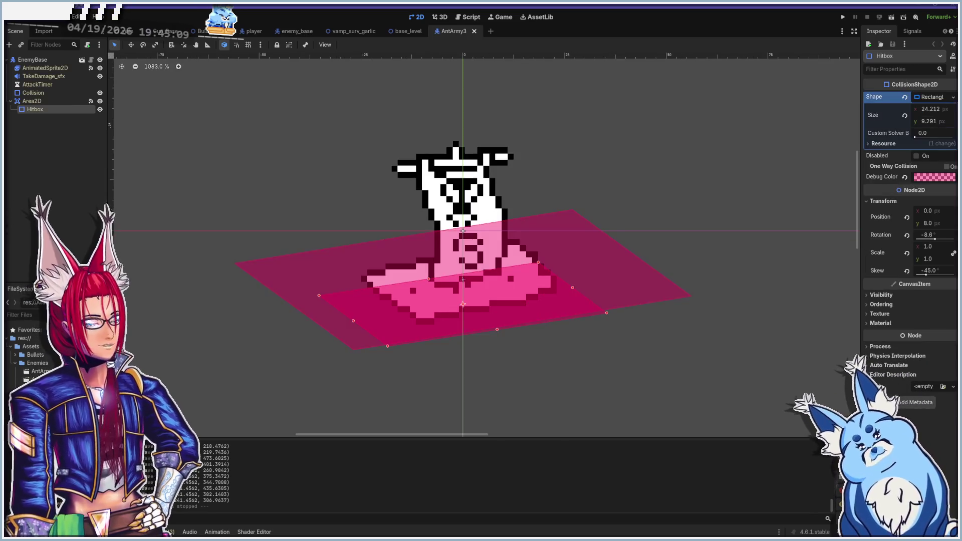
- Make AntArmy3's Collision an upright, unskewed circle, shrunk and moved up onto the ant
left_click(607, 257)
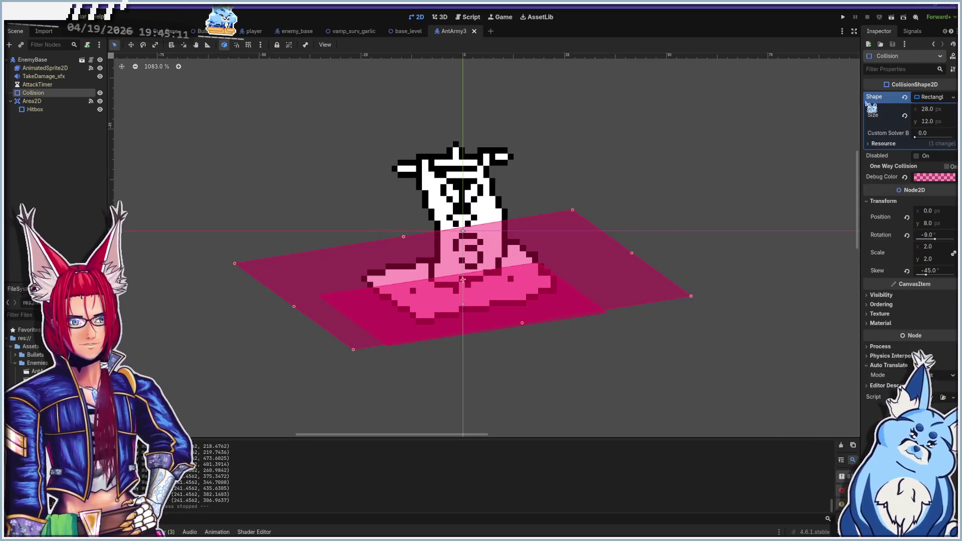
left_click(933, 98)
left_click(953, 102)
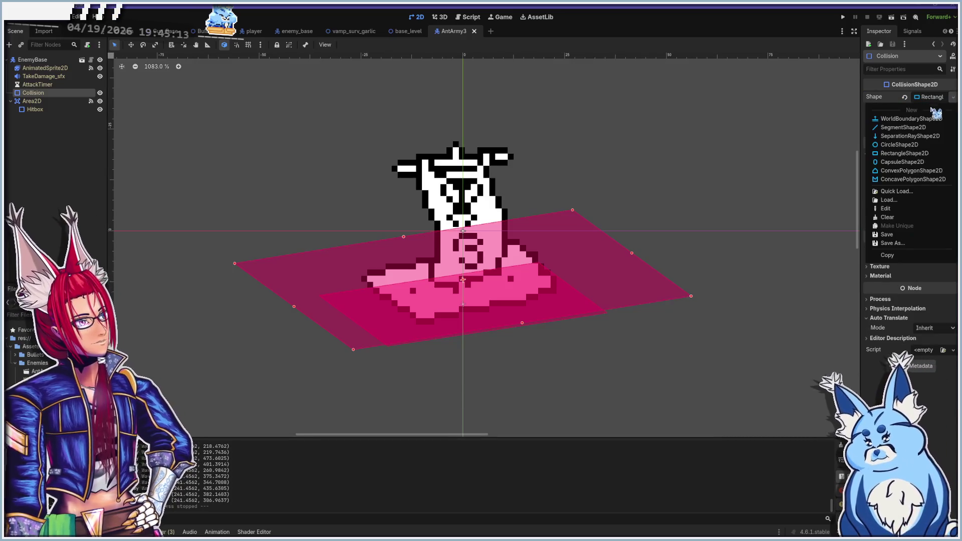
left_click(907, 149)
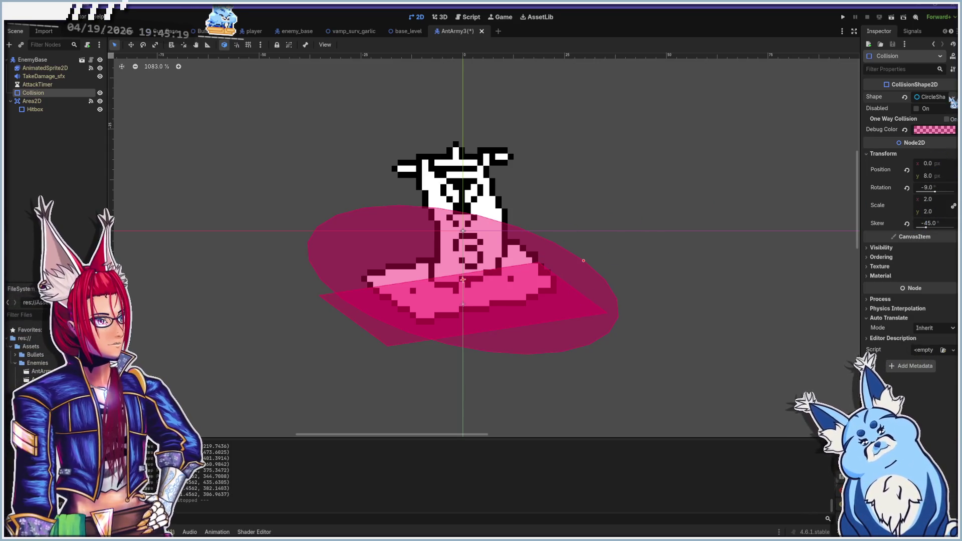
left_click(931, 176)
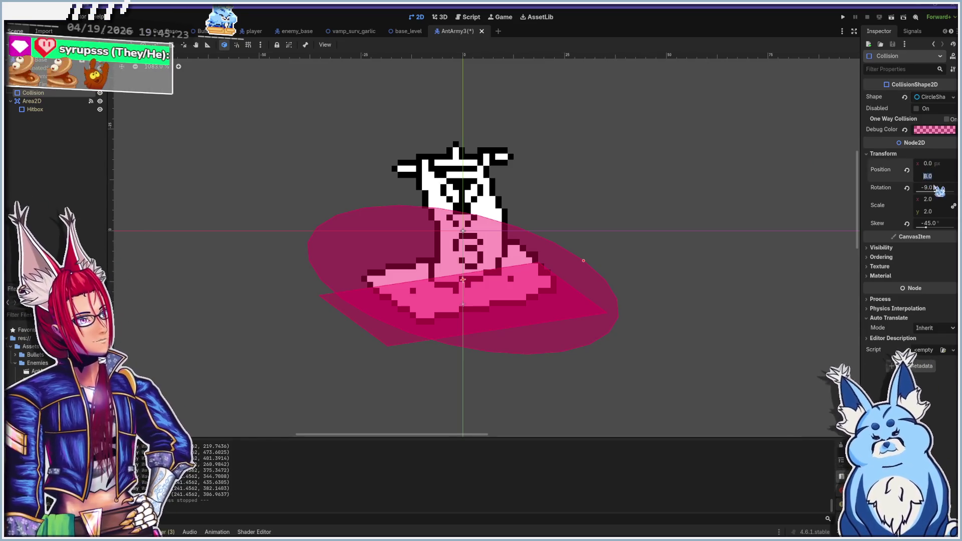
left_click(932, 199)
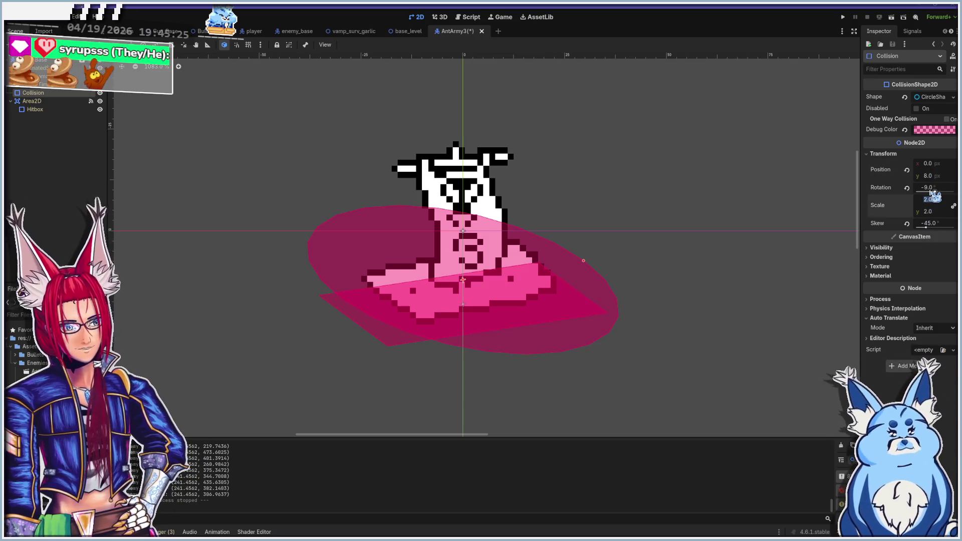
left_click(907, 187)
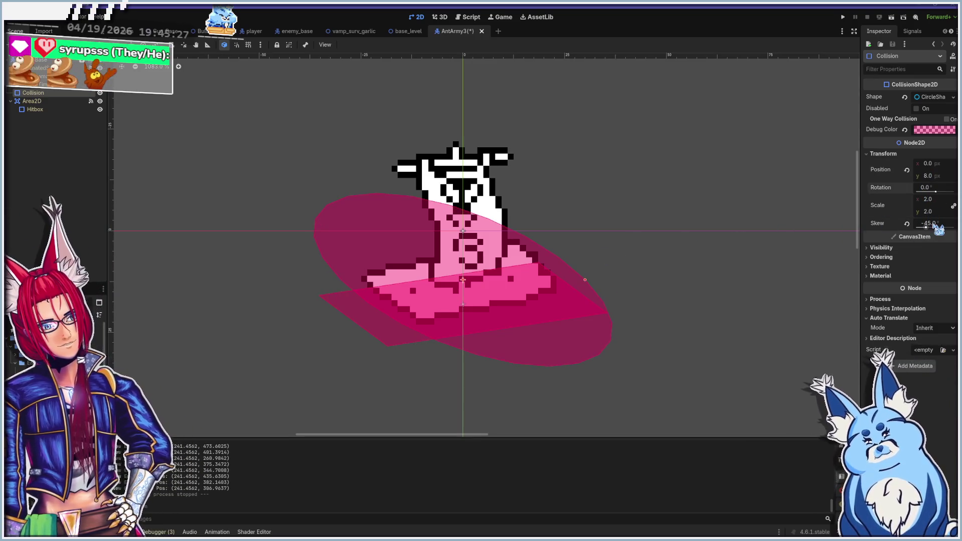
left_click(907, 223)
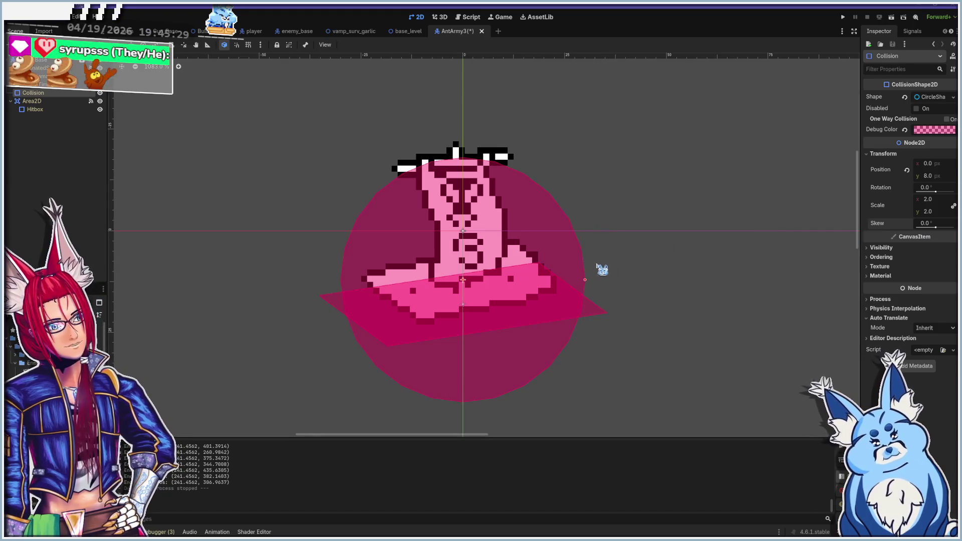
left_click_drag(586, 279, 553, 282)
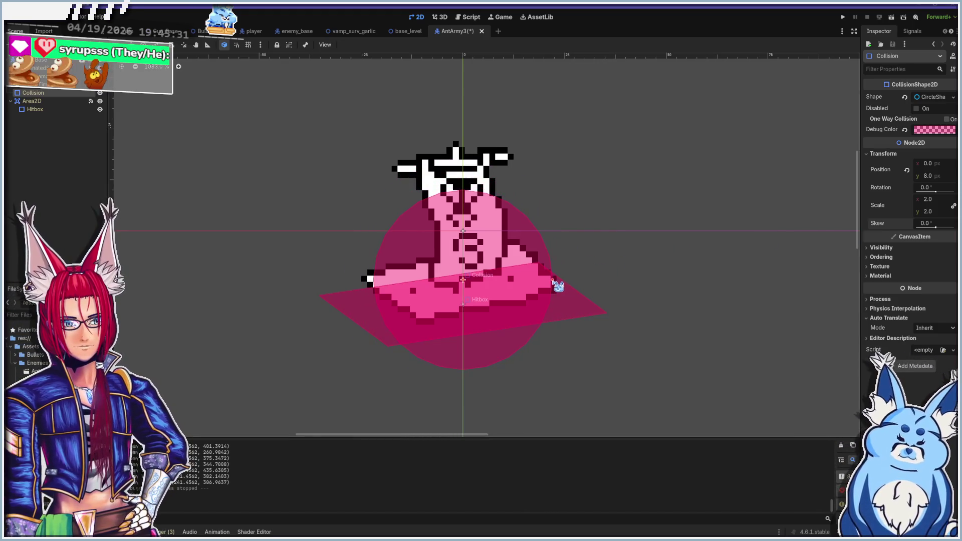
left_click_drag(526, 249, 521, 216)
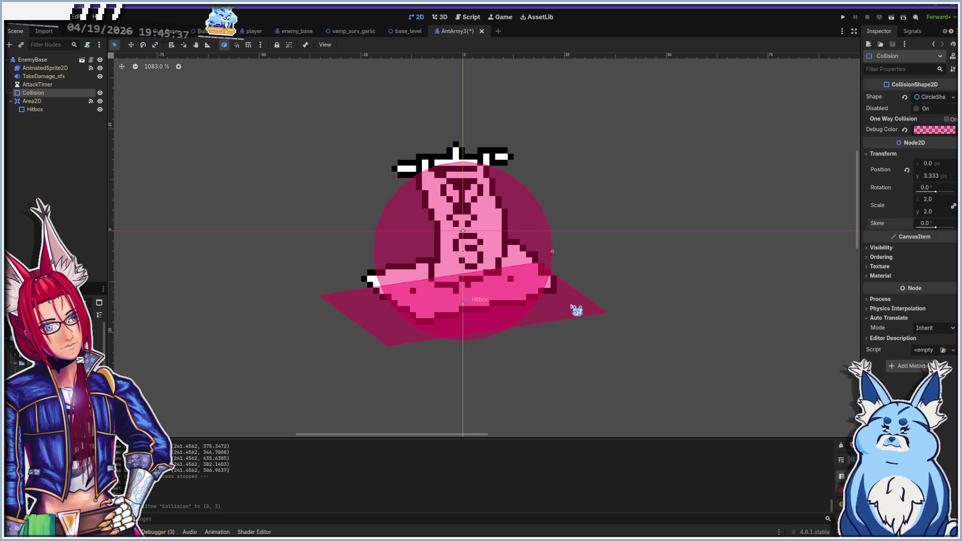
- Turn the Hitbox into a 10 px circle over the ant and shrink the Collision circle inside it
left_click(570, 301)
left_click_drag(571, 301, 570, 278)
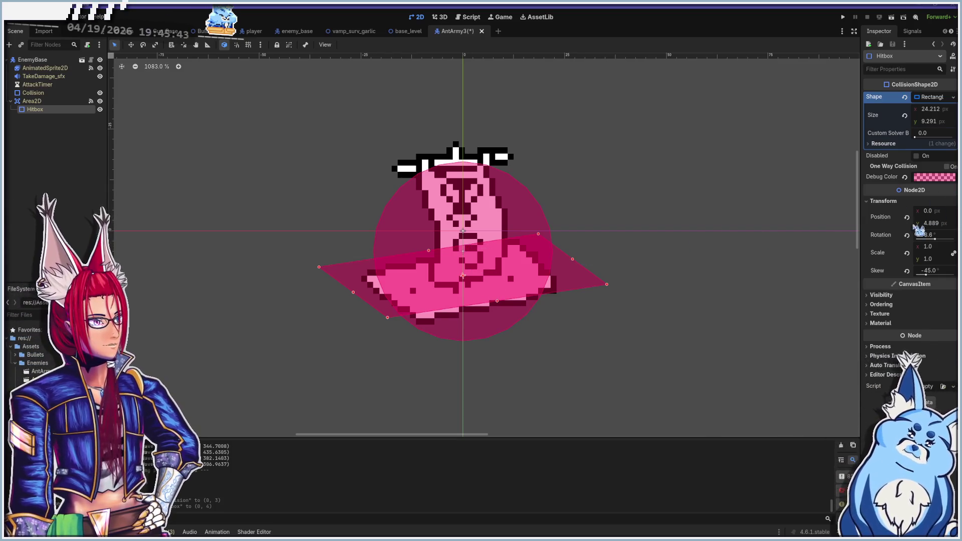
key("ctrl+z")
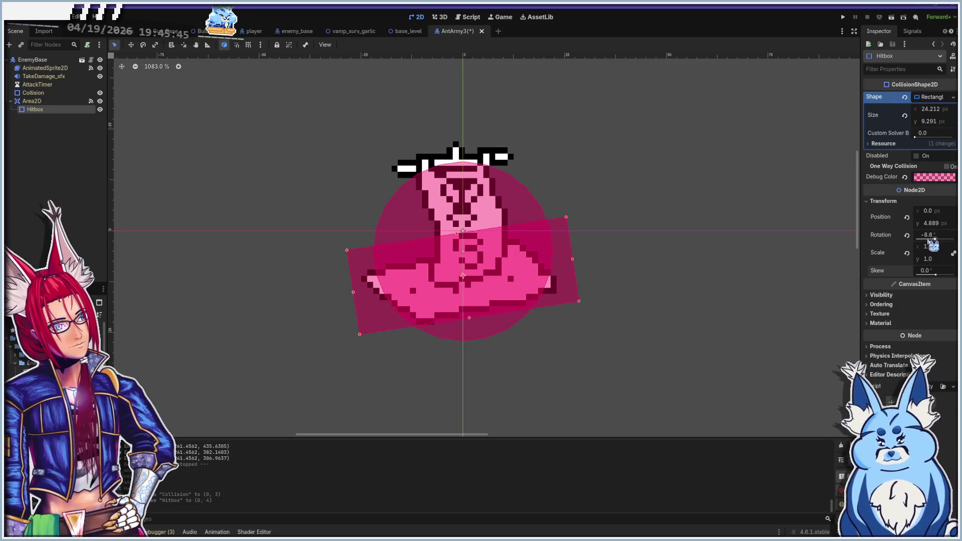
key("ctrl+z")
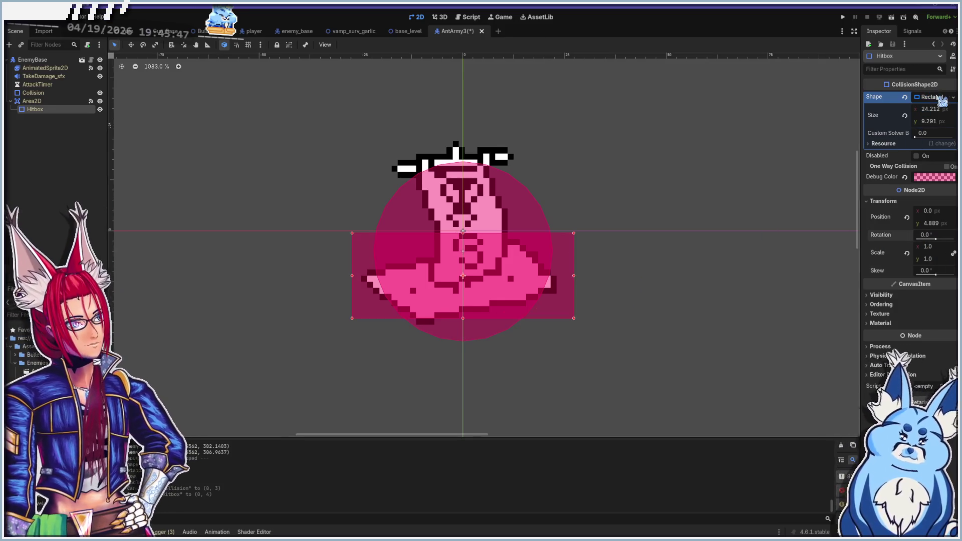
left_click(952, 101)
left_click(898, 147)
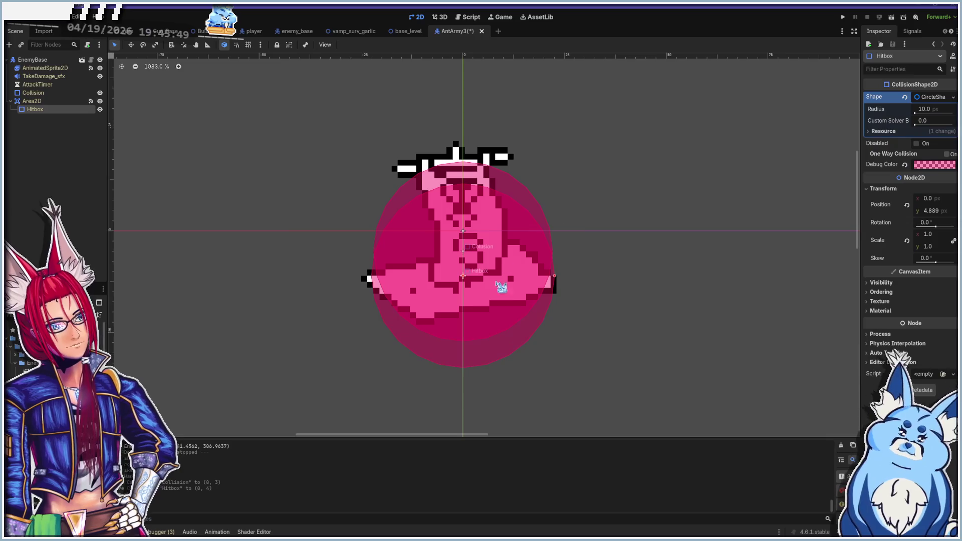
left_click_drag(504, 351, 500, 321)
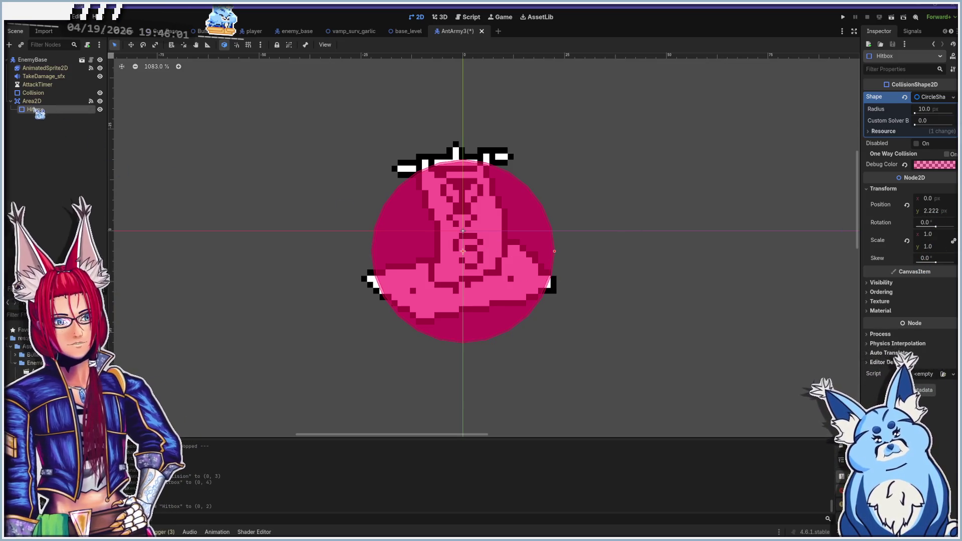
left_click(33, 93)
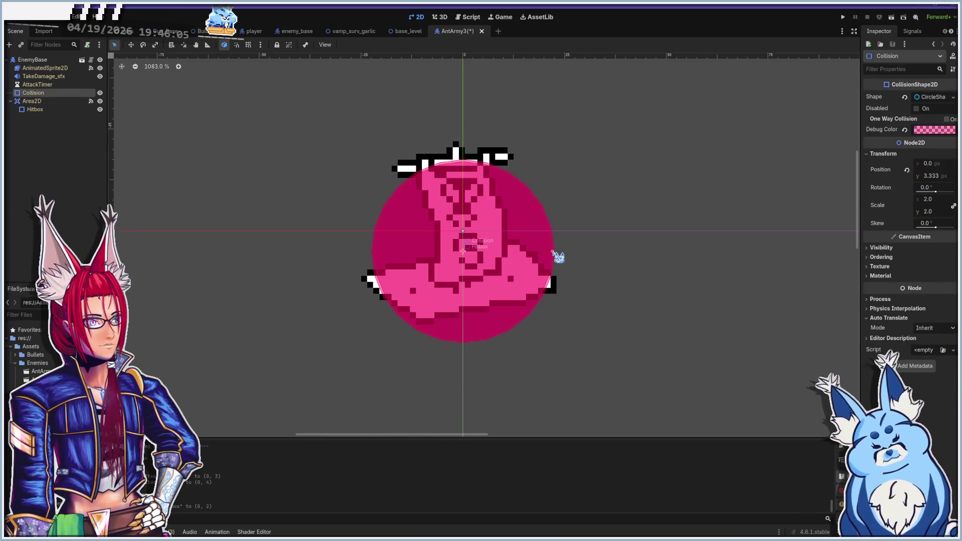
left_click_drag(552, 253, 541, 252)
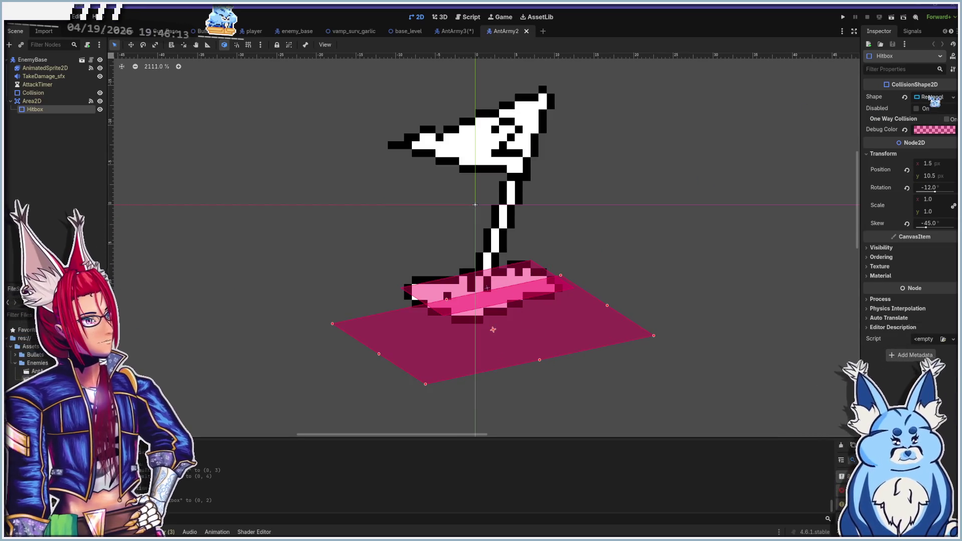
- Replace AntArmy2's Hitbox with a radius-8 circle, rotation and skew 0, over the ant
left_click(930, 98)
left_click(953, 97)
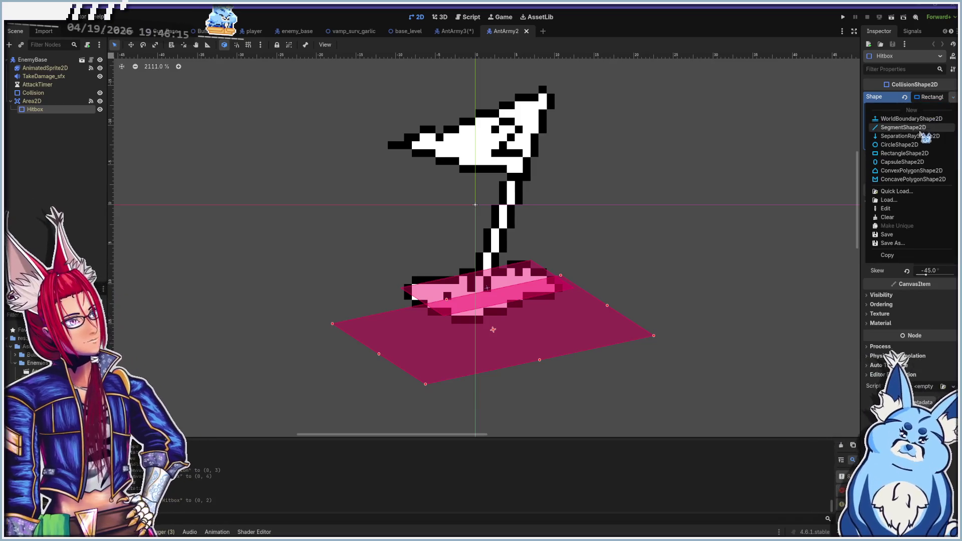
left_click(920, 150)
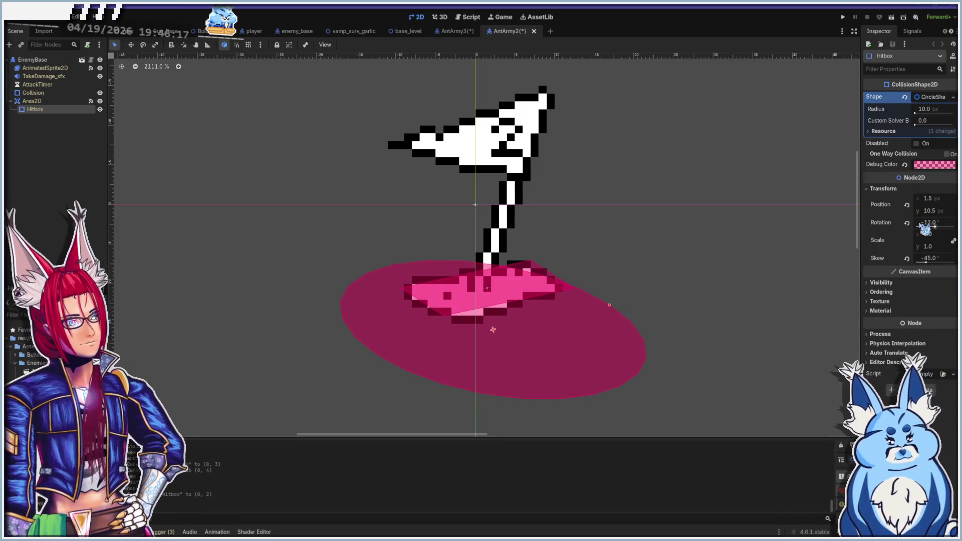
left_click(934, 223)
type("0")
key("Return")
left_click(925, 258)
type("0")
key("Return")
left_click_drag(542, 366, 538, 262)
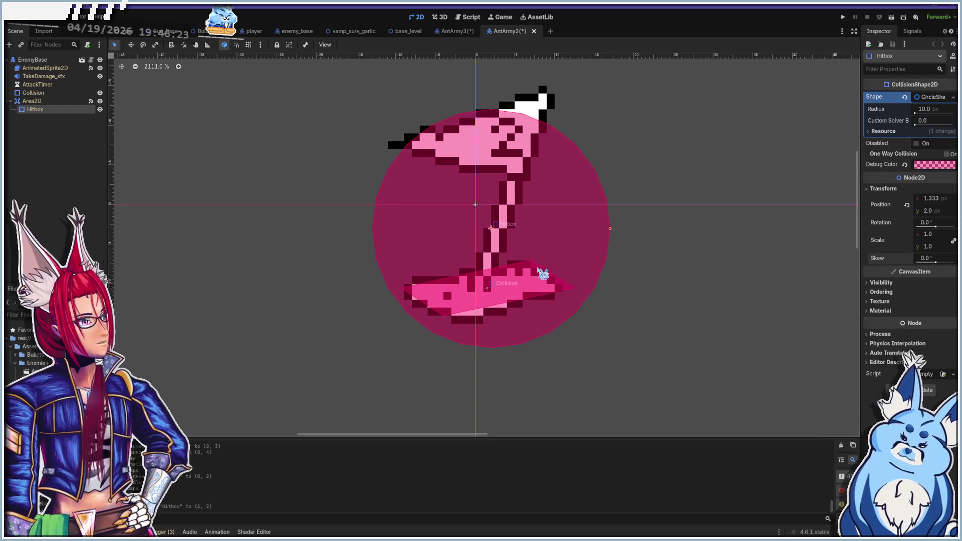
mouse_move(610, 229)
left_mouse_down()
mouse_move(548, 238)
mouse_move(572, 238)
left_mouse_up()
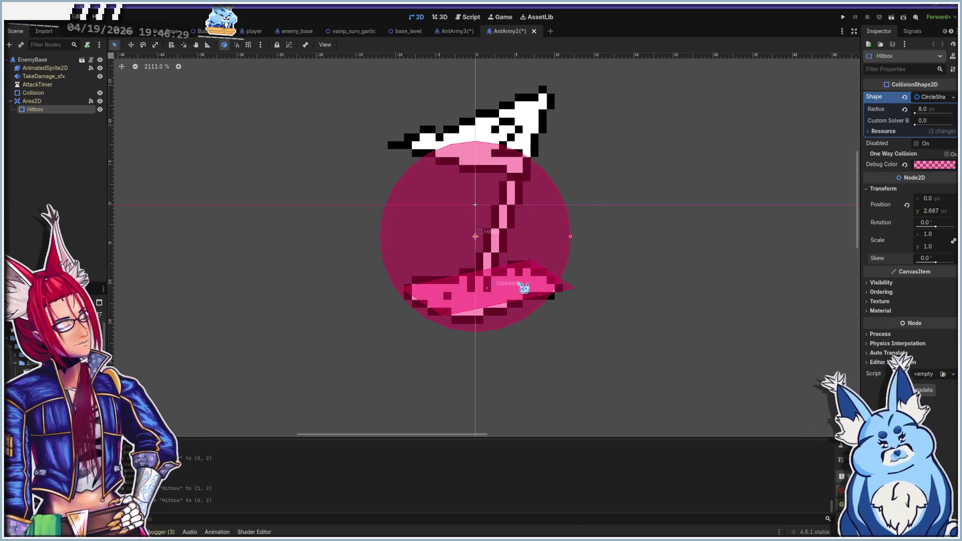
- Make the Collision an unrotated, unskewed circle centred on the ant at (0, 2)
left_click(571, 288)
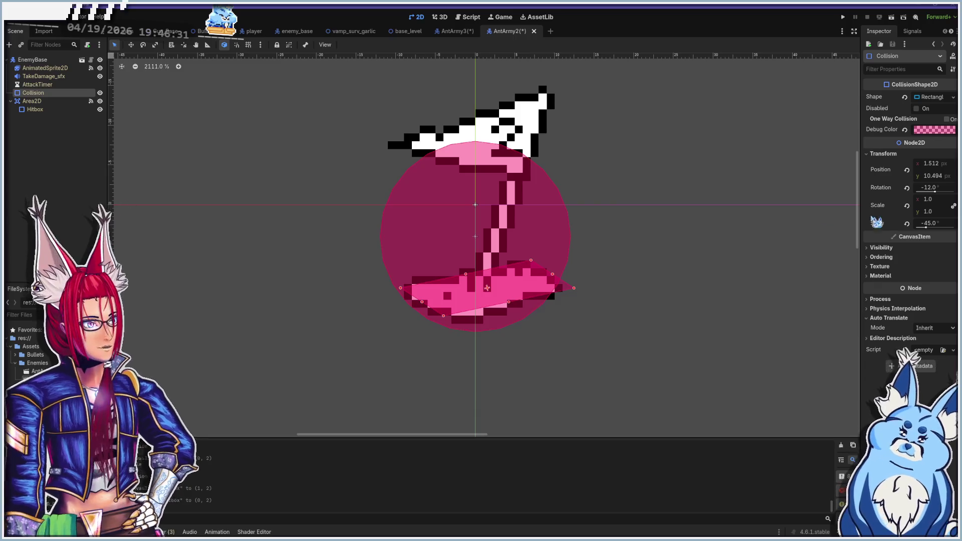
left_click(907, 188)
left_click(907, 224)
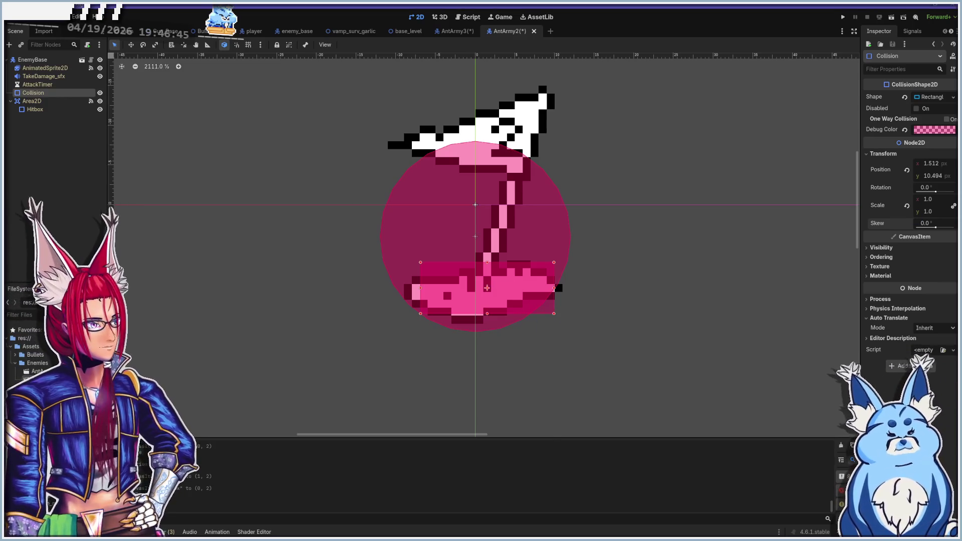
left_click(932, 97)
left_click(942, 97)
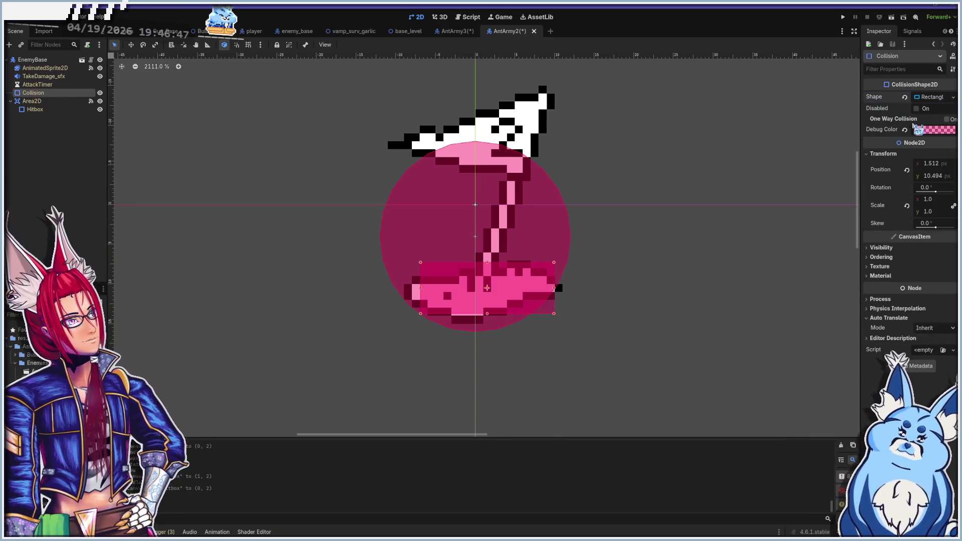
left_click(924, 101)
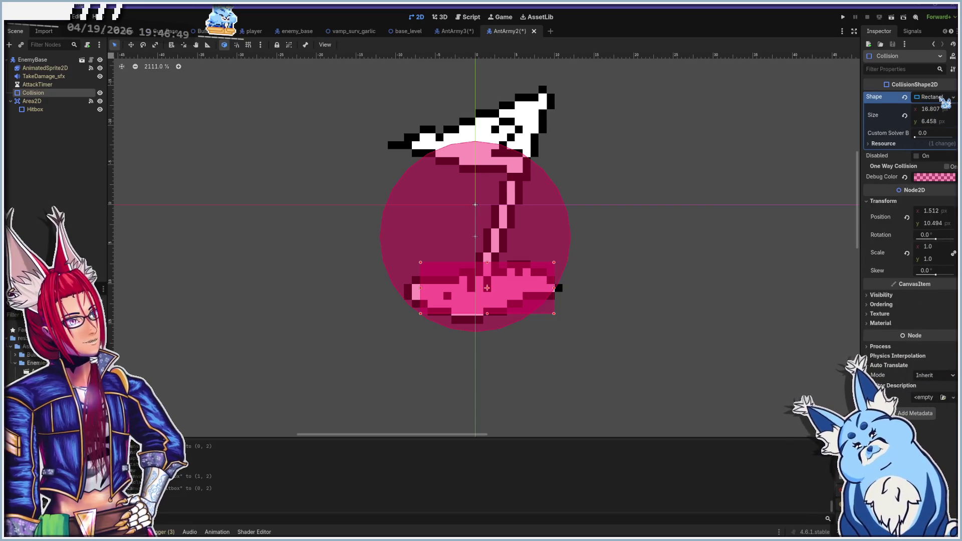
left_click(944, 97)
left_click(953, 97)
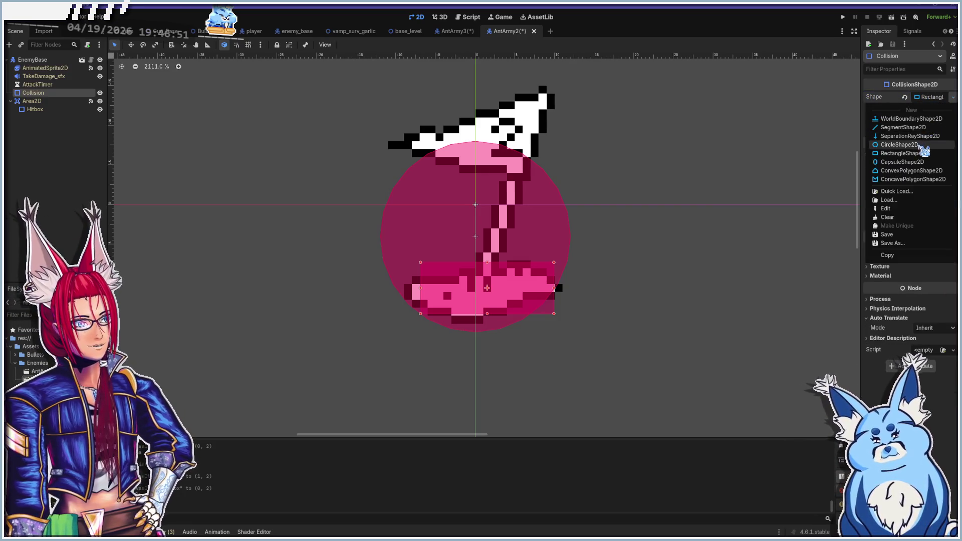
left_click(899, 145)
left_click_drag(516, 344, 496, 273)
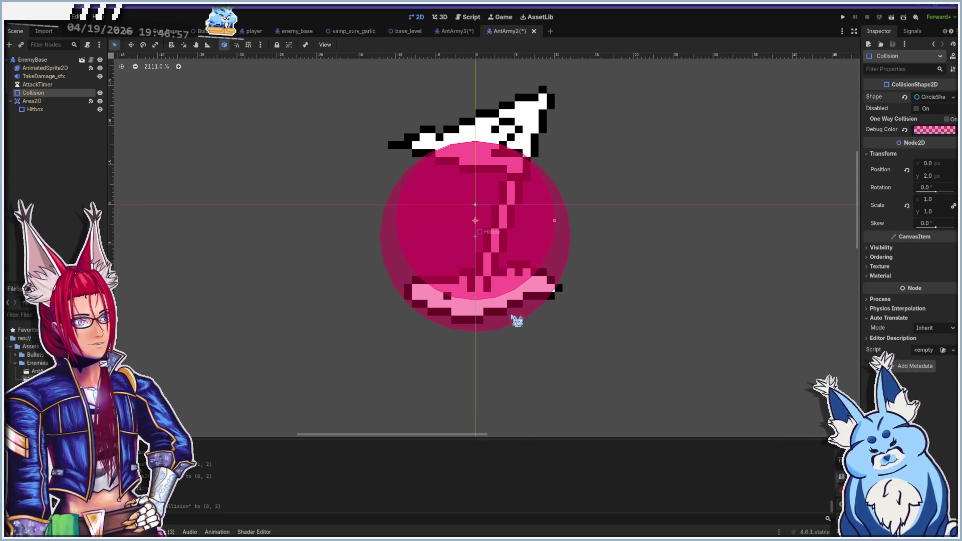
- Open the AntArmy1 enemy scene from the FileSystem dock
left_click(510, 300)
scroll(451, 268, "down", 2)
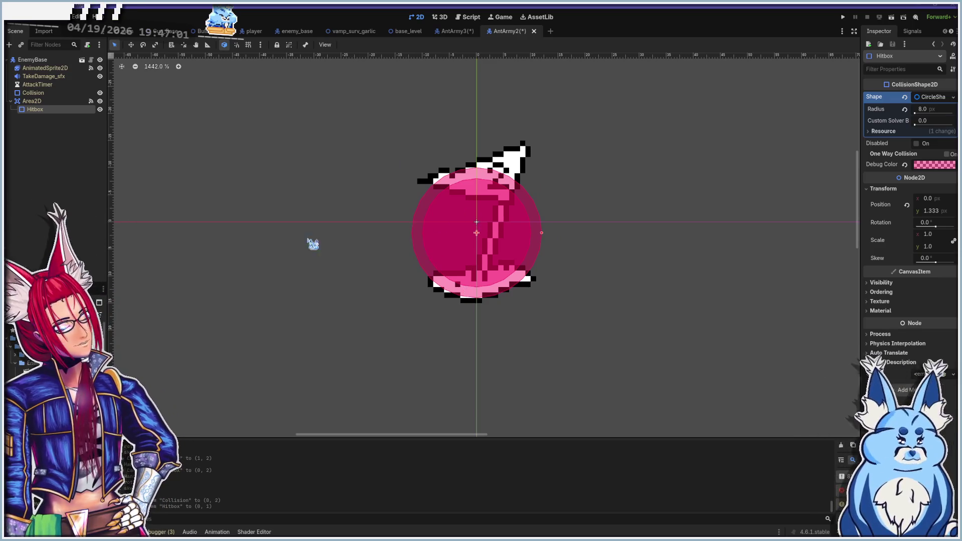
double_click(34, 371)
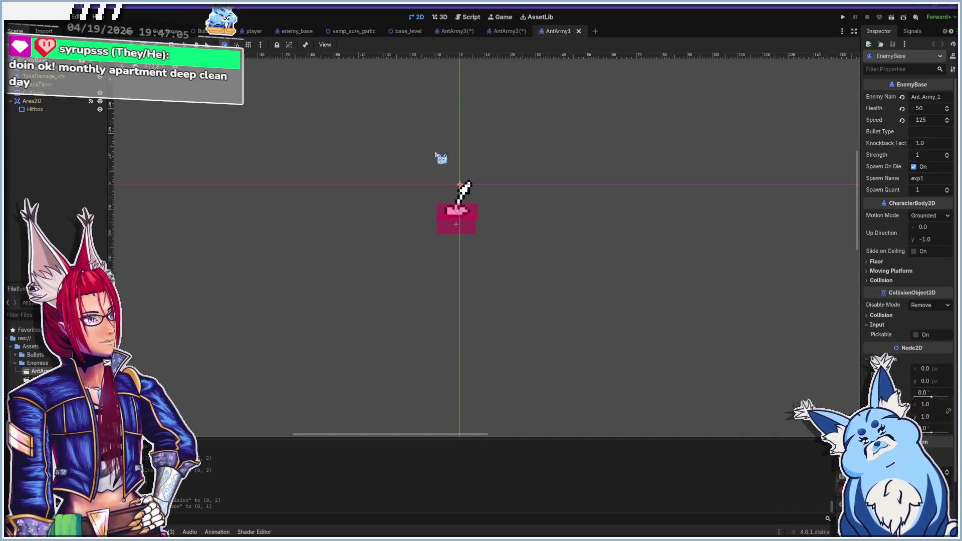
- Make AntArmy1's Collision a 3 px circle at (-1, 6) on the sprite
scroll(447, 167, "up", 4)
left_click(496, 243)
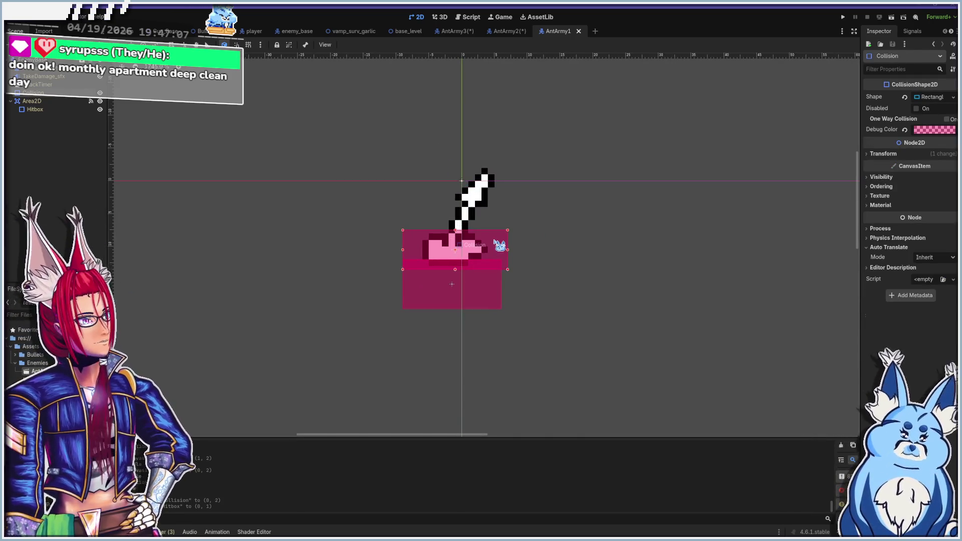
left_click(933, 98)
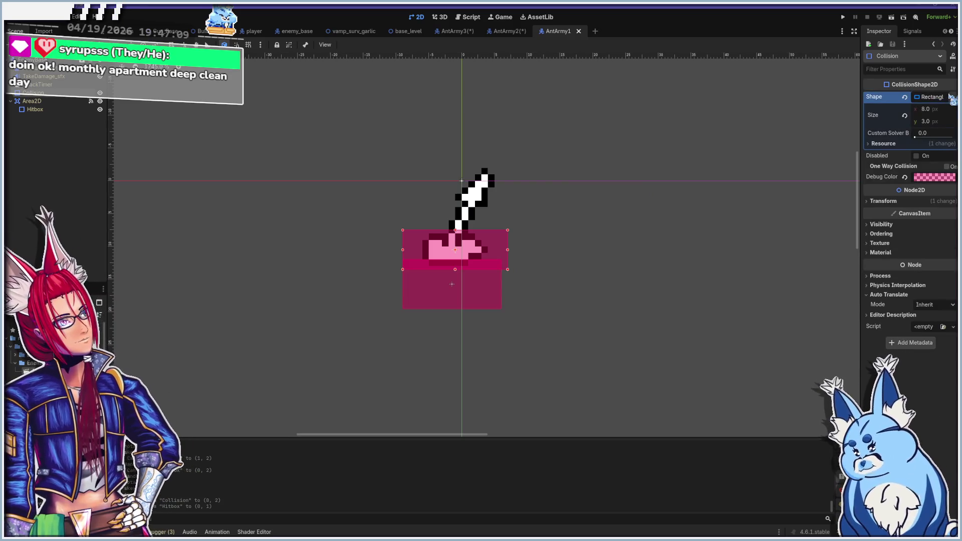
left_click(952, 98)
left_click(893, 145)
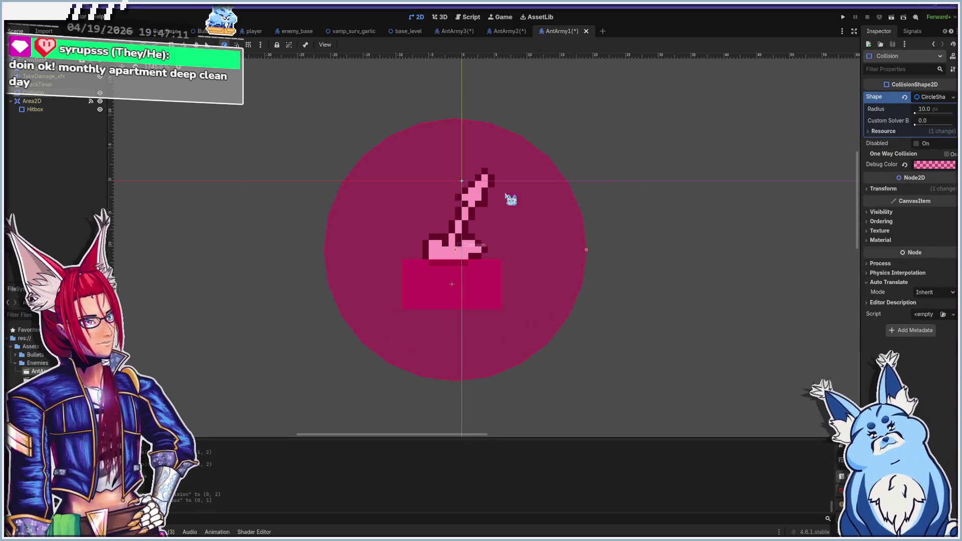
mouse_move(586, 251)
left_mouse_down()
mouse_move(507, 250)
mouse_move(488, 208)
mouse_move(500, 230)
mouse_move(481, 221)
left_mouse_up()
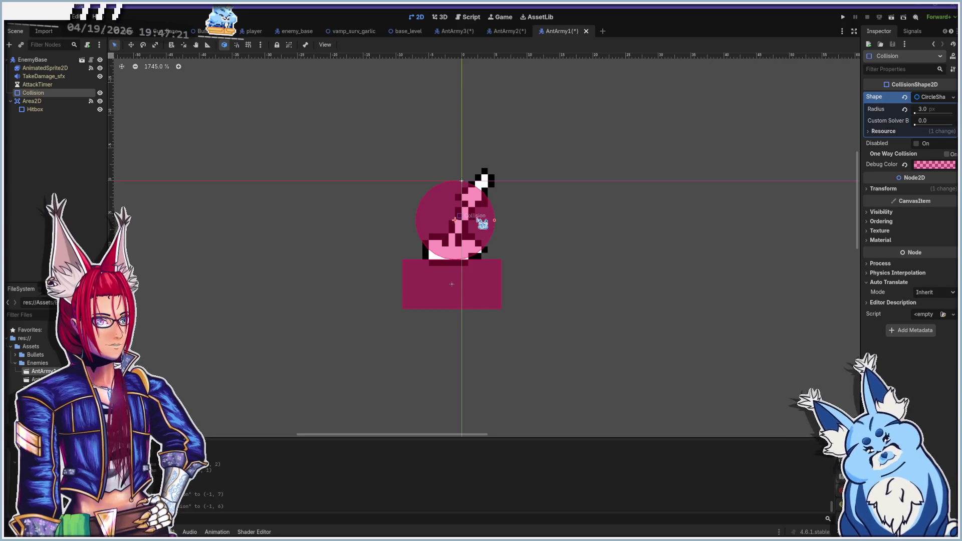
- Make the Hitbox a small circle at (0, 4), then save and run the game with F5
left_click(489, 289)
left_click(928, 101)
left_click(955, 97)
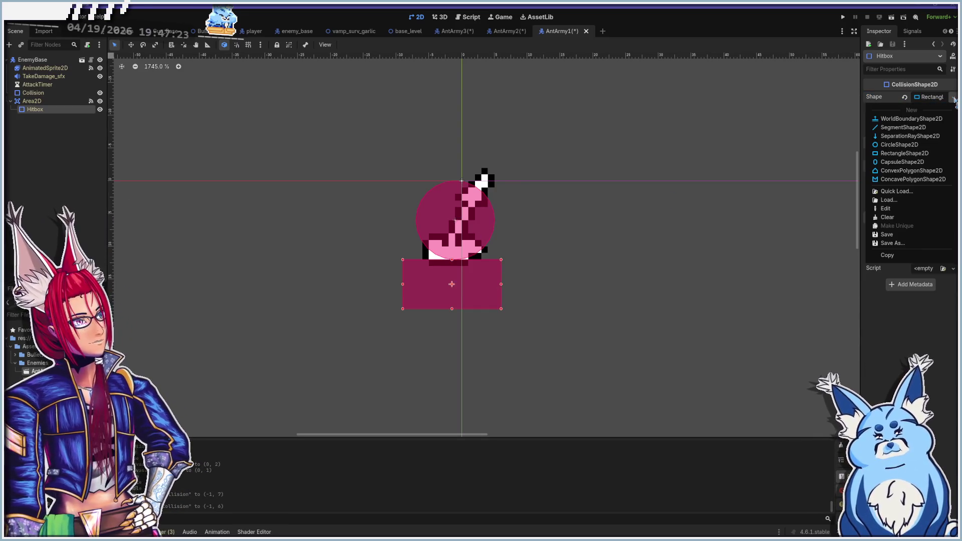
left_click(900, 144)
mouse_move(506, 283)
left_mouse_down()
mouse_move(506, 218)
mouse_move(533, 220)
left_mouse_up()
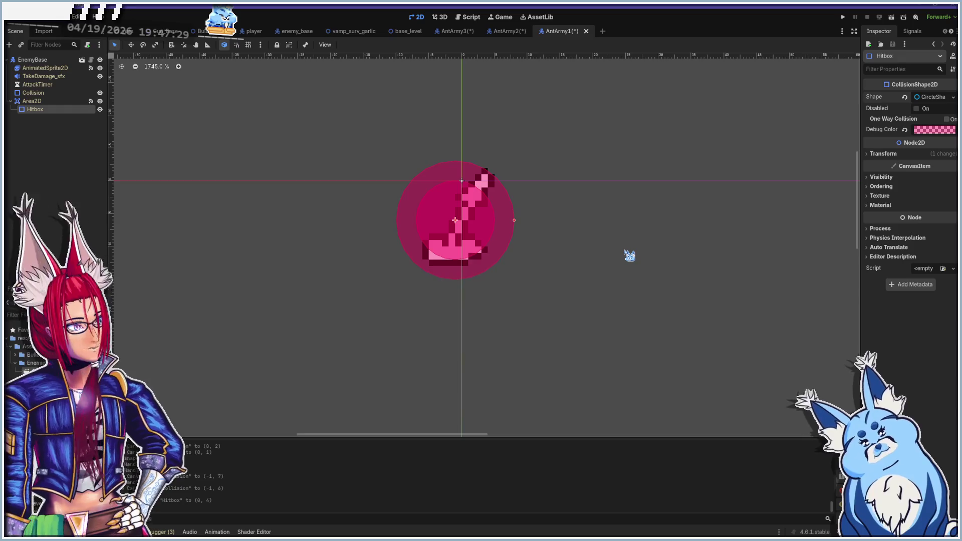
key("F5")
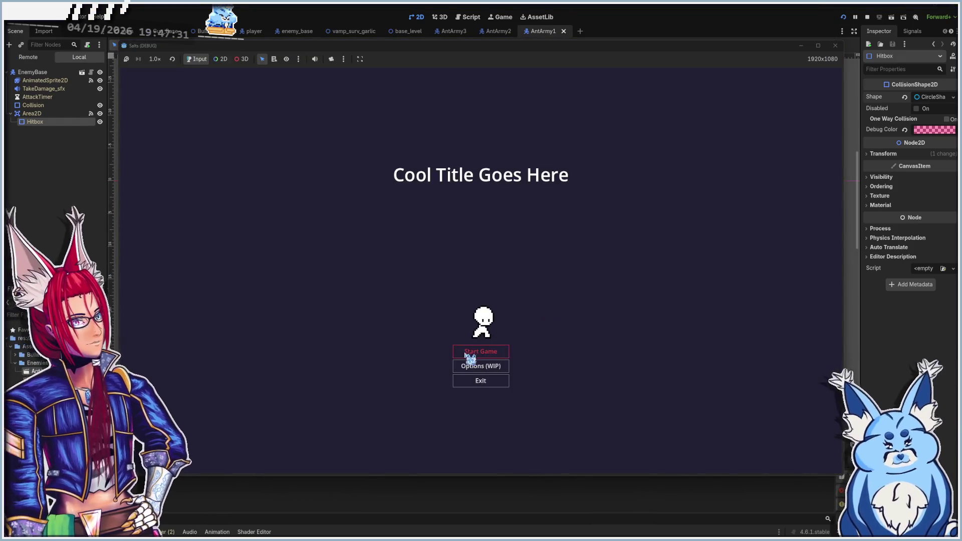
- Start a new game with the first weapon, dodging and shooting the early enemies
left_click(467, 354)
left_click(484, 280)
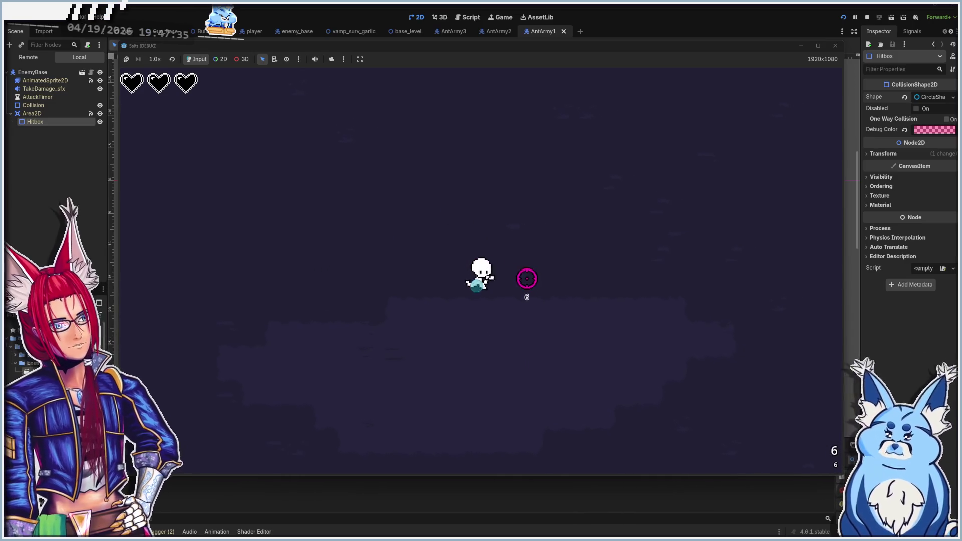
key("w")
key("d")
key("s")
left_click(430, 205)
left_click(452, 185)
key("w")
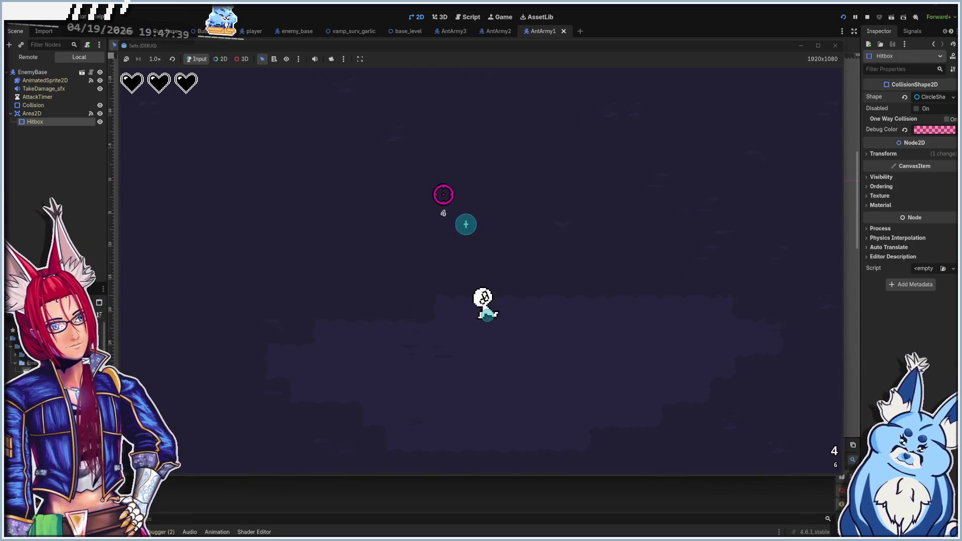
key("s")
key("a")
left_click(541, 196)
left_click(536, 192)
key("w")
key("d")
key("a")
key("w")
key("a")
key("s")
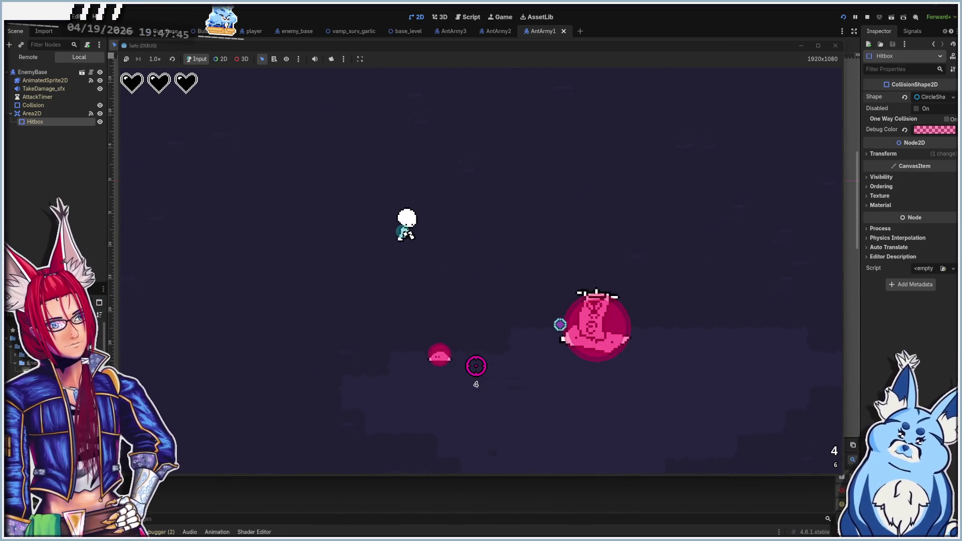
key("a")
key("s")
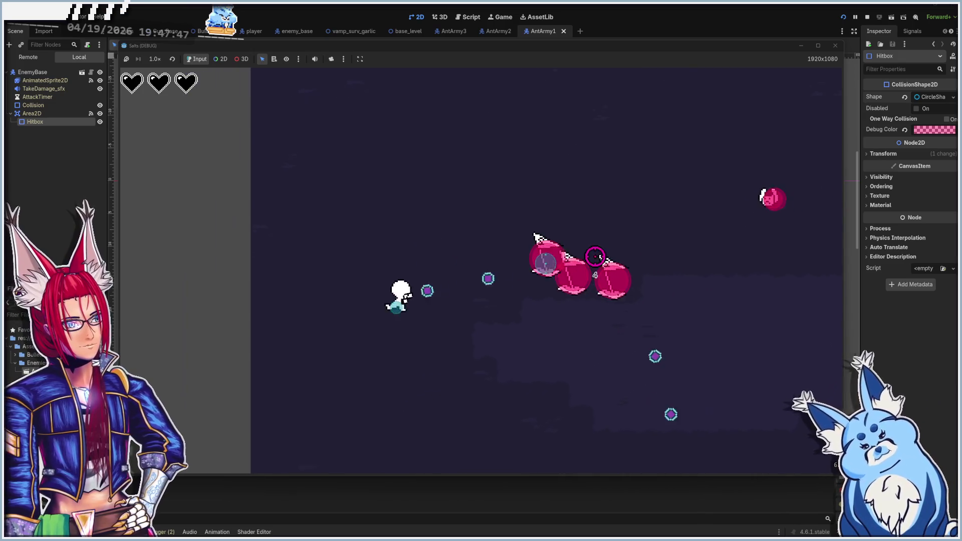
key("a")
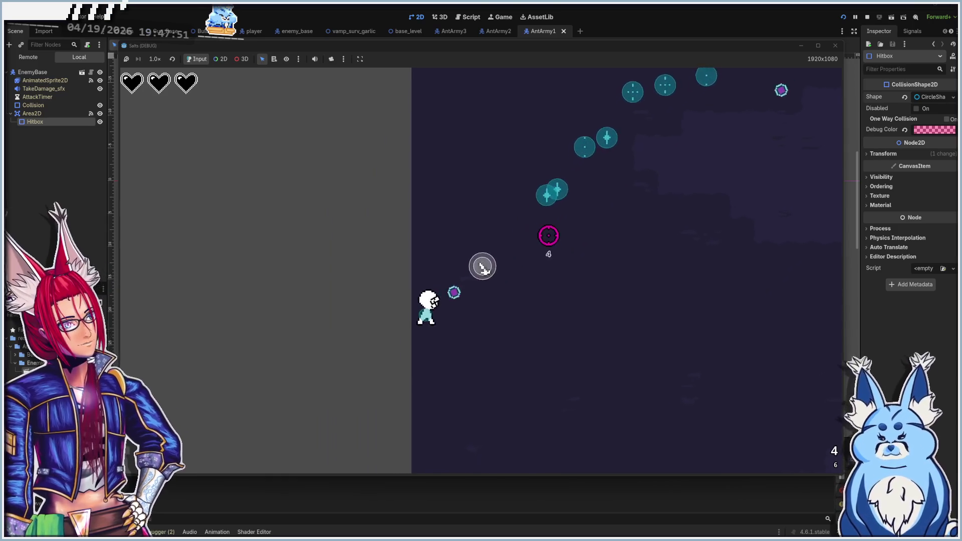
key("d")
key("w")
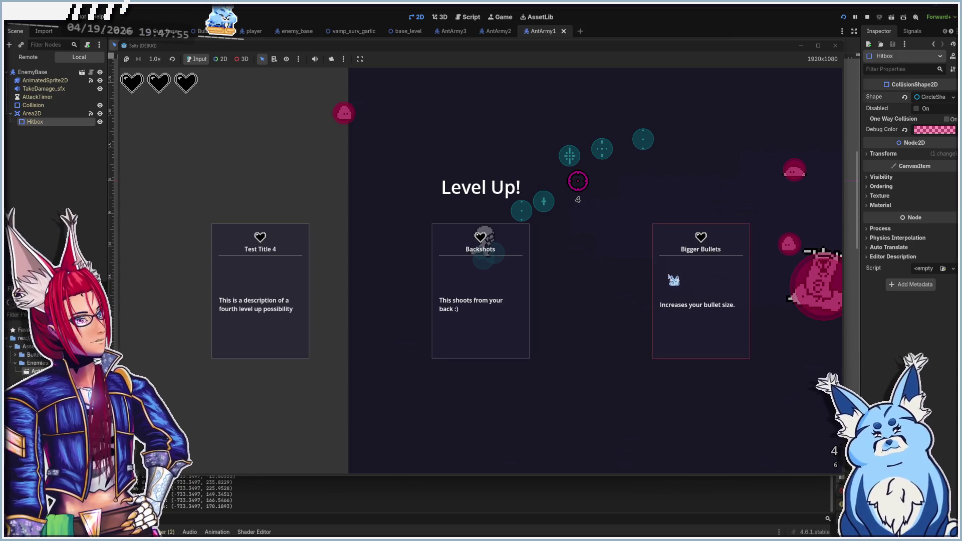
- Take the Bigger Bullets, Butt Slash, Uh Oh Stinky and Backshots upgrades
left_click(686, 294)
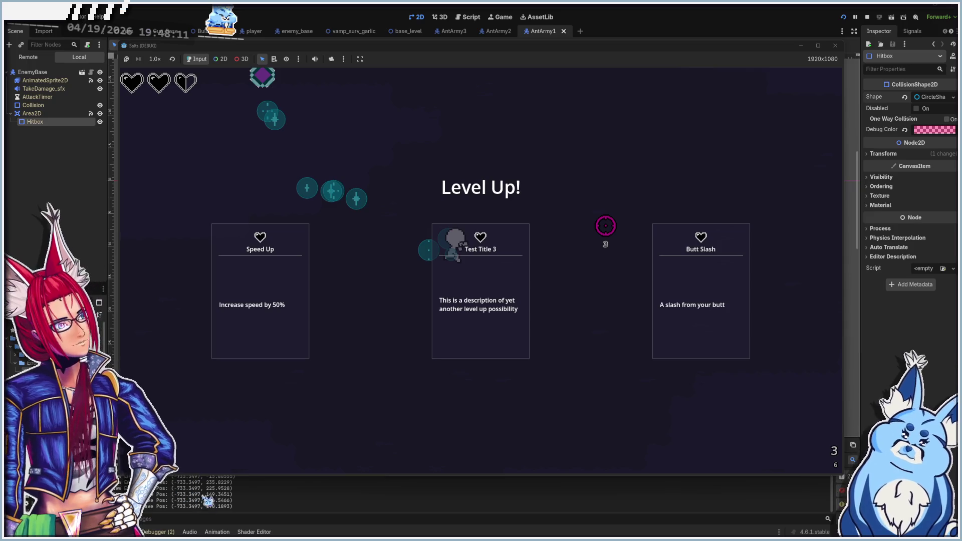
left_click(733, 295)
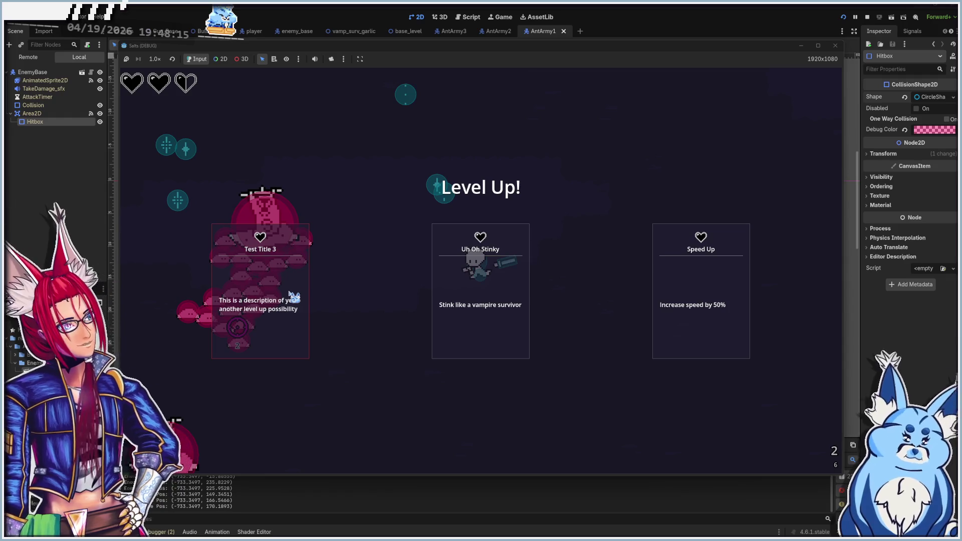
left_click(449, 297)
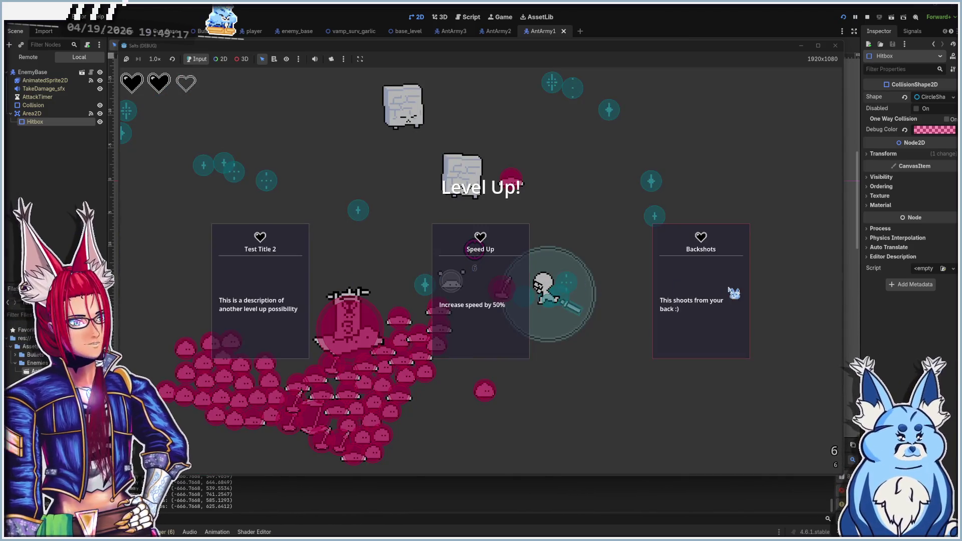
left_click(735, 294)
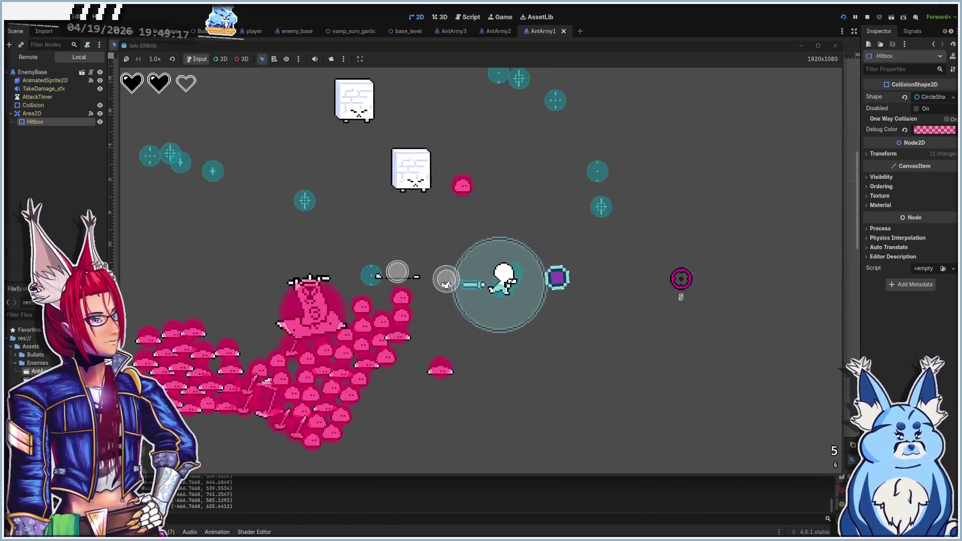
- Dodge the dense pink swarm around the arena, then stop the game and relaunch it
key("w")
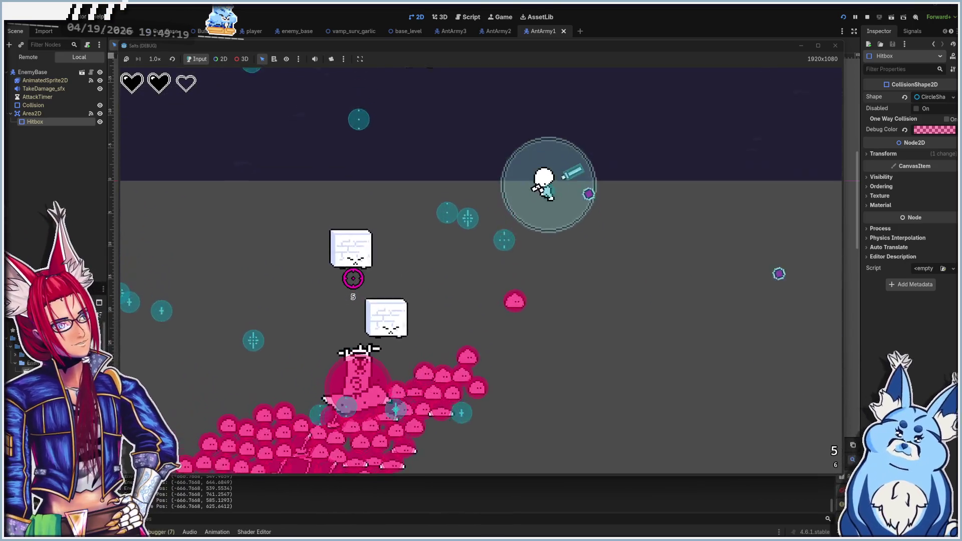
key("d")
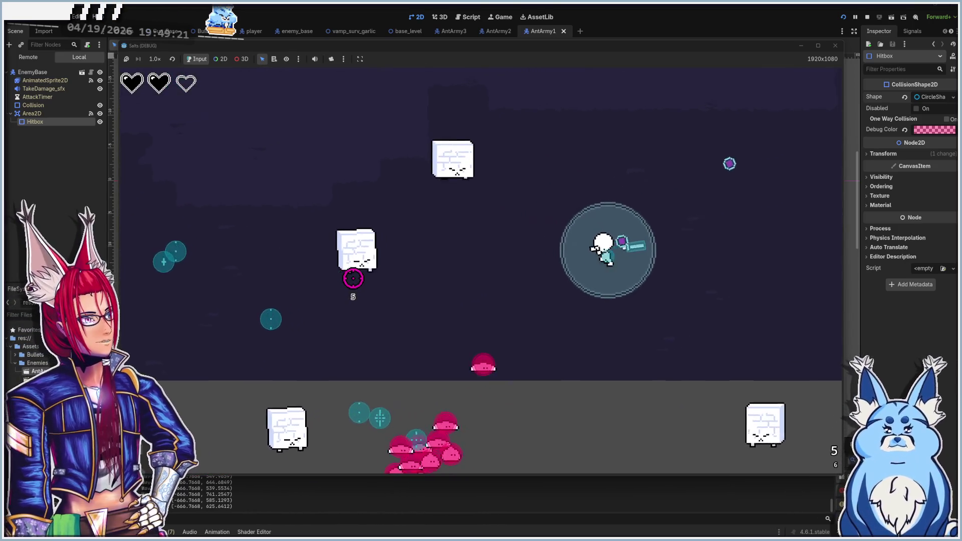
key("w")
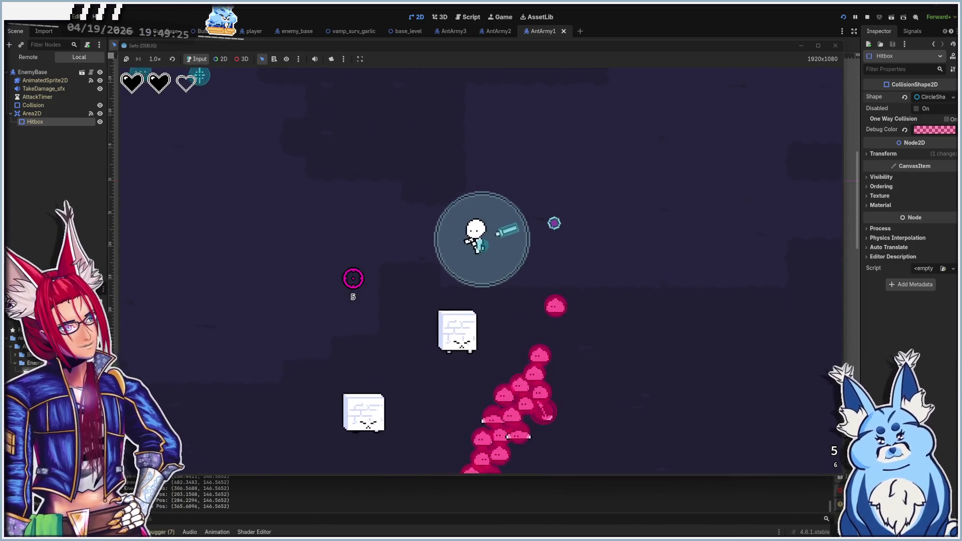
key("a")
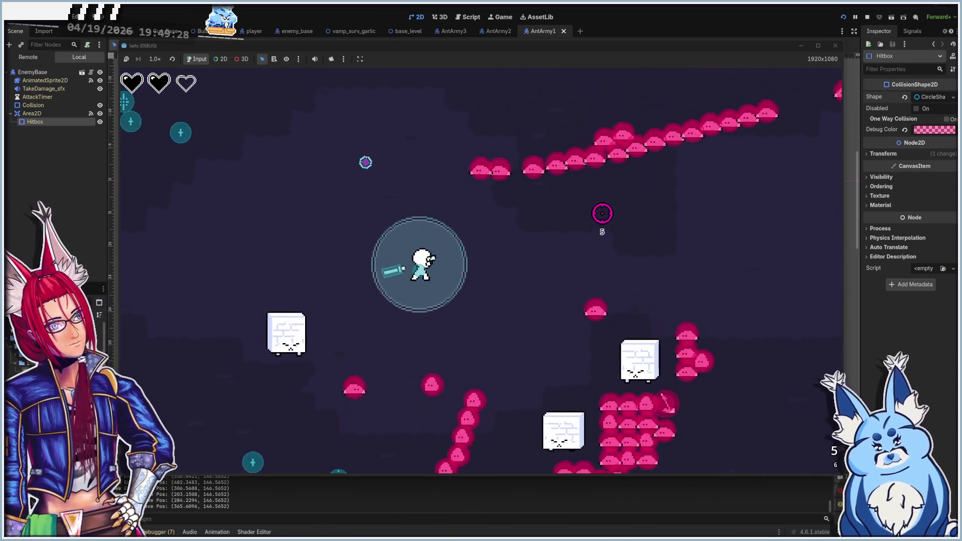
key("w")
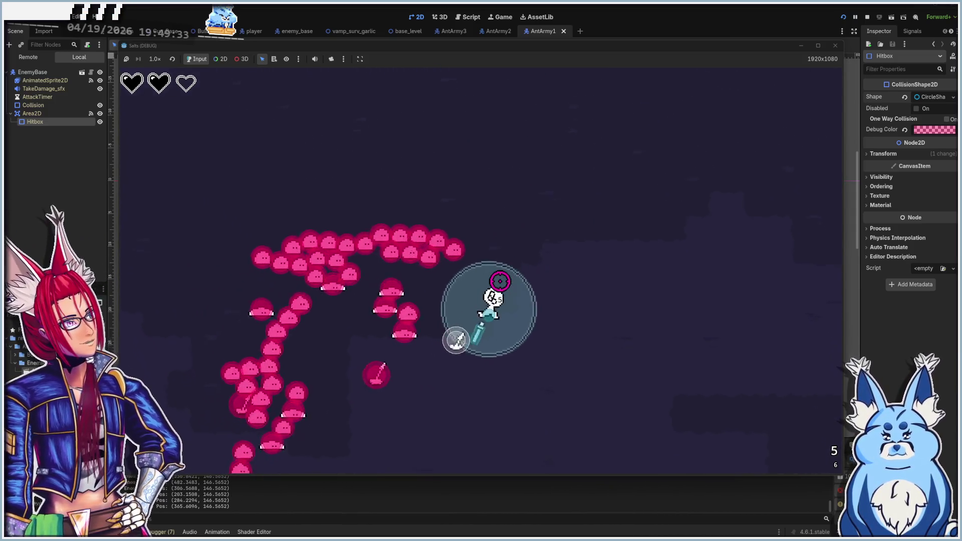
key("s")
key("d")
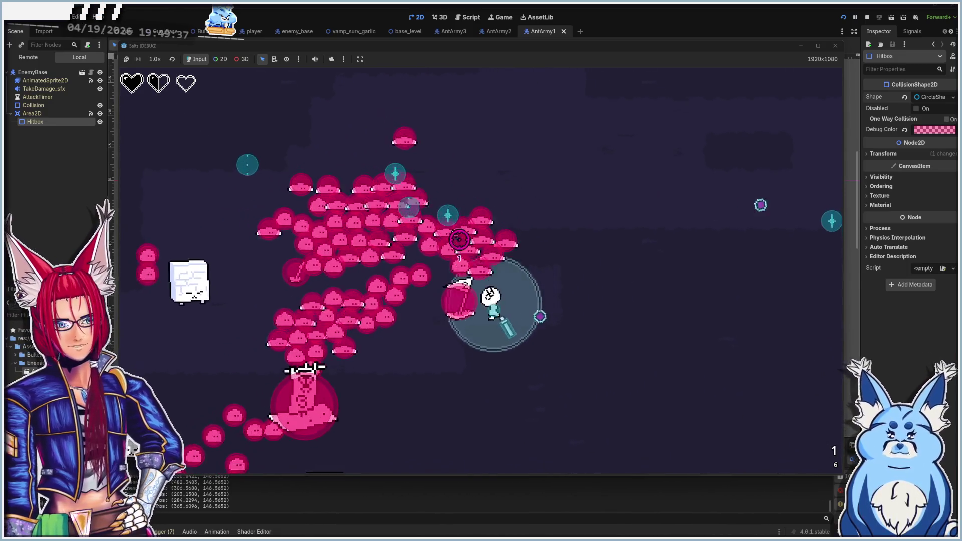
key("w")
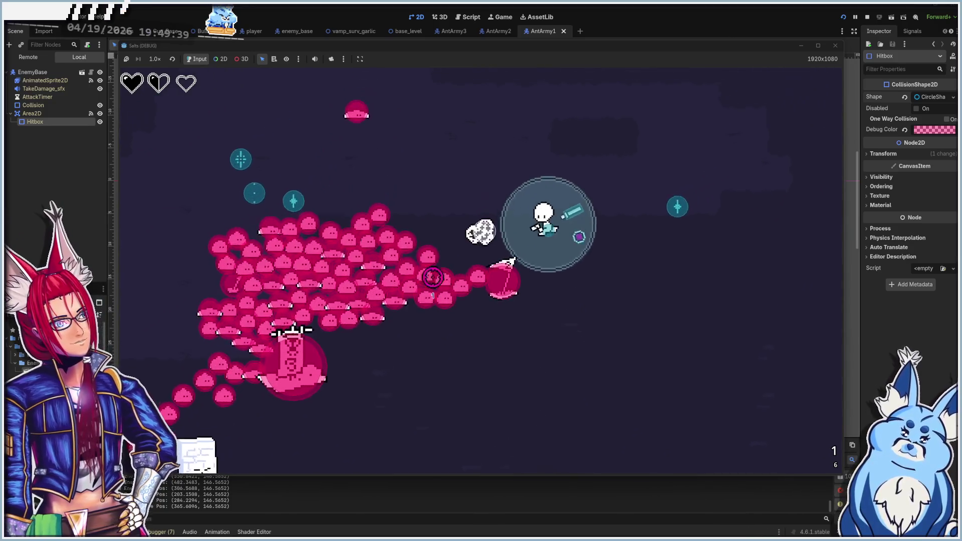
key("a")
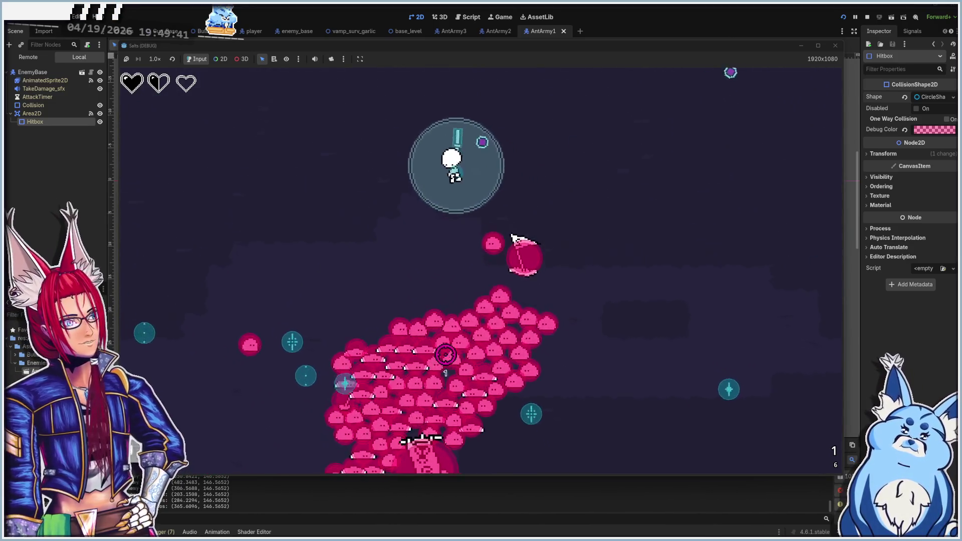
key("s")
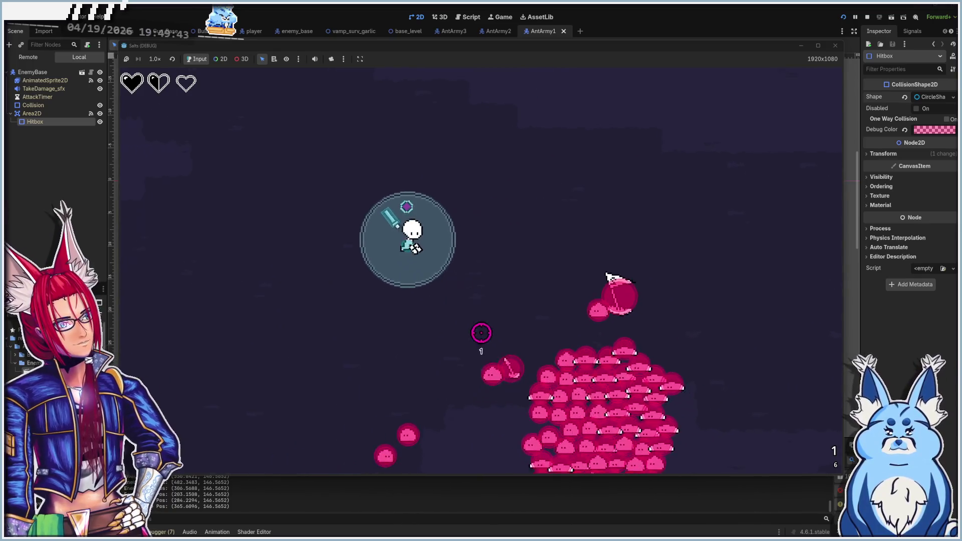
key("s")
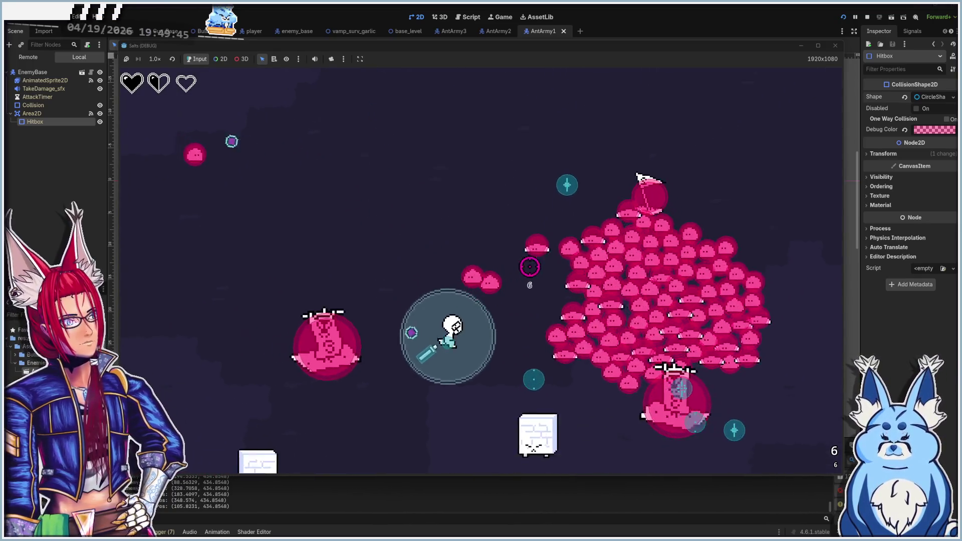
key("a")
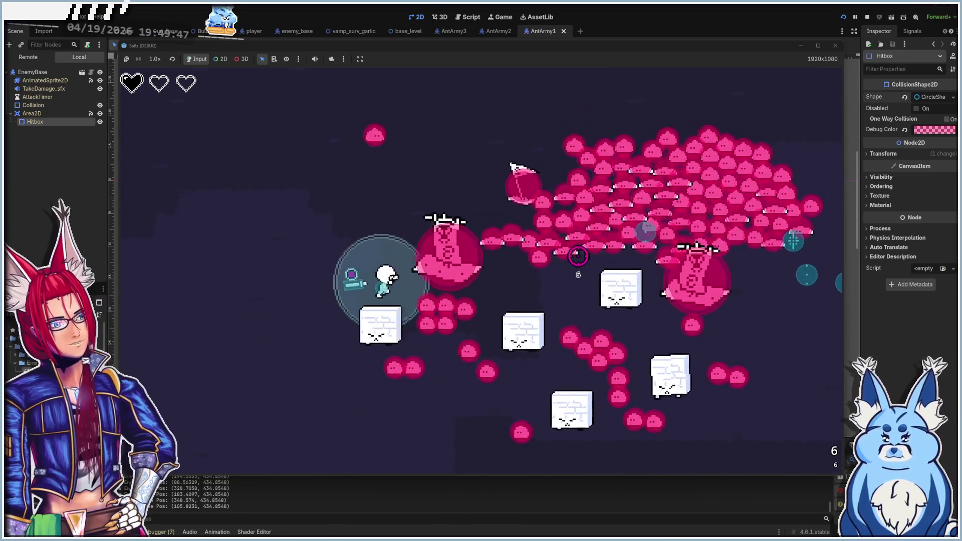
key("s")
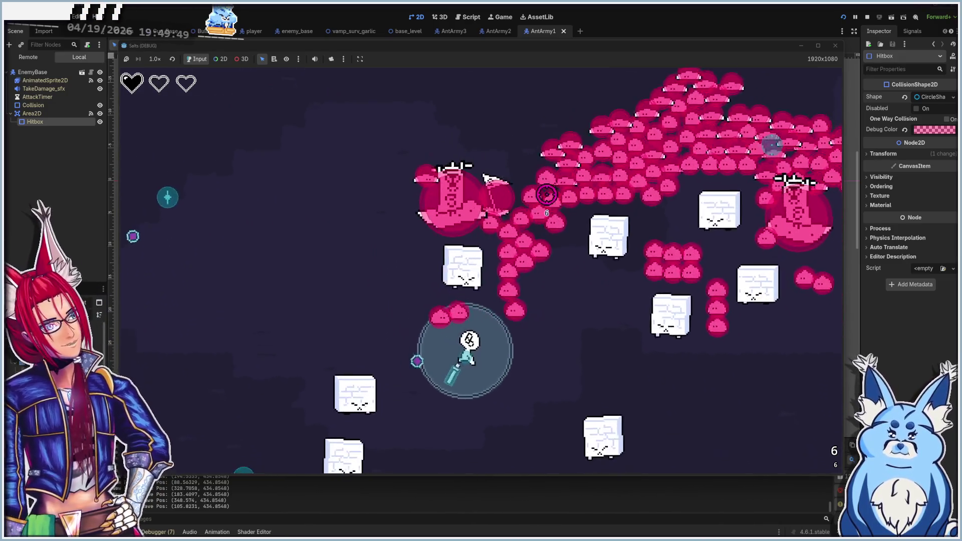
key("d")
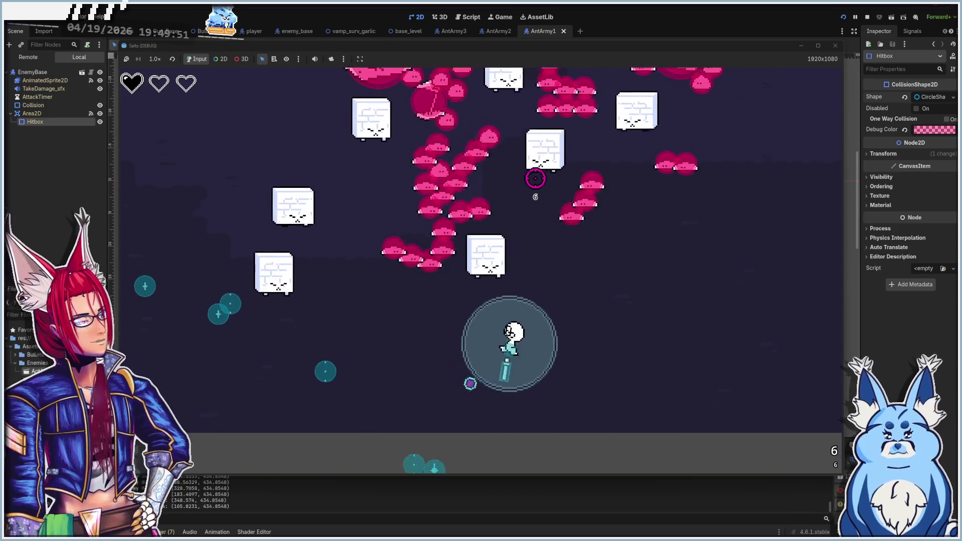
key("w")
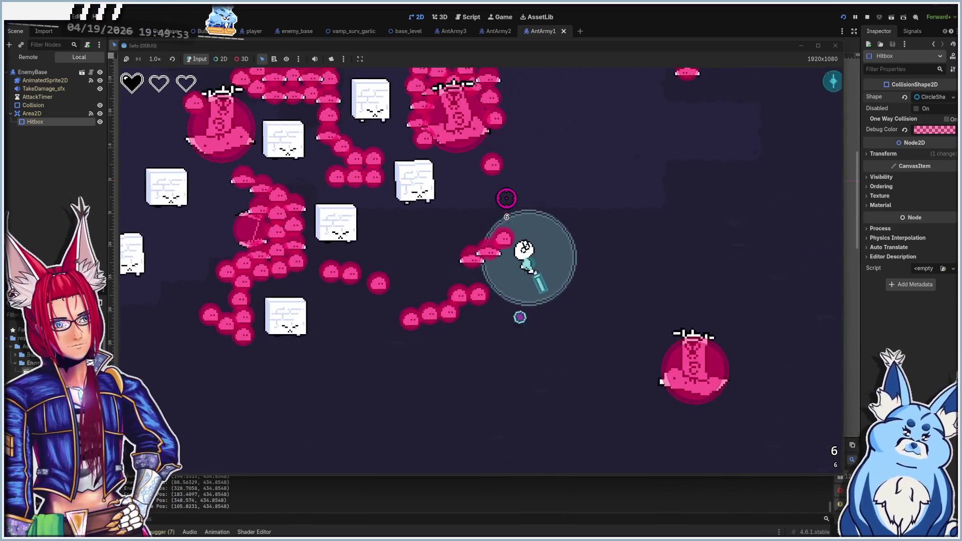
key("s")
key("d")
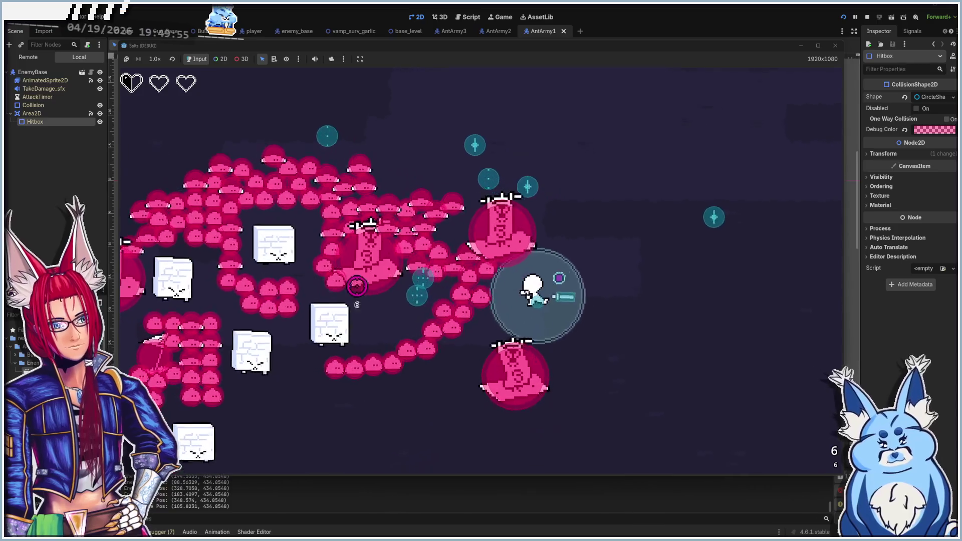
key("w")
key("d")
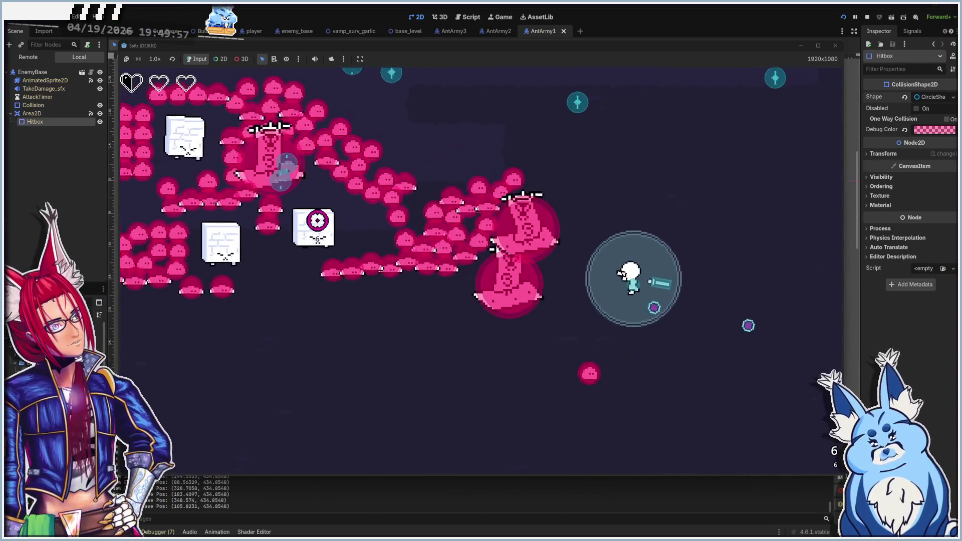
key("a")
key("w")
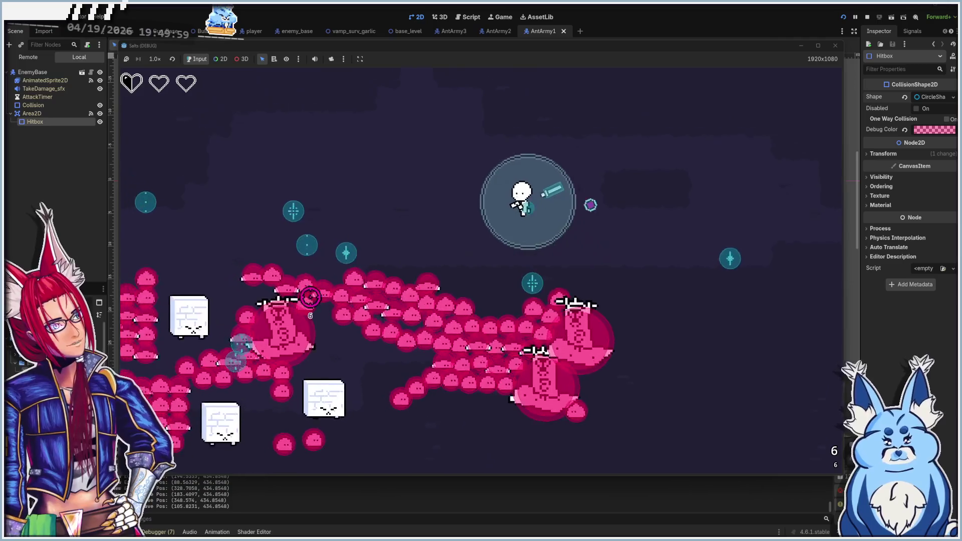
key("a")
key("w")
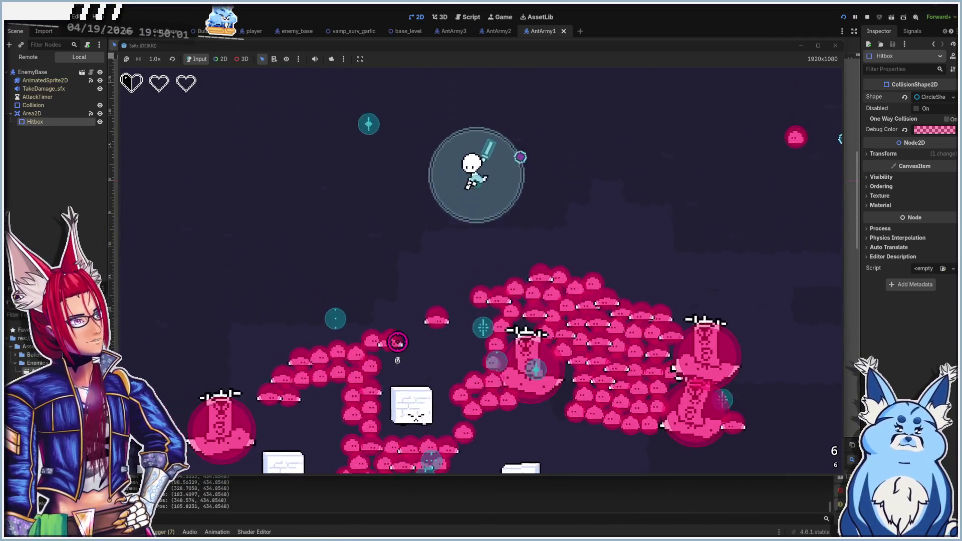
key("a")
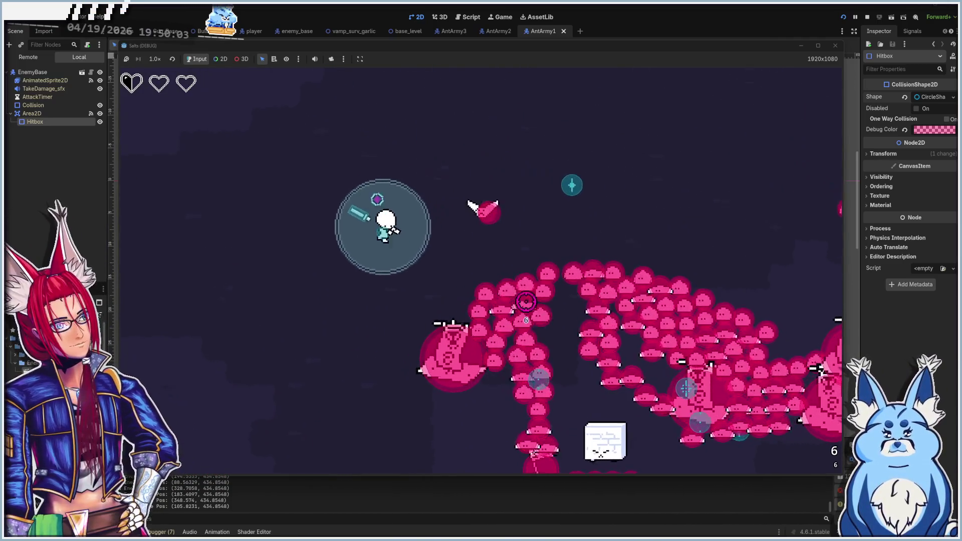
key("a")
key("s")
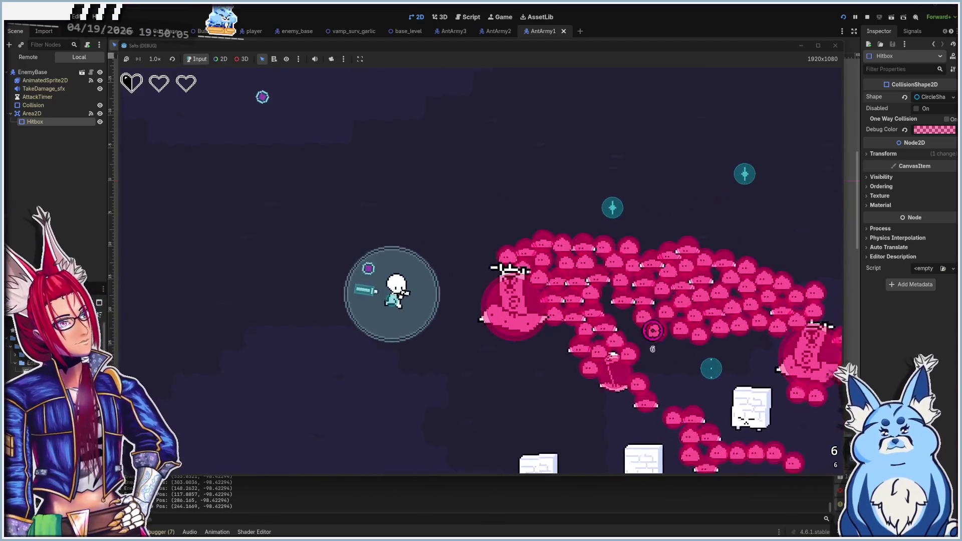
key("a")
key("s")
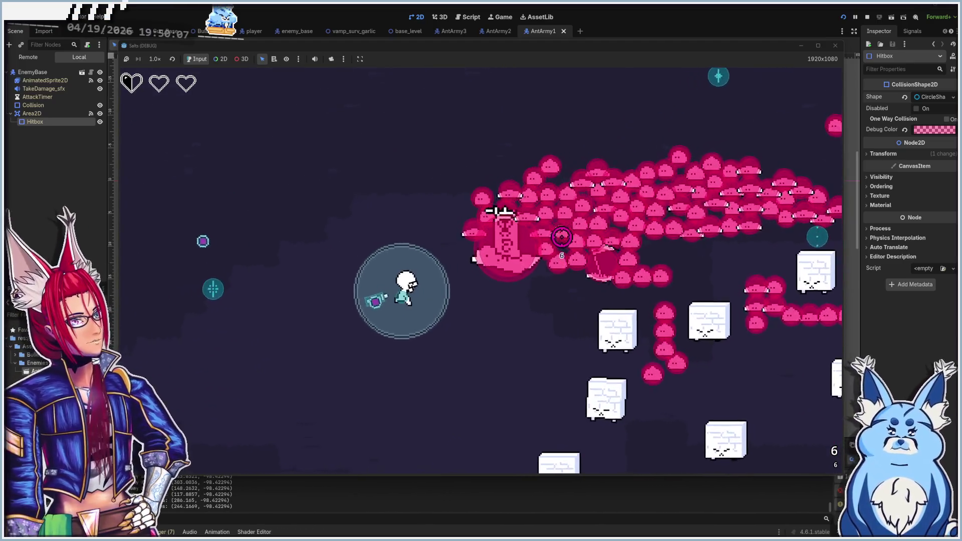
key("a")
key("s")
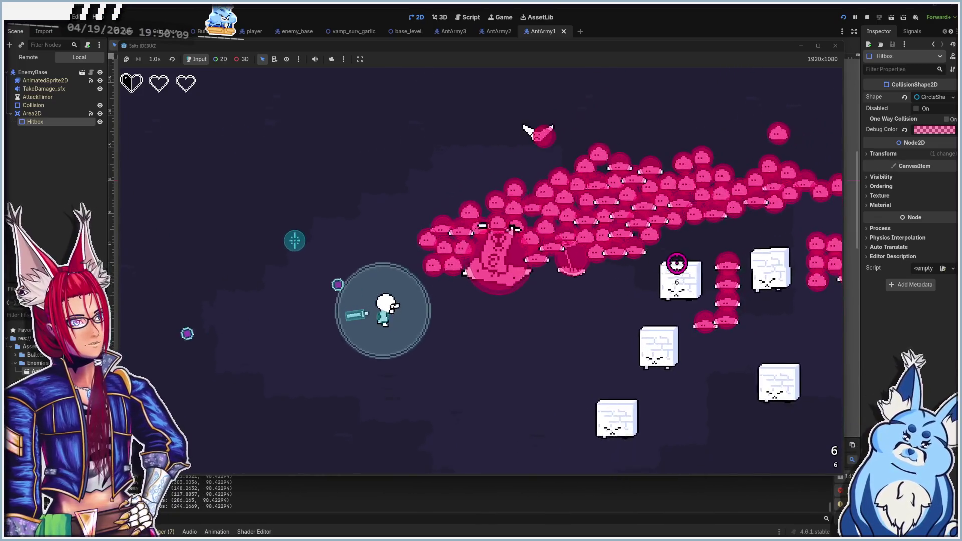
key("a")
key("s")
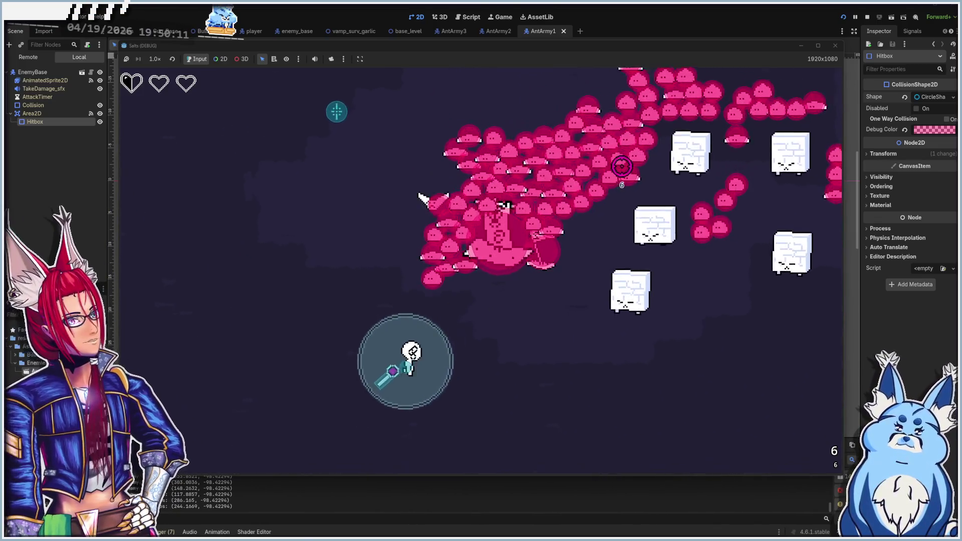
key("w")
key("a")
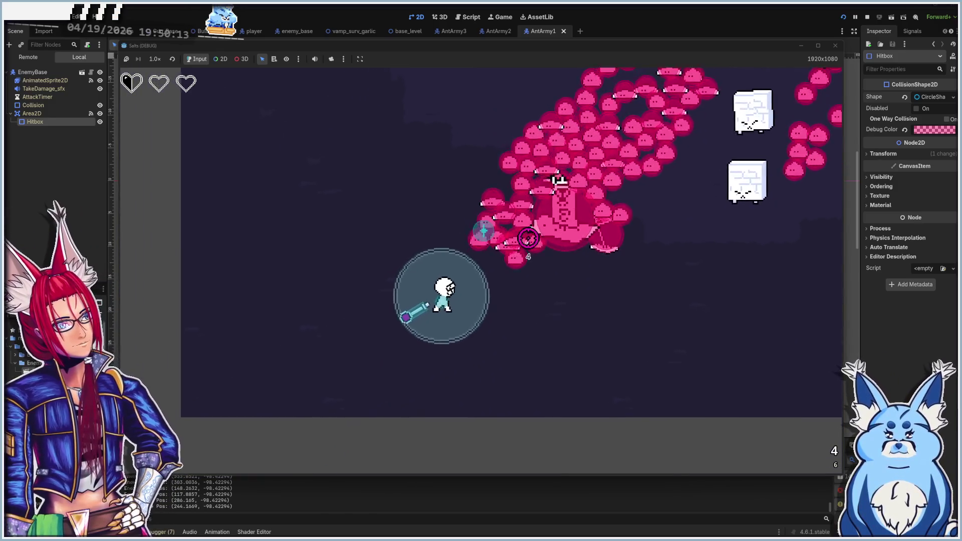
key("w")
key("d")
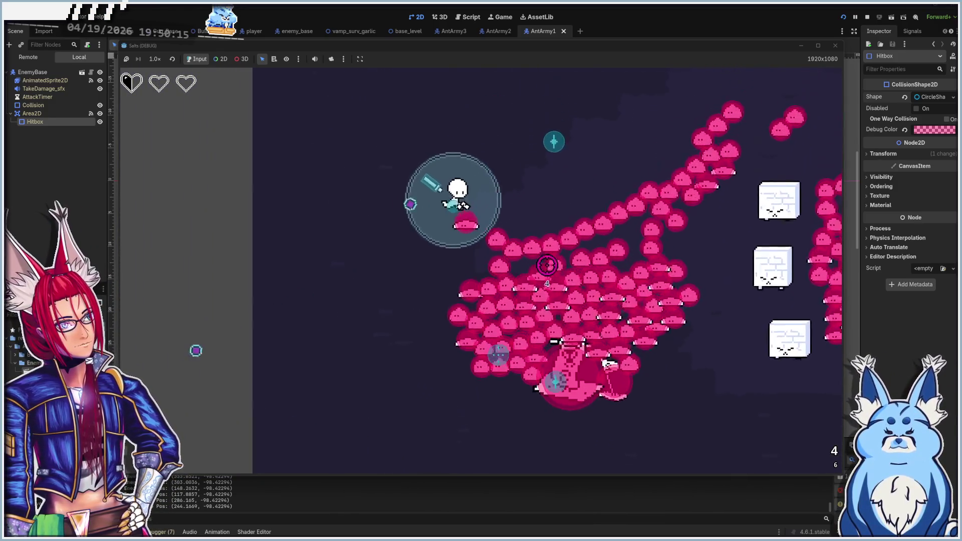
key("d")
key("w")
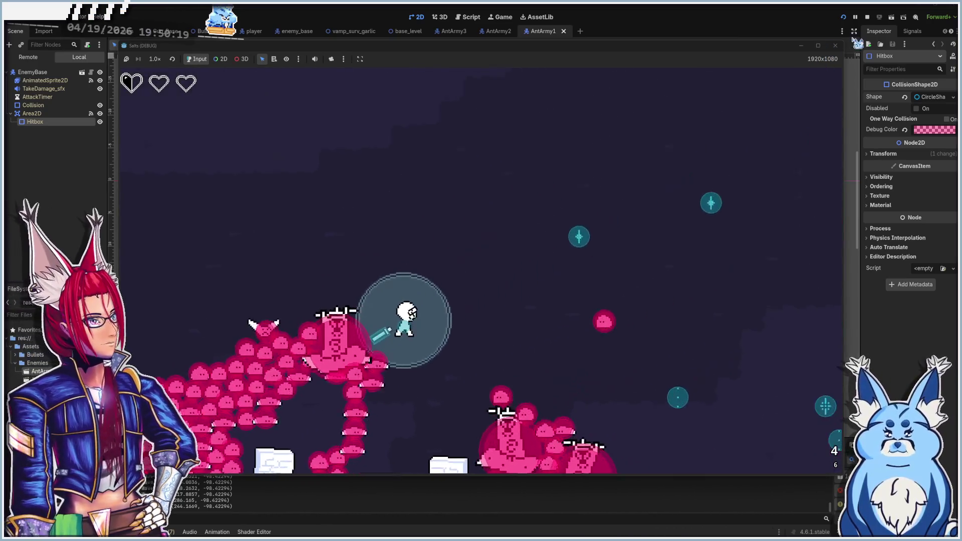
key("F8")
key("F5")
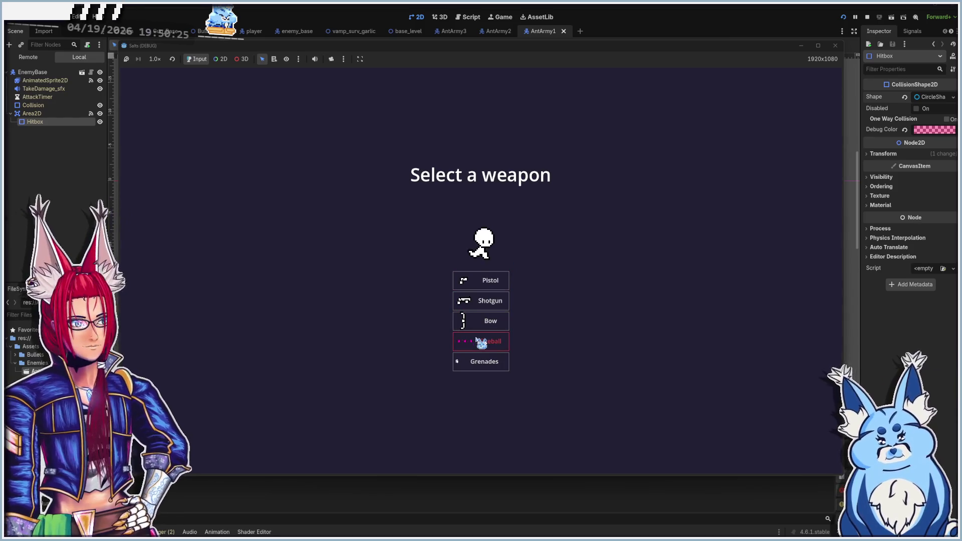
- Start with the fireball weapon and walk the player right, left and up through the level
left_click(482, 343)
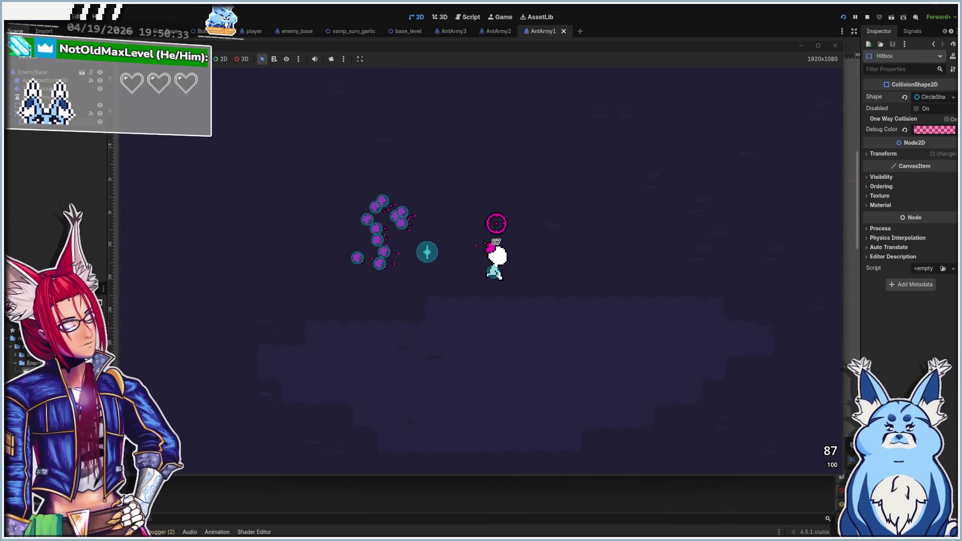
key("d")
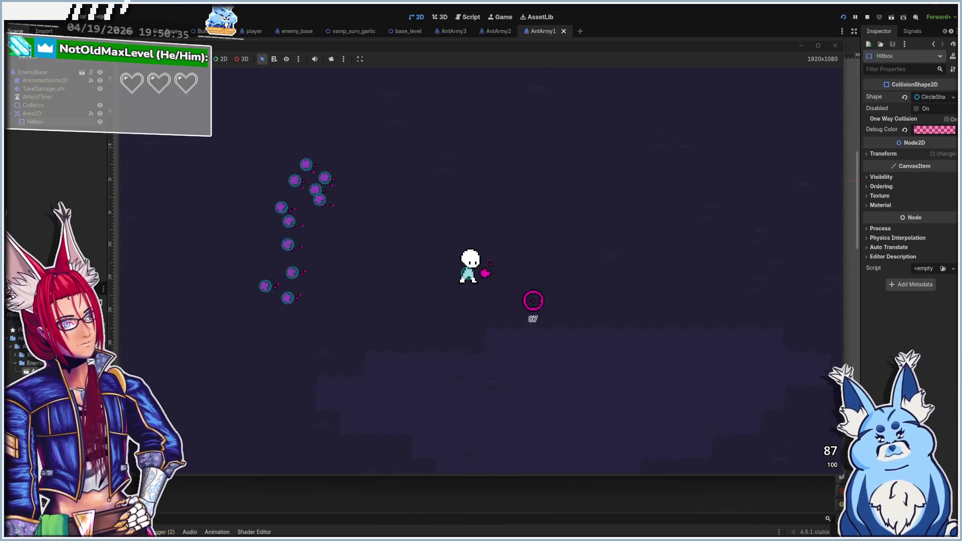
key("d")
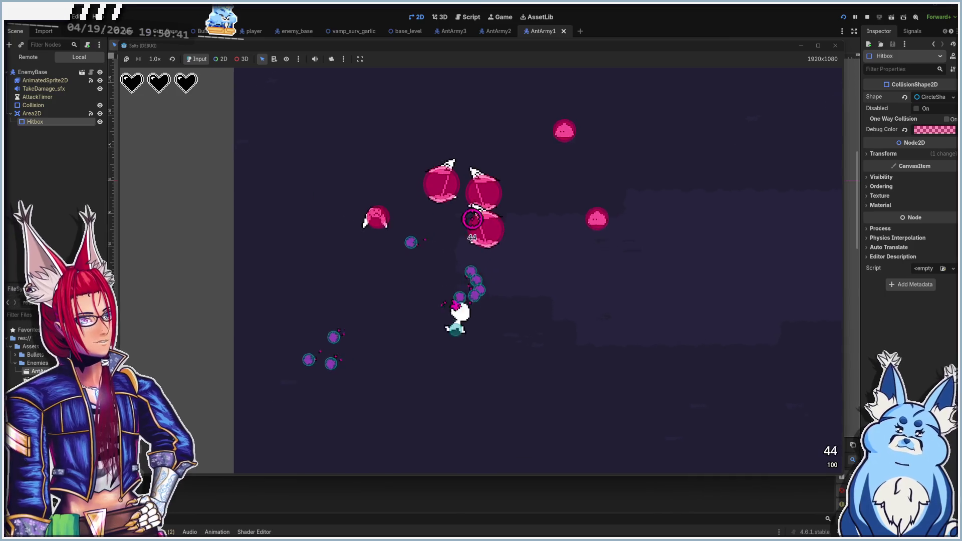
key("a")
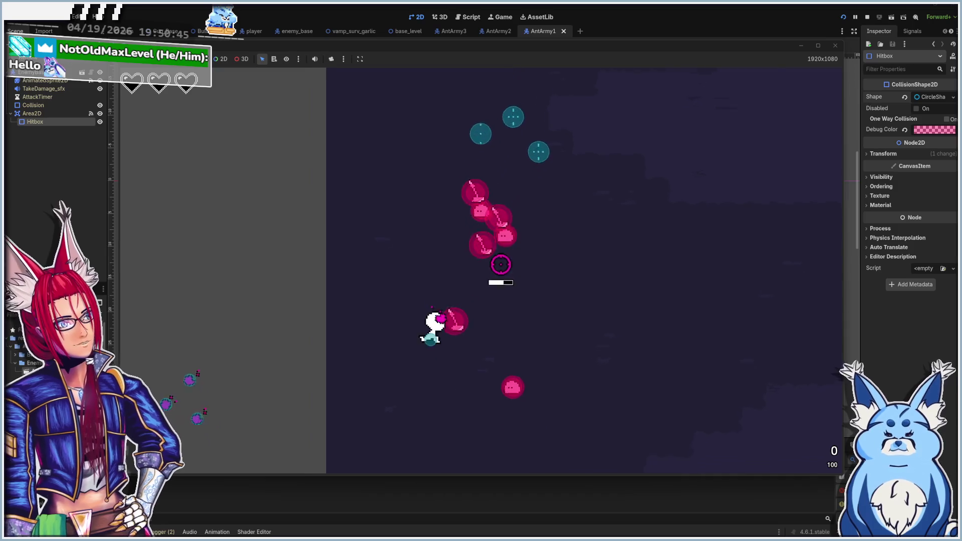
key("a")
key("w")
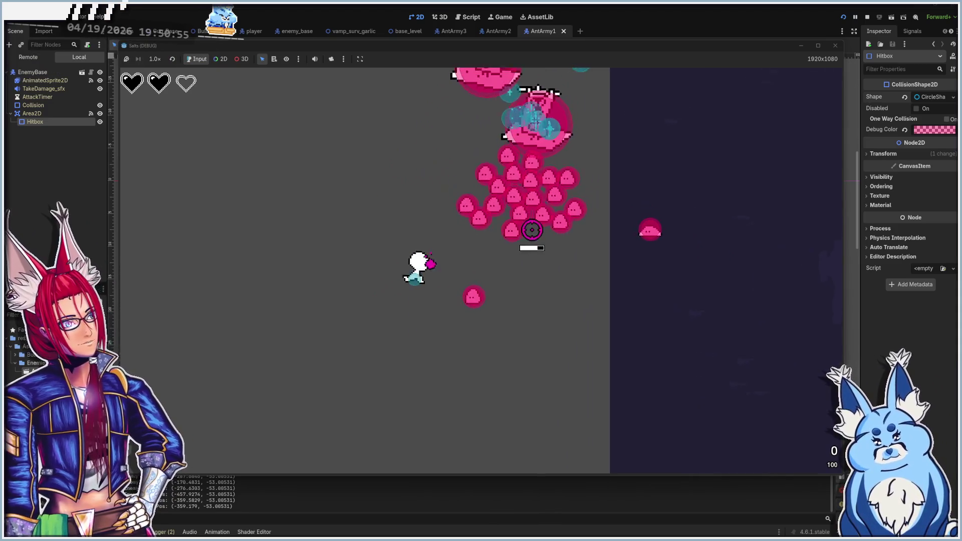
key("a")
key("s")
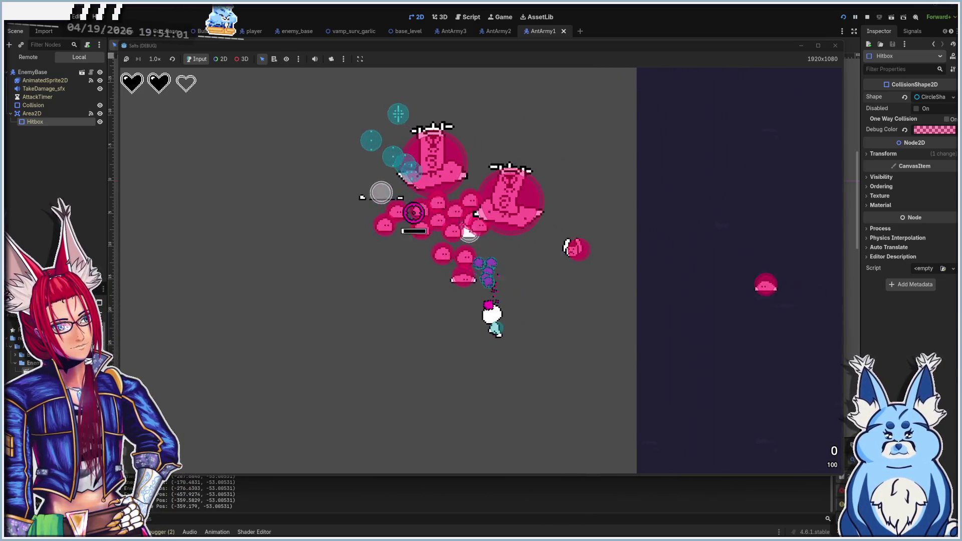
key("a")
key("w")
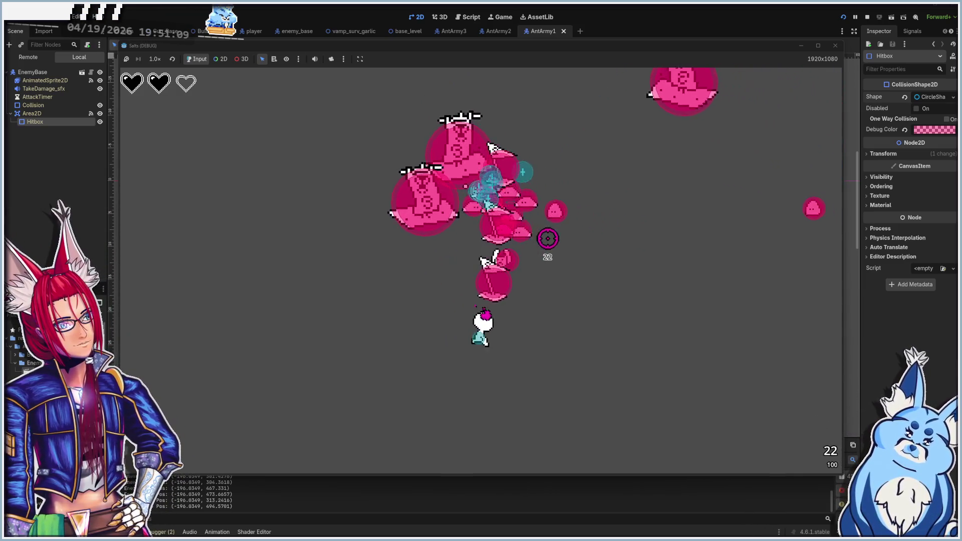
- Keep dodging the pink swarm with WASD, then stop the test run with F8
key("d")
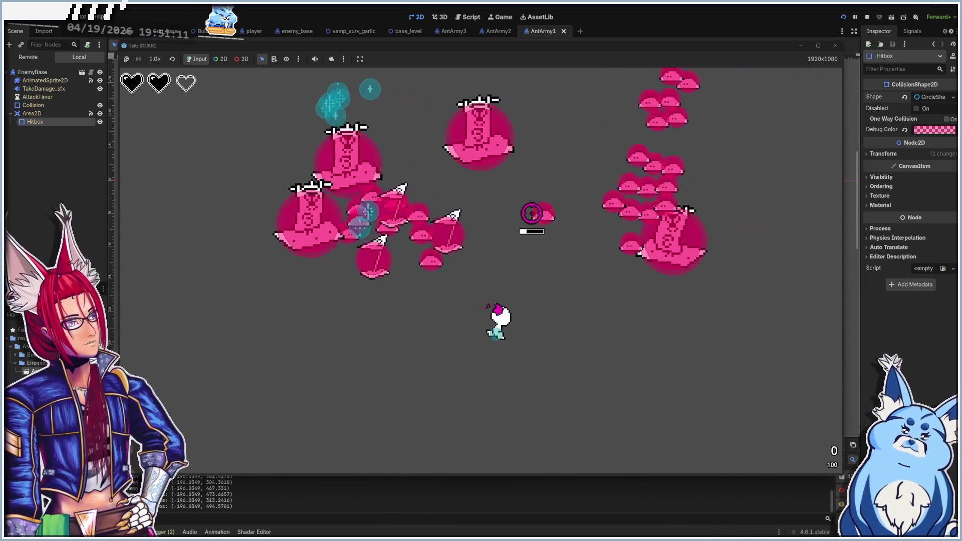
key("d")
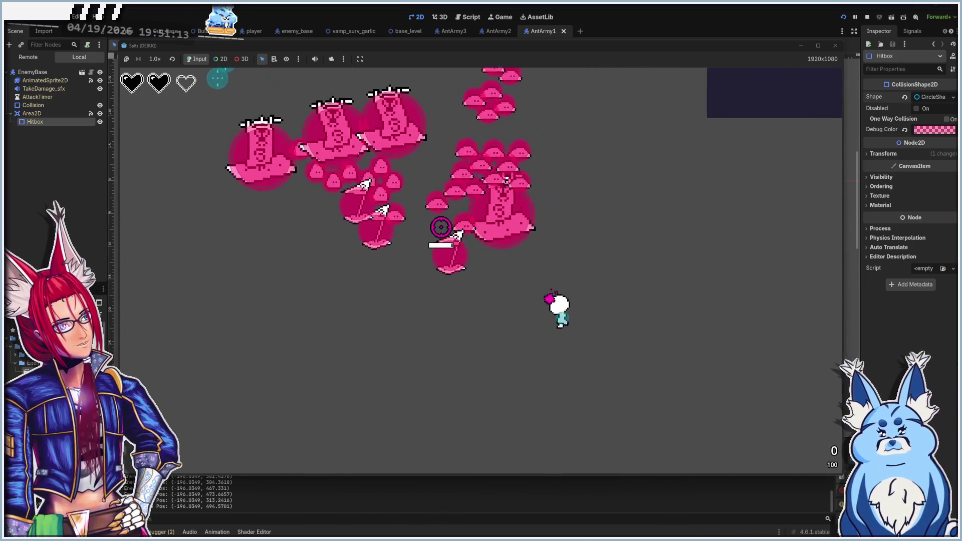
key("w")
key("a")
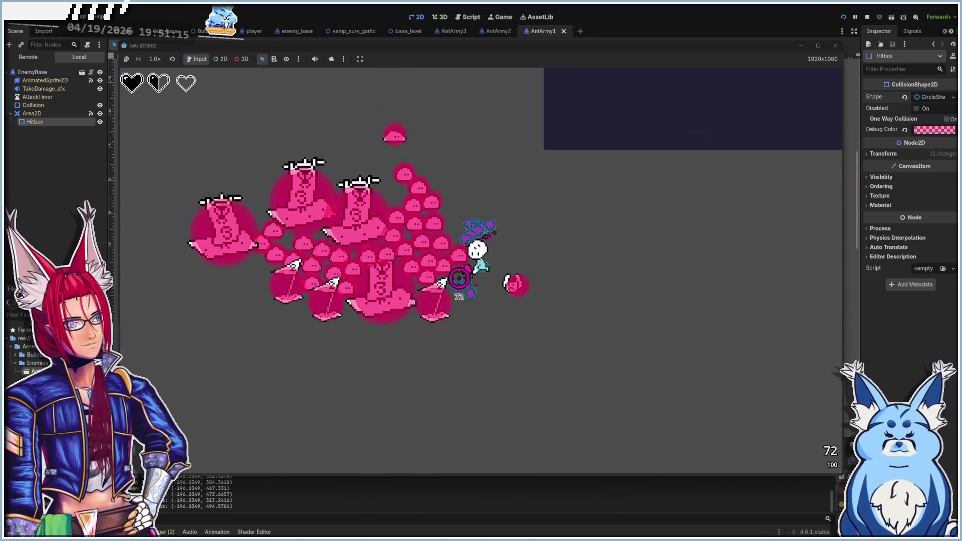
key("w")
key("d")
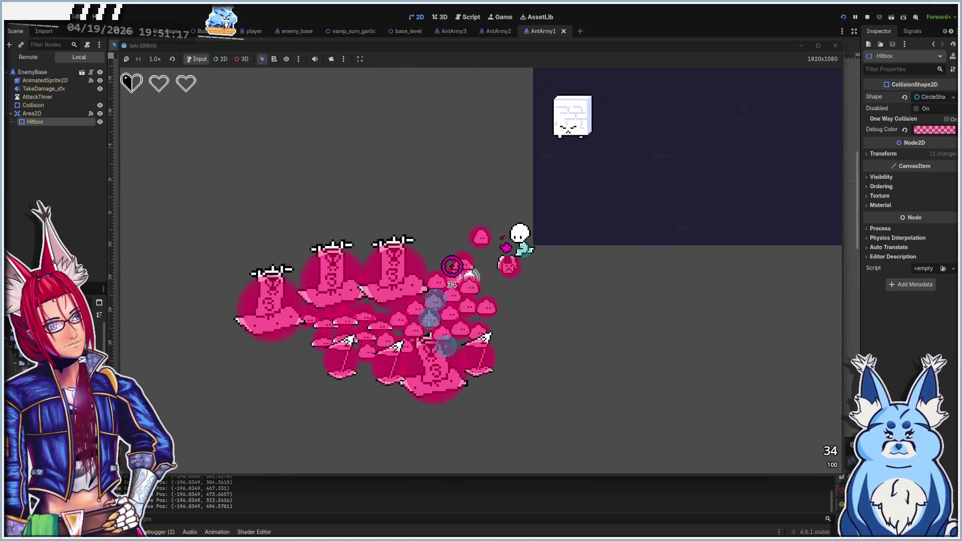
key("w")
key("d")
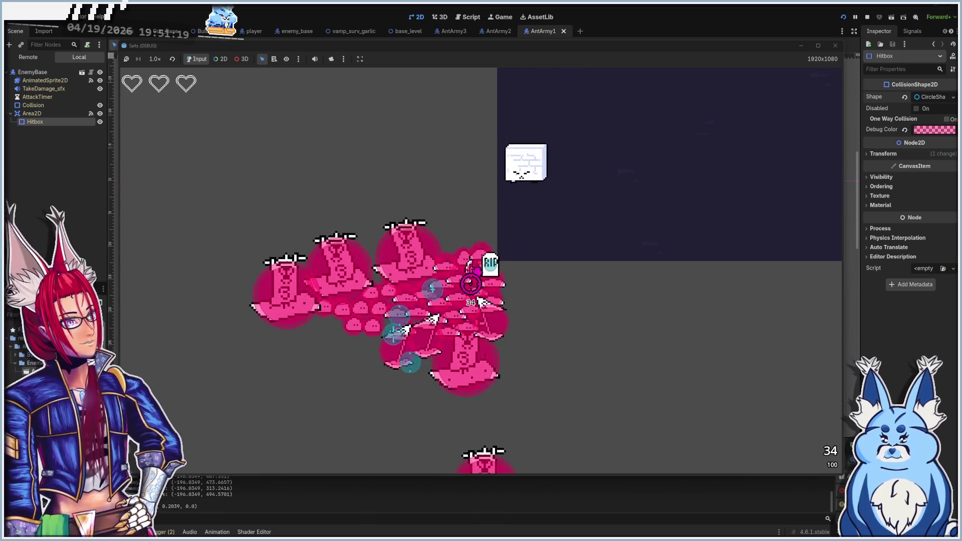
key("d")
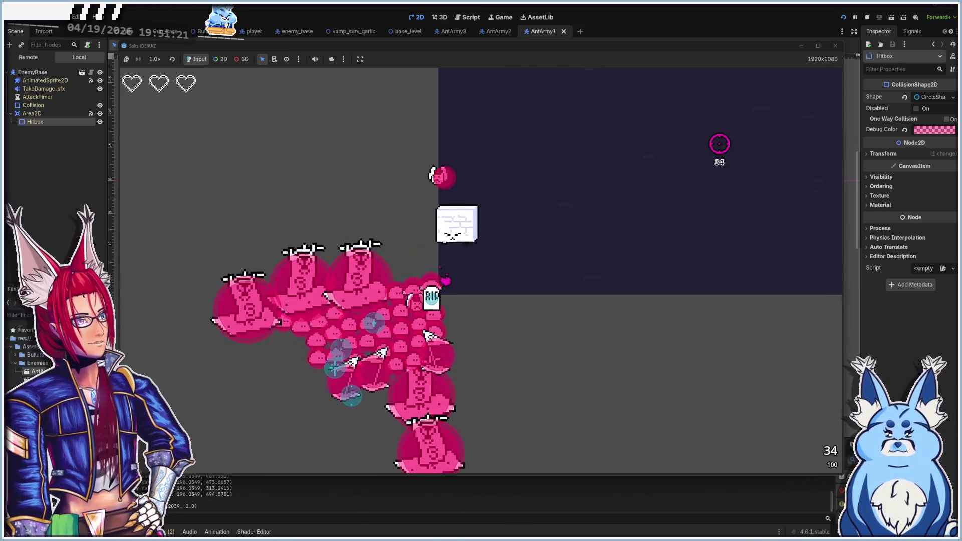
key("w")
key("F8")
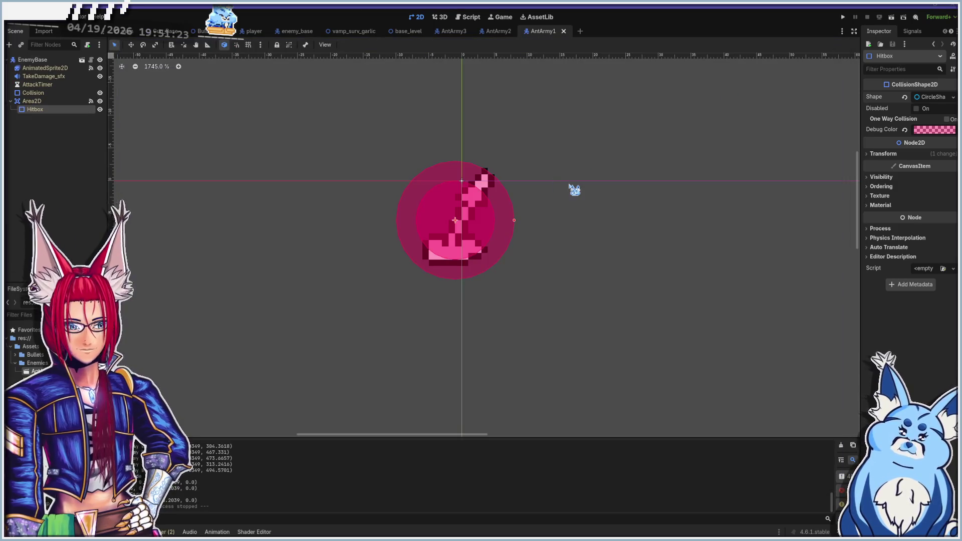
- Switch to the Script workspace and close the AntArmy1, AntArmy2 and AntArmy3 scene tabs
left_click(476, 18)
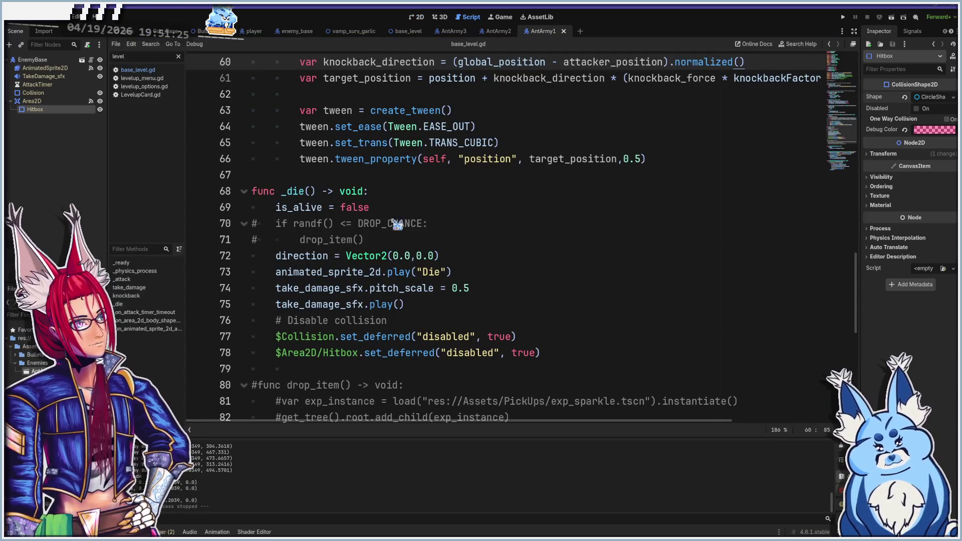
scroll(396, 220, "down", 3)
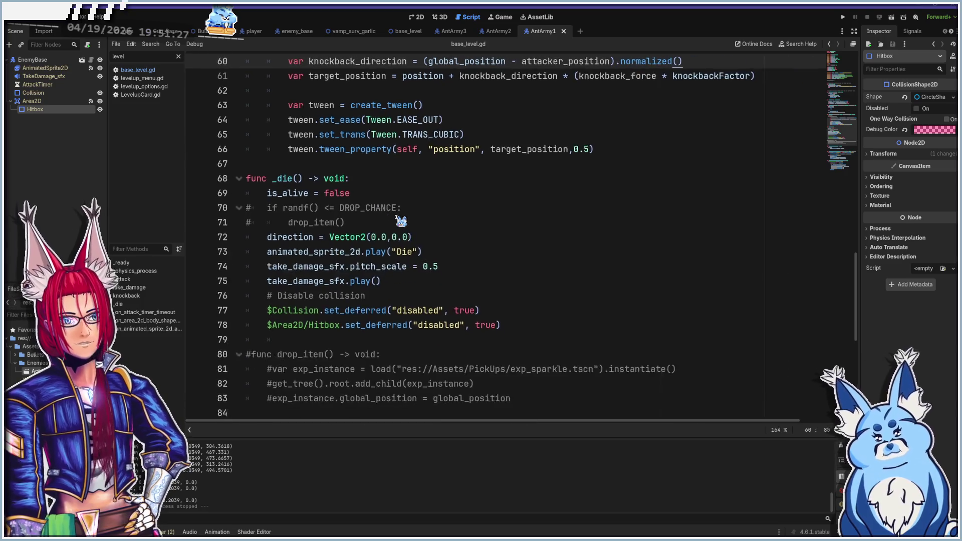
left_click(564, 31)
left_click(519, 31)
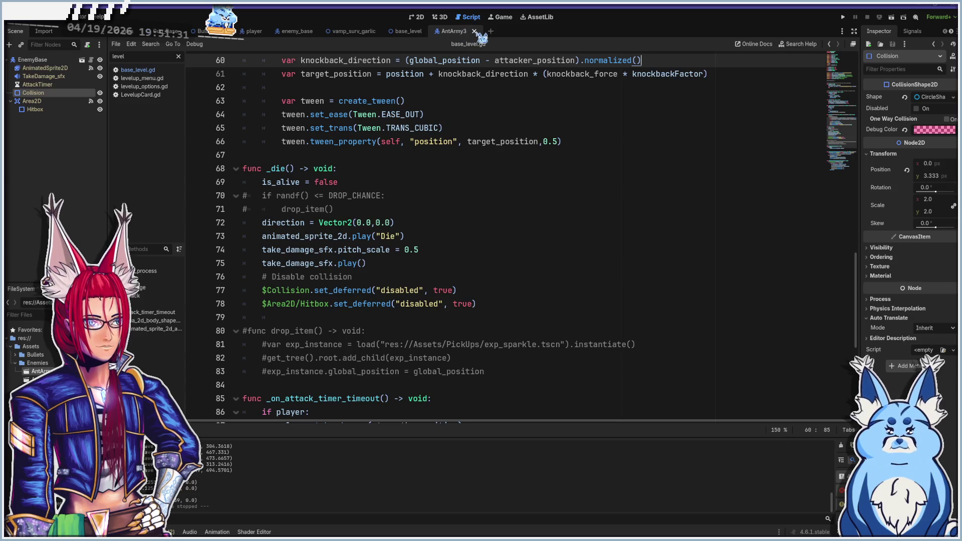
left_click(474, 31)
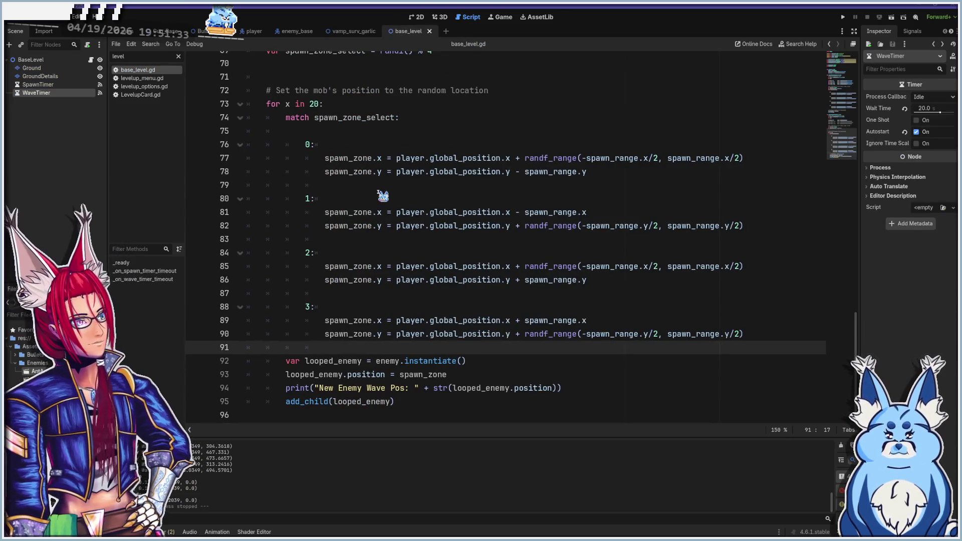
- Delete the commented wall enemy line and the ants enemy line from the wave handler
scroll(377, 259, "up", 7)
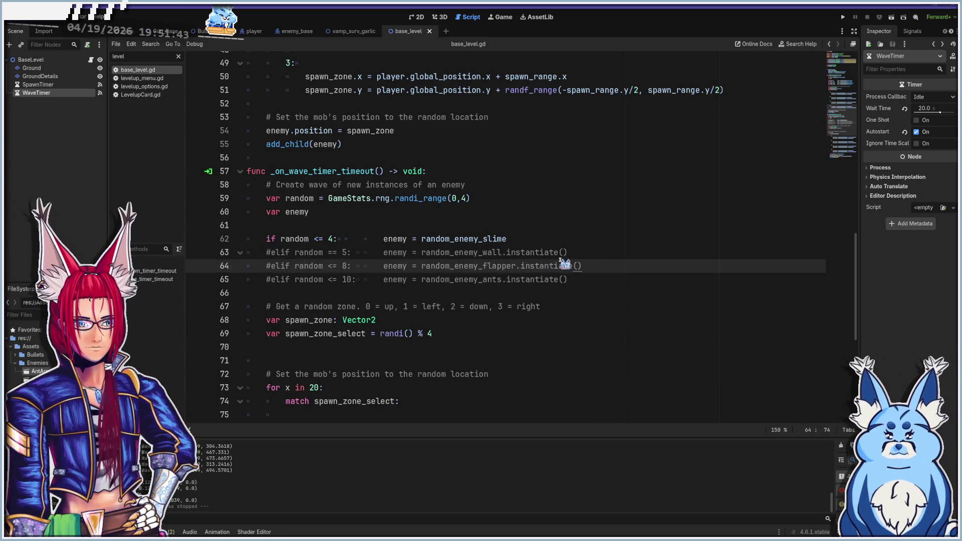
left_click(597, 252)
key("shift+Home")
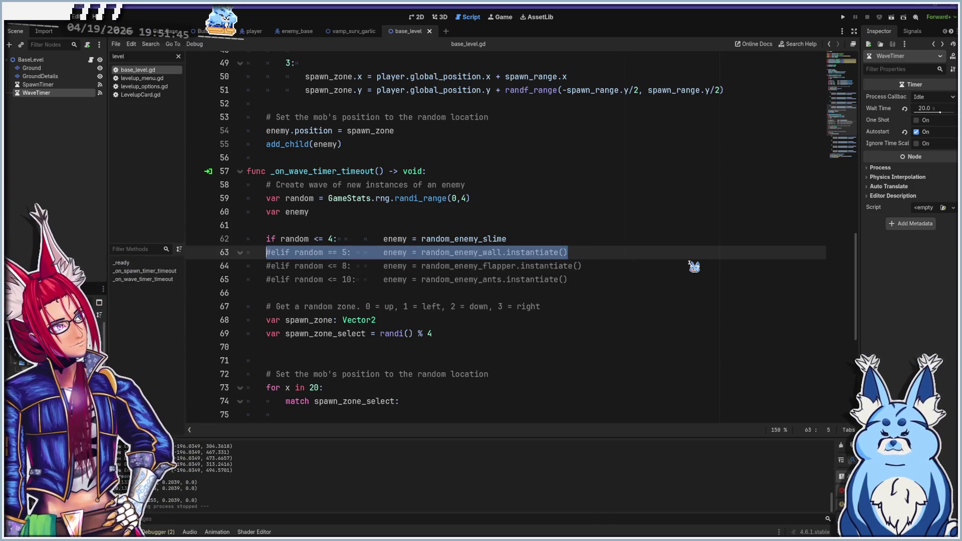
key("BackSpace")
key("BackSpace")
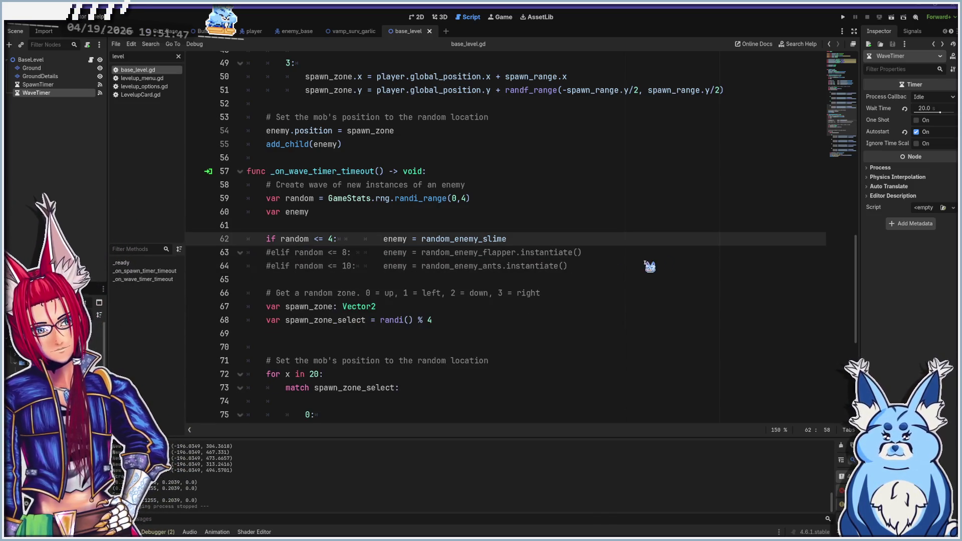
left_click(624, 267)
left_click(616, 255)
left_click(618, 270)
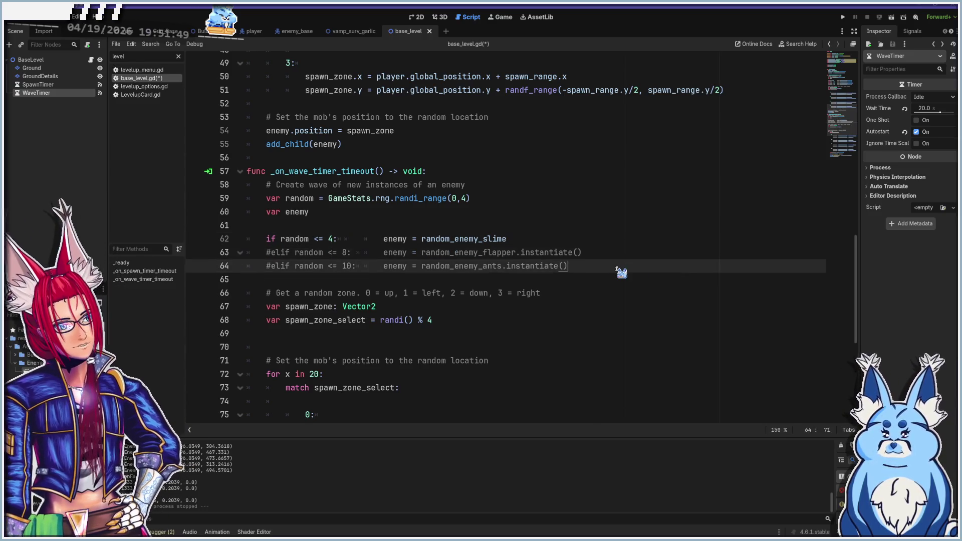
key("shift+Home")
key("BackSpace")
key("BackSpace")
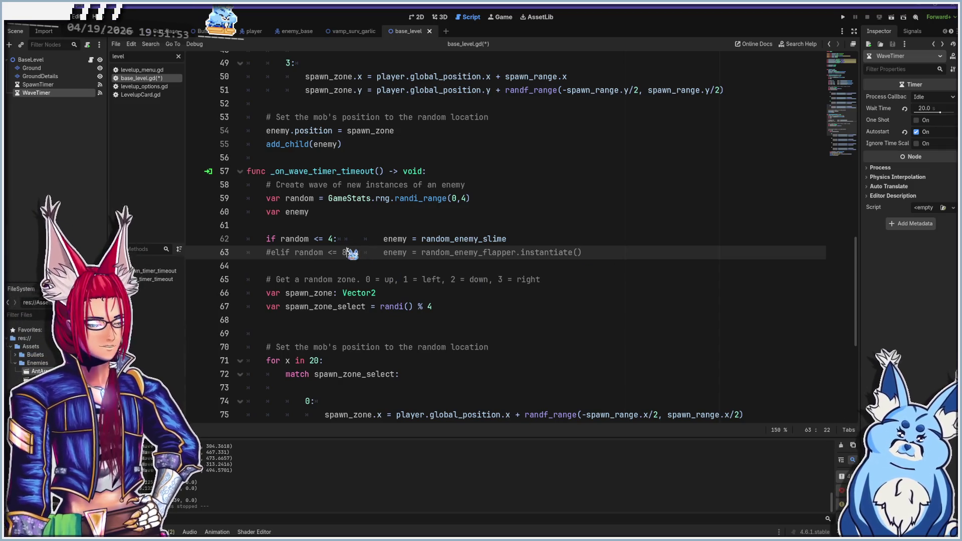
- Widen the roll to randi_range(0,6), uncomment the flapper elif, save, and run the game
left_click(462, 199)
type("6")
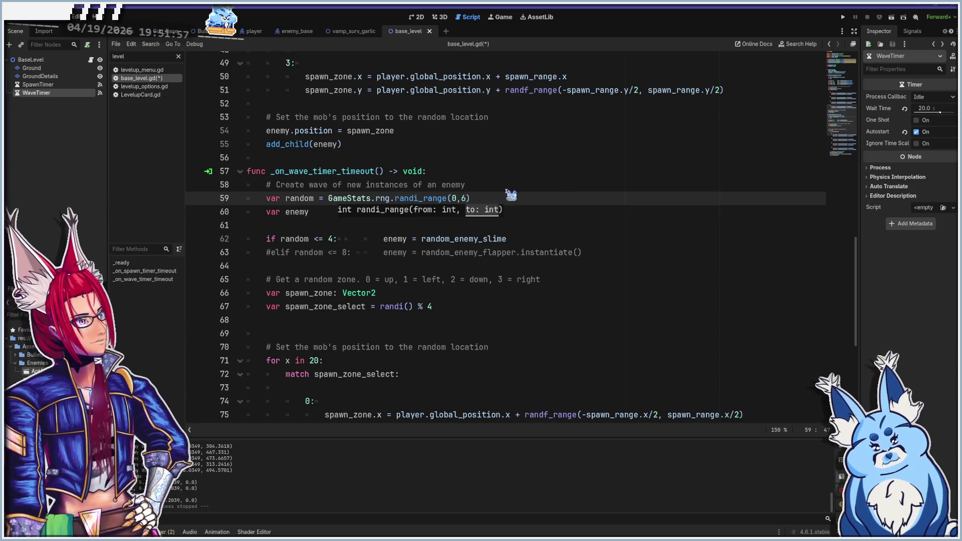
left_click(267, 253)
key("Delete")
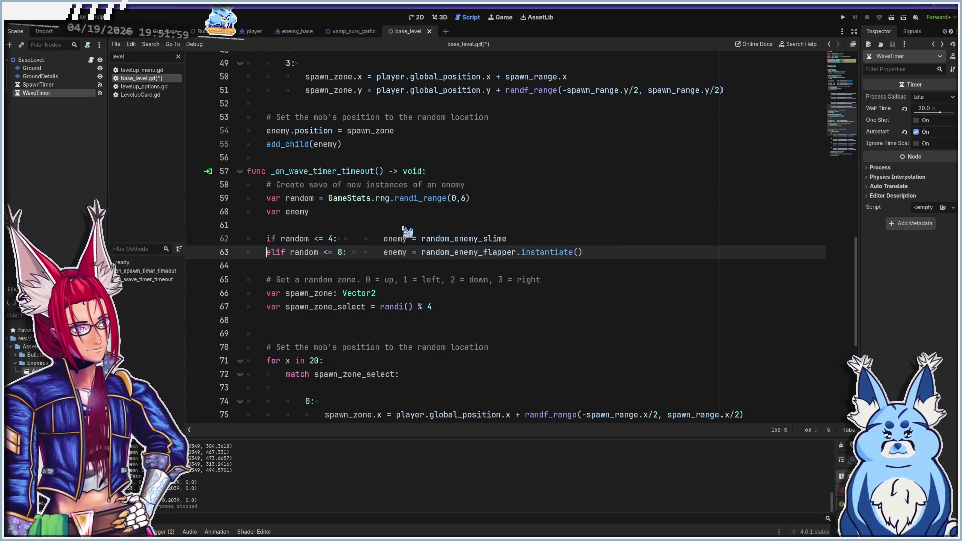
key("ctrl+s")
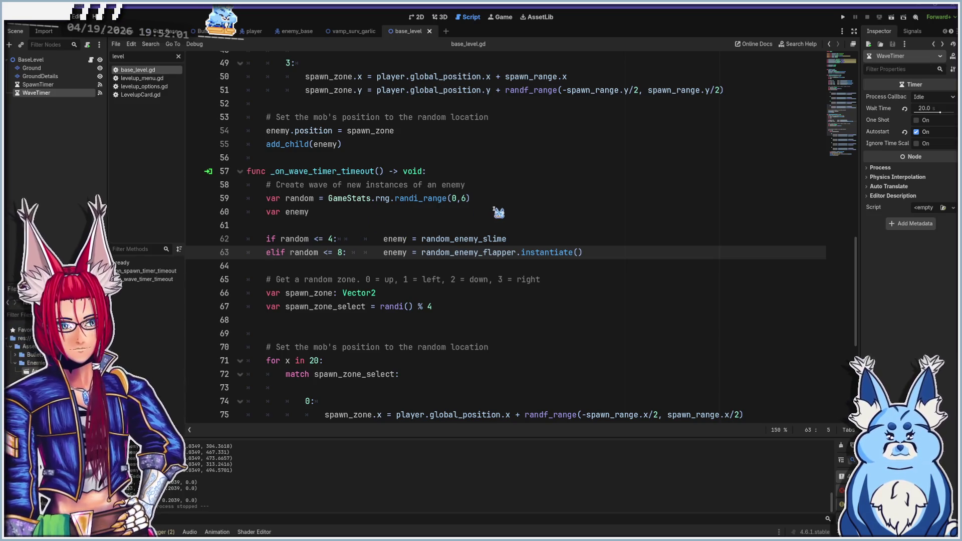
key("F5")
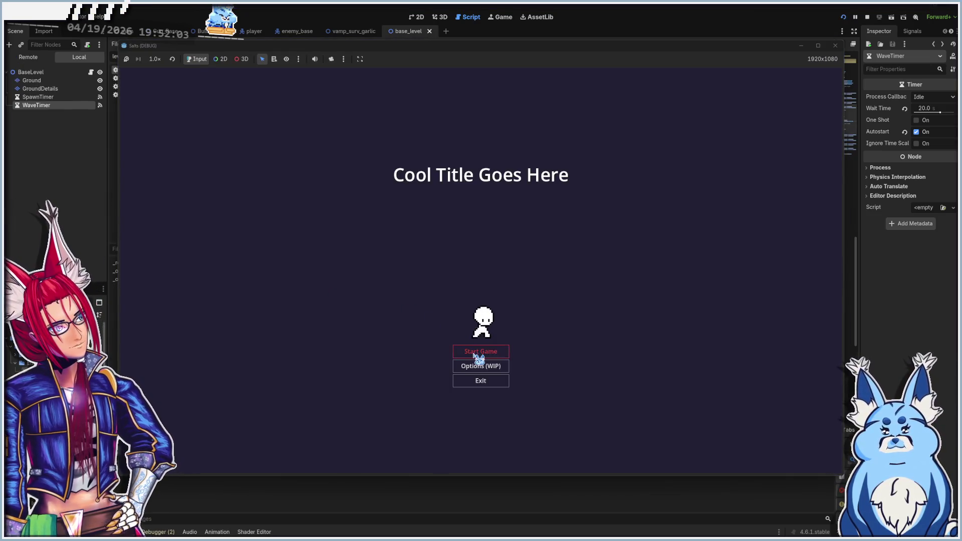
- Start a new game with the Bow and move the player around the arena
left_click(474, 356)
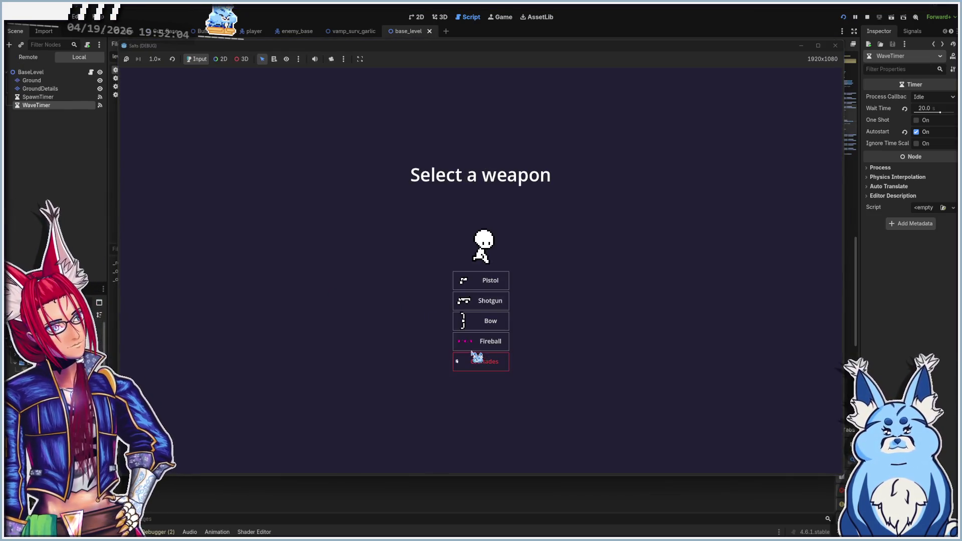
left_click(492, 325)
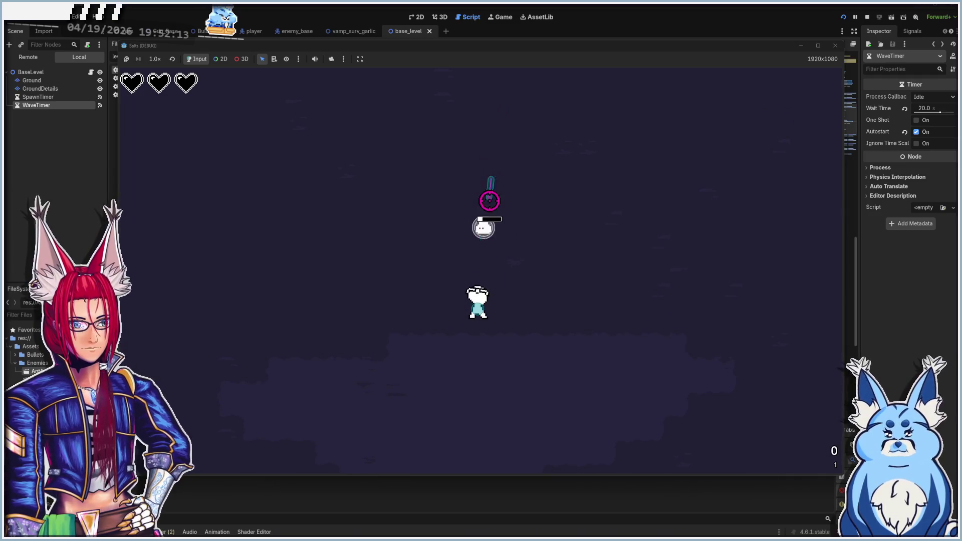
key("w")
key("s")
key("d")
key("s")
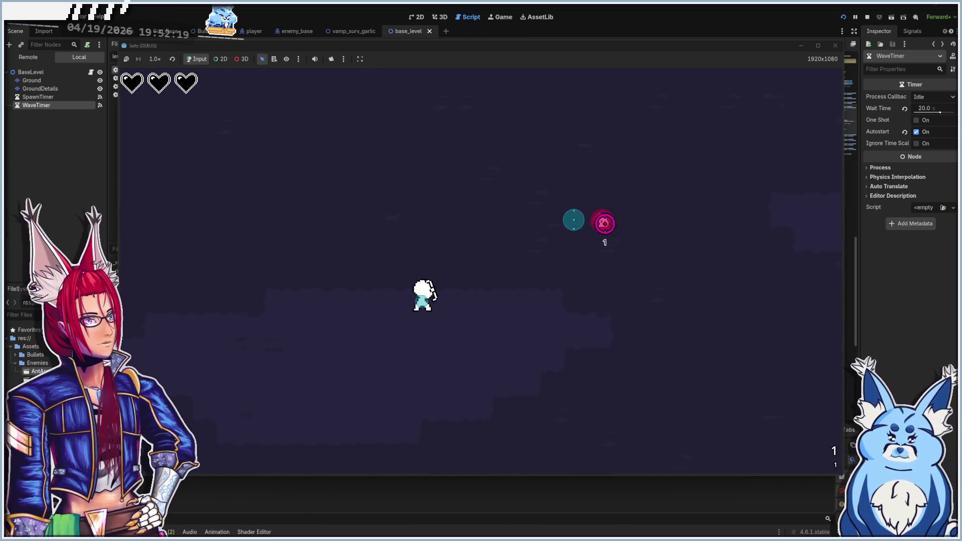
key("d")
key("w")
key("a")
key("w")
key("a")
key("s")
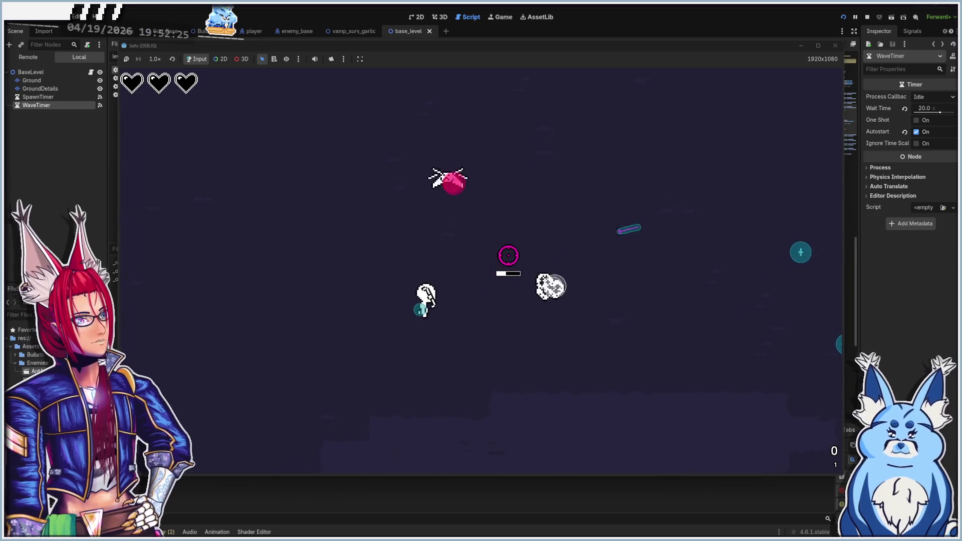
key("s")
key("w")
key("d")
- Keep steering the player away from the swarm with WASD
key("d")
key("s")
key("a")
key("d")
key("w")
key("d")
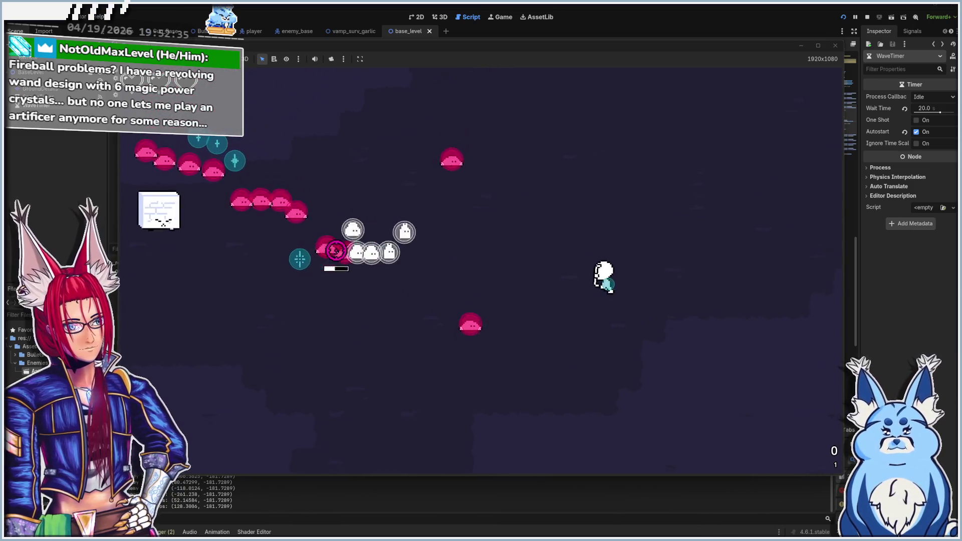
key("w")
key("a")
key("s")
key("d")
key("s")
key("d")
key("a")
key("w")
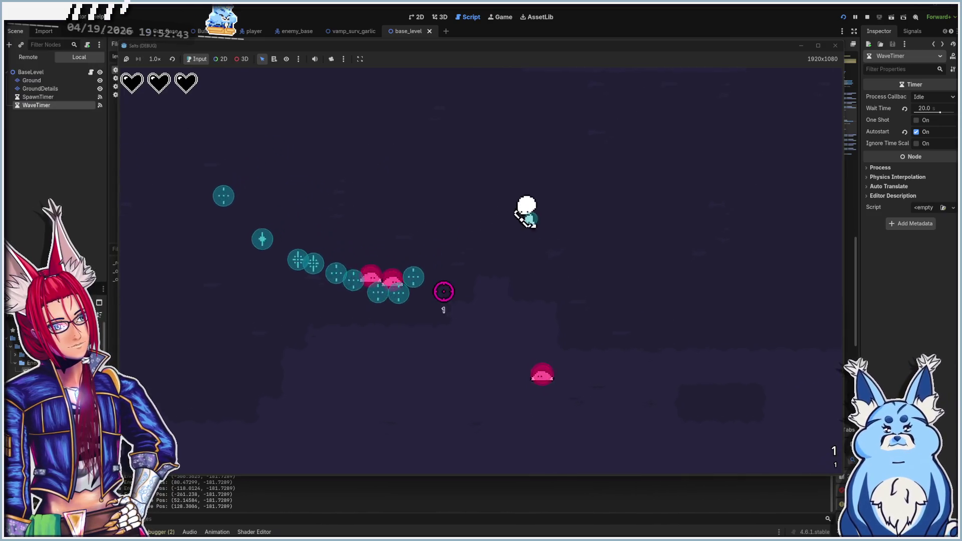
key("a")
key("s")
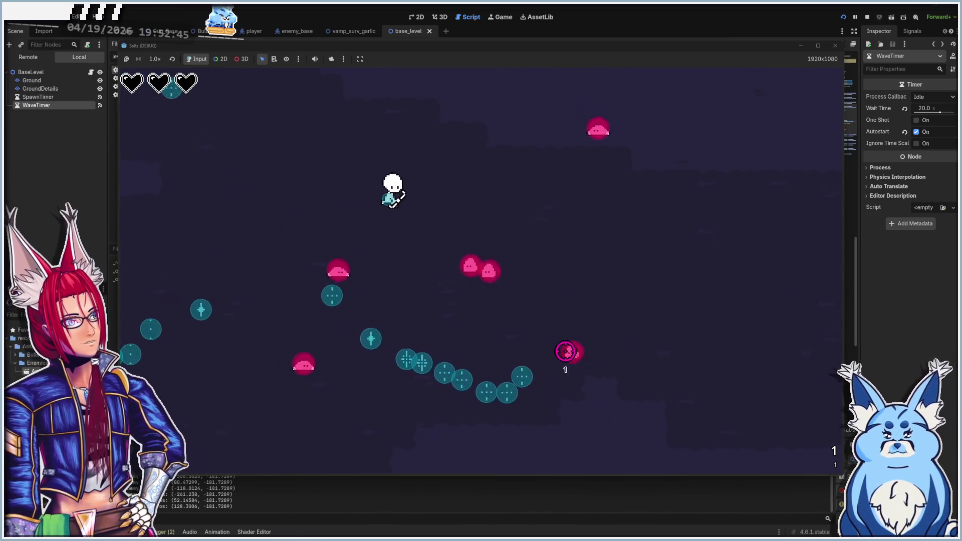
key("s")
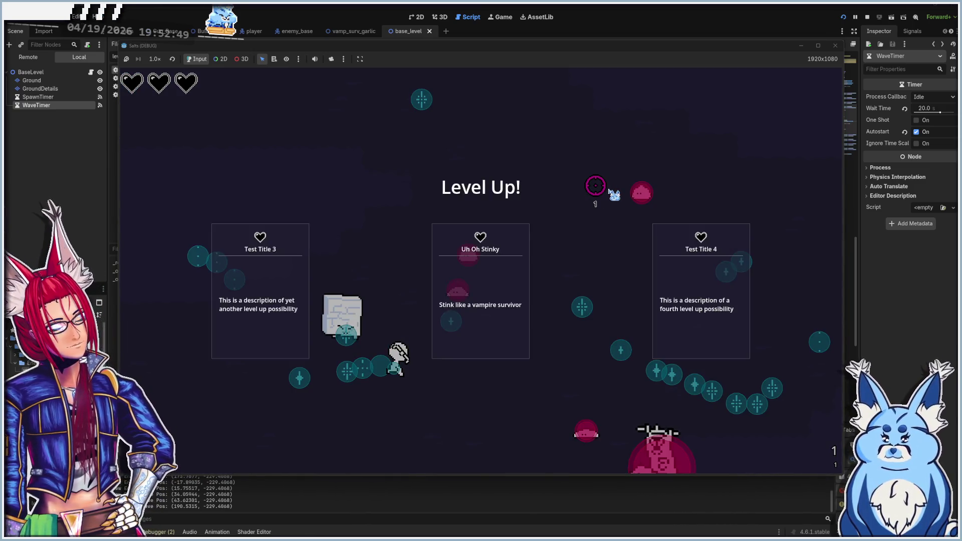
- Take the Uh Oh Stinky upgrade and retreat left until the line 90 error halts the game
left_click(482, 297)
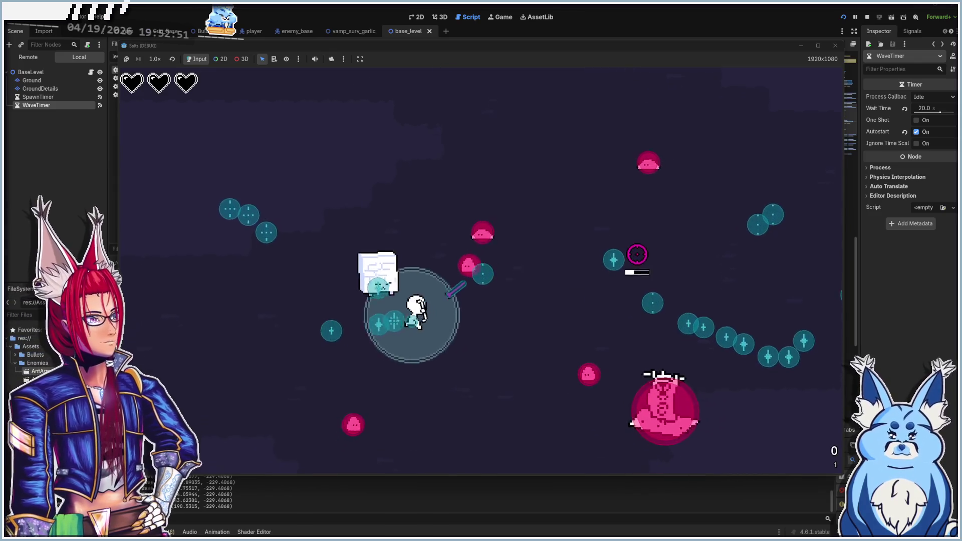
key("a")
key("s")
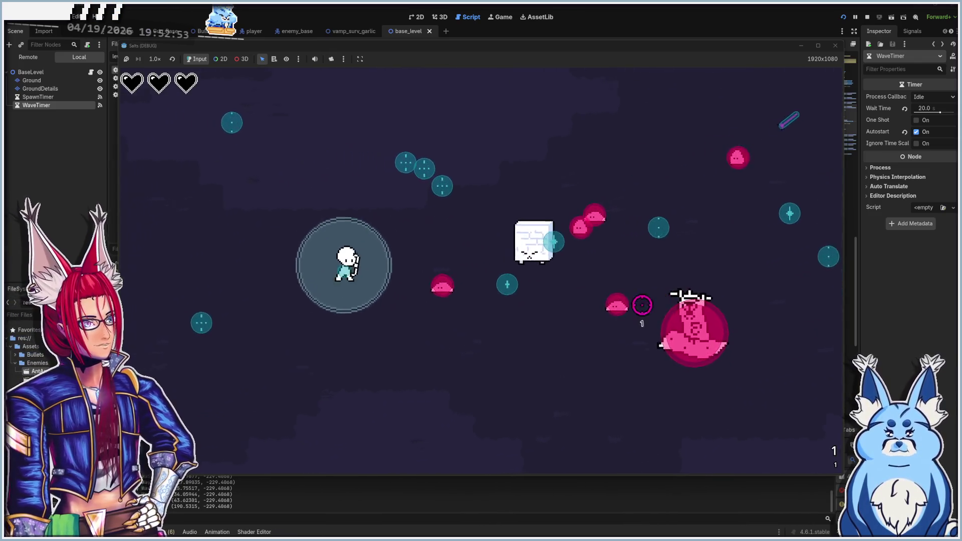
key("a")
key("s")
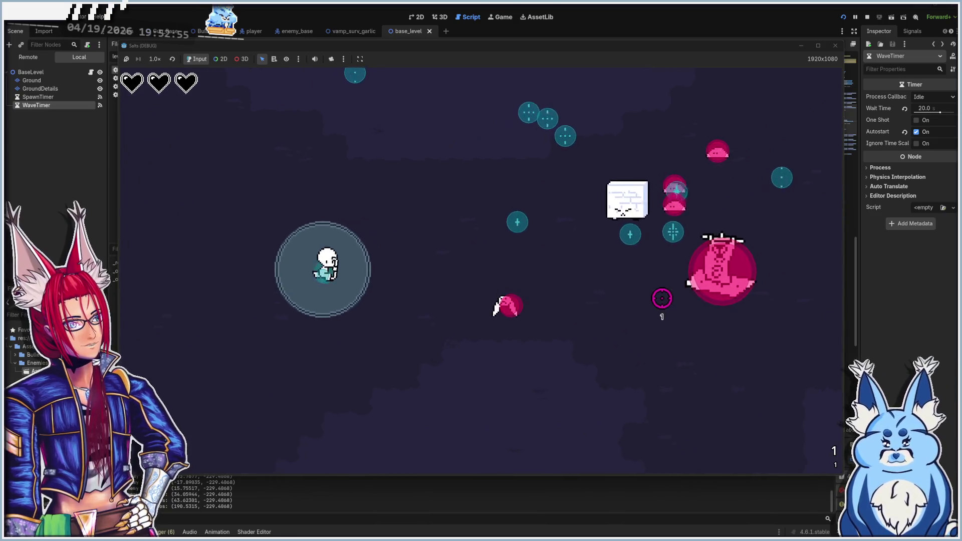
key("a")
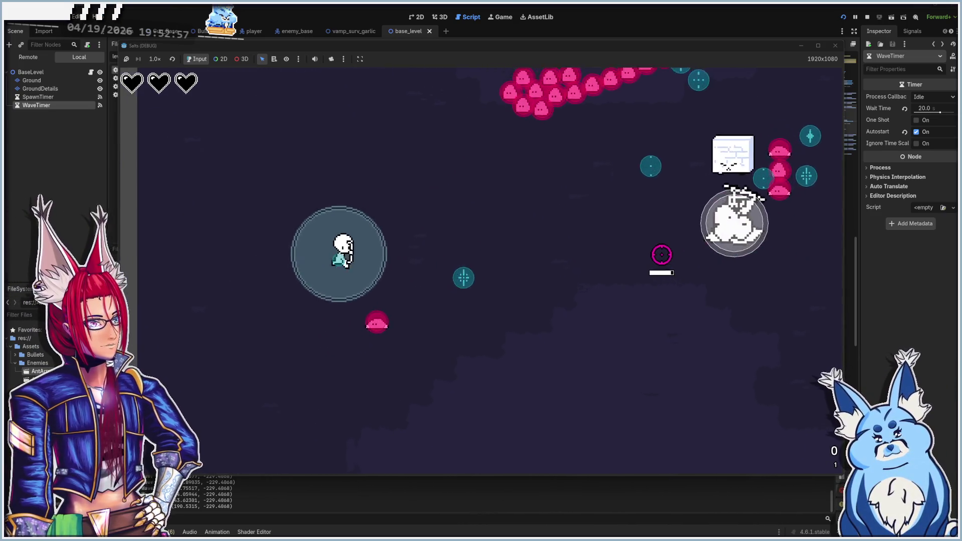
key("a")
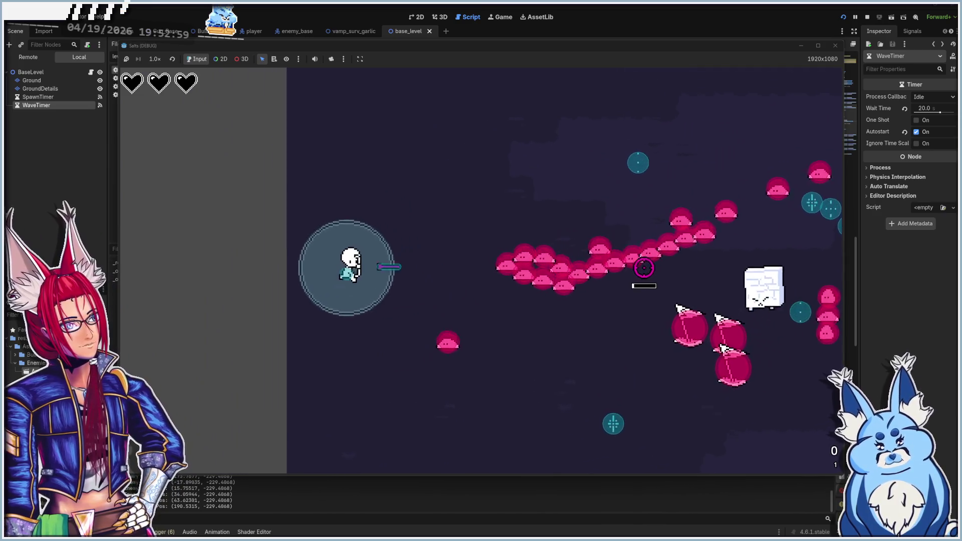
key("a")
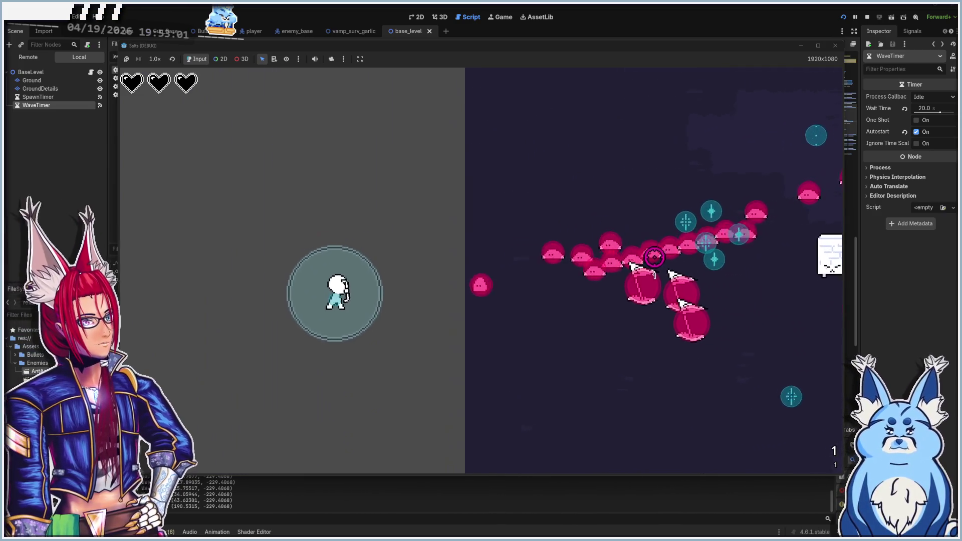
key("a")
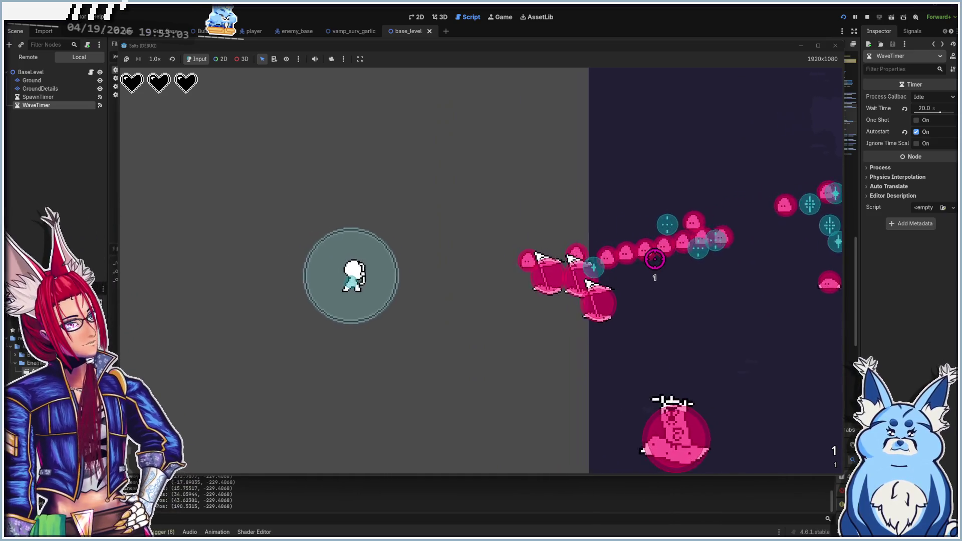
key("a")
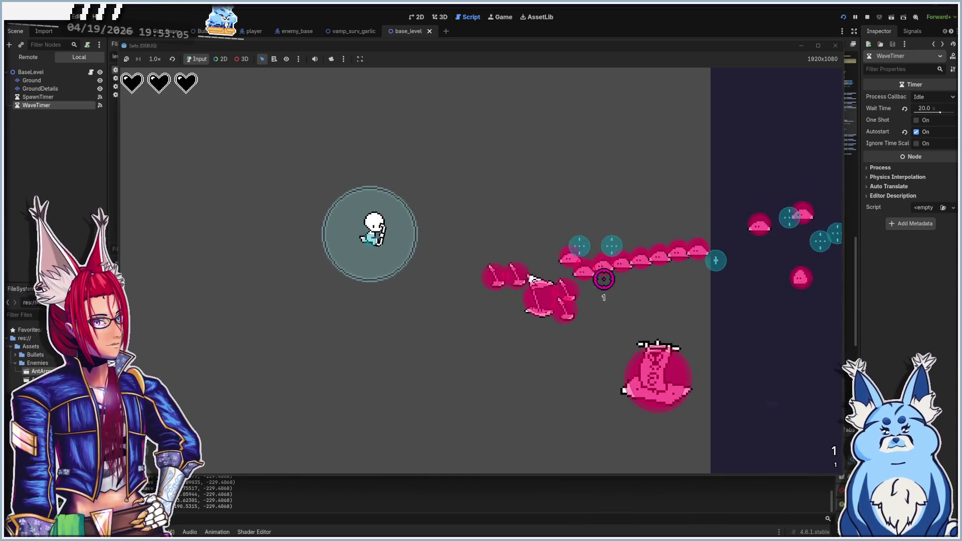
key("s")
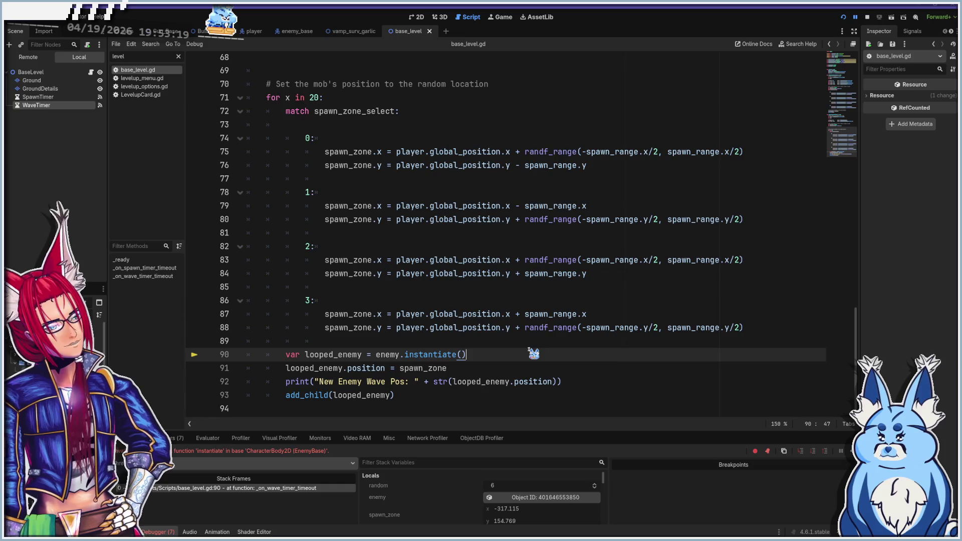
- Drop .instantiate() from the flapper assignment, set the roll to randi_range(5,6), save and run
scroll(422, 353, "up", 2)
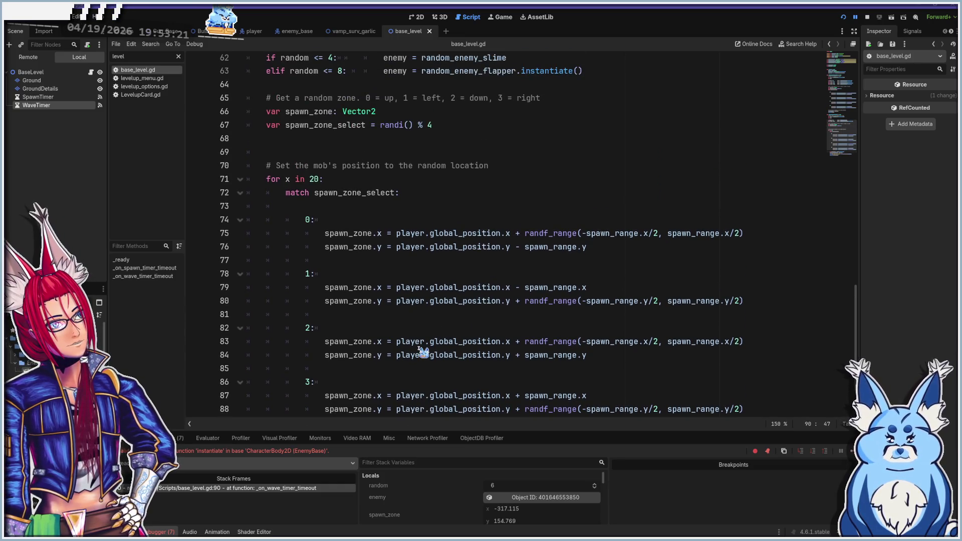
scroll(422, 352, "up", 1)
scroll(422, 352, "up", 1)
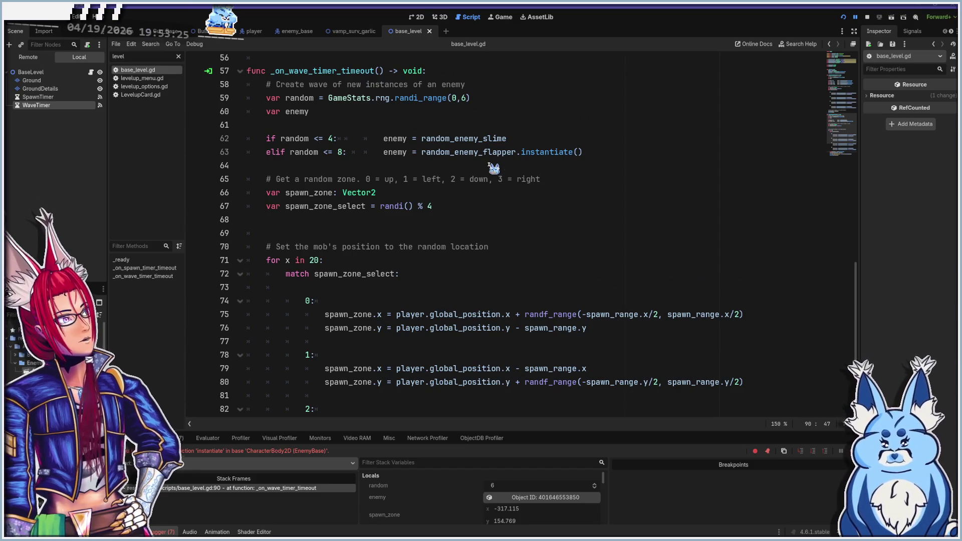
left_click(517, 152)
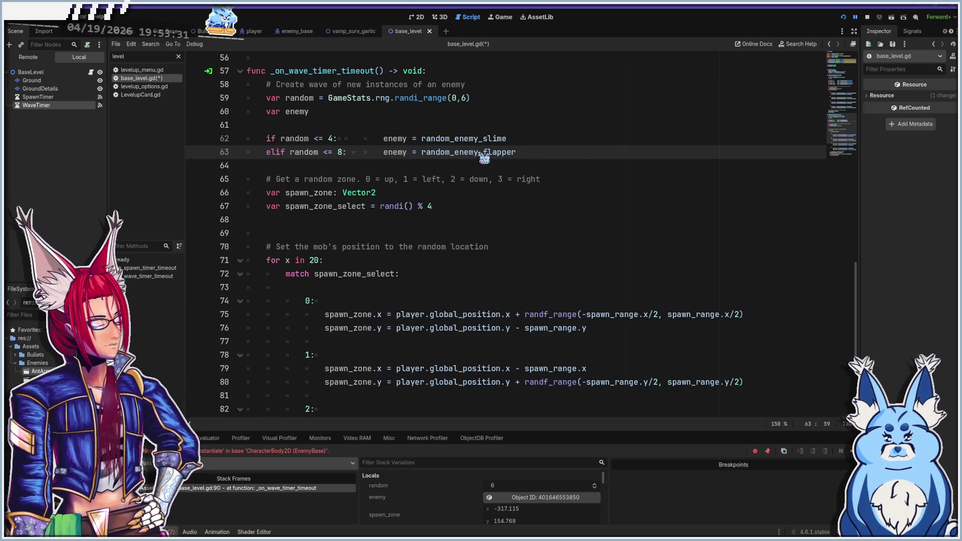
left_click(452, 98)
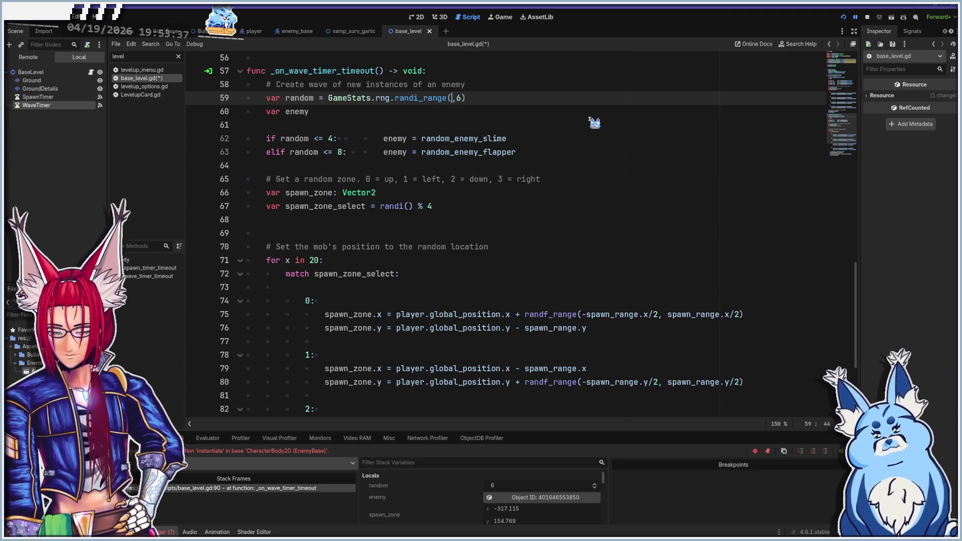
type("5")
key("ctrl+s")
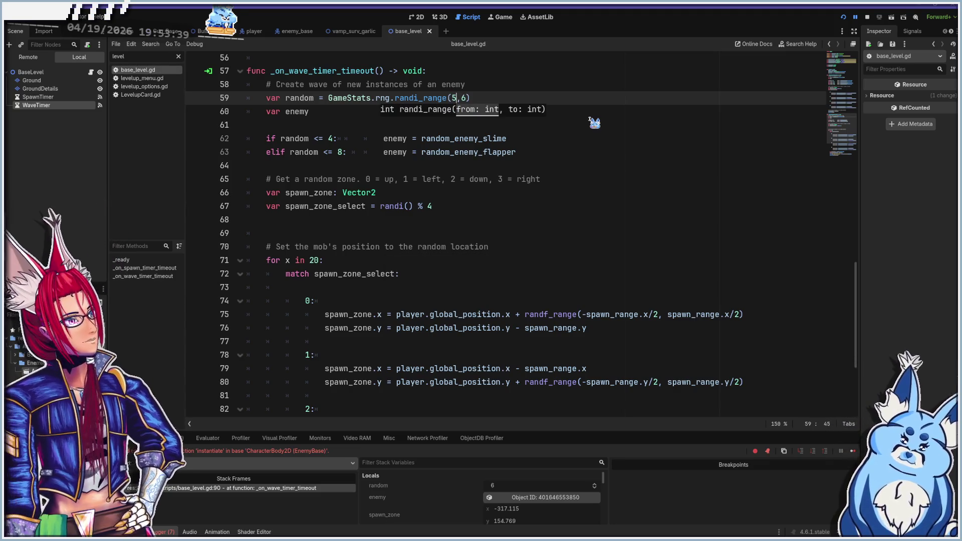
key("F5")
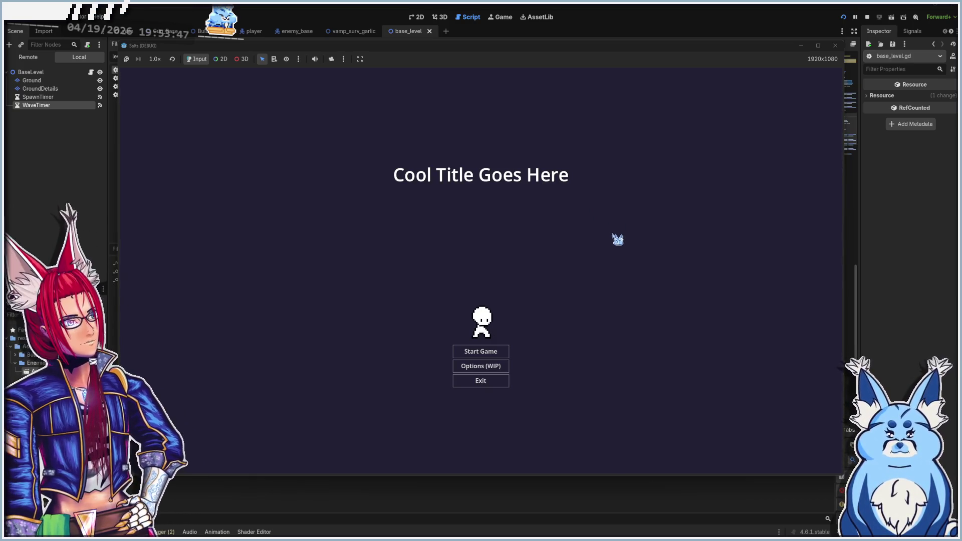
- Play a Grenades run, taking the Test Title 2 and Bigger Bullets level-ups, then stop it
left_click(492, 351)
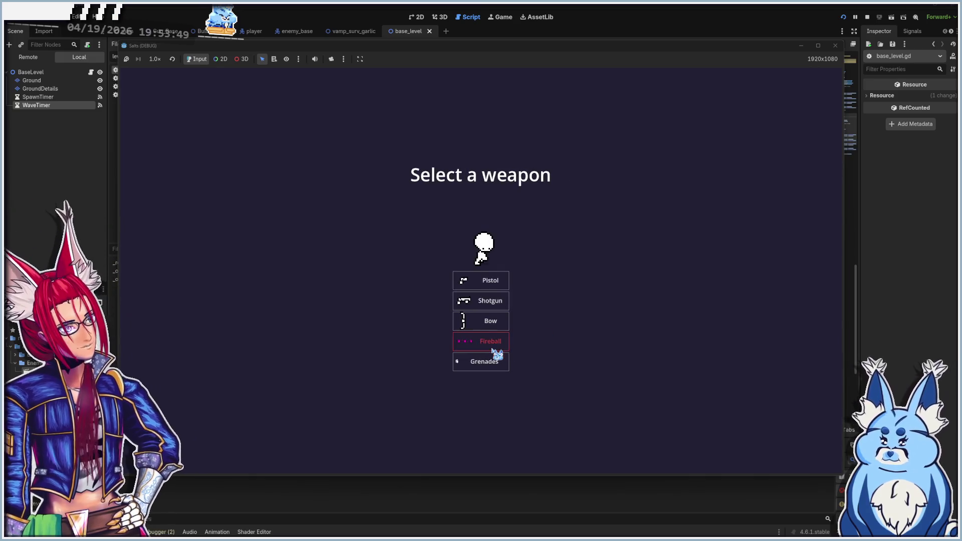
left_click(485, 360)
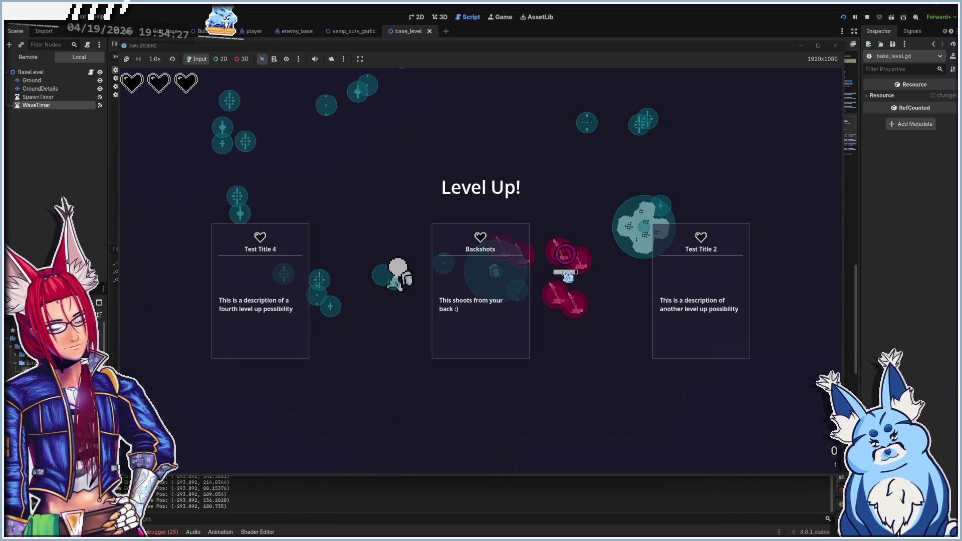
left_click(700, 270)
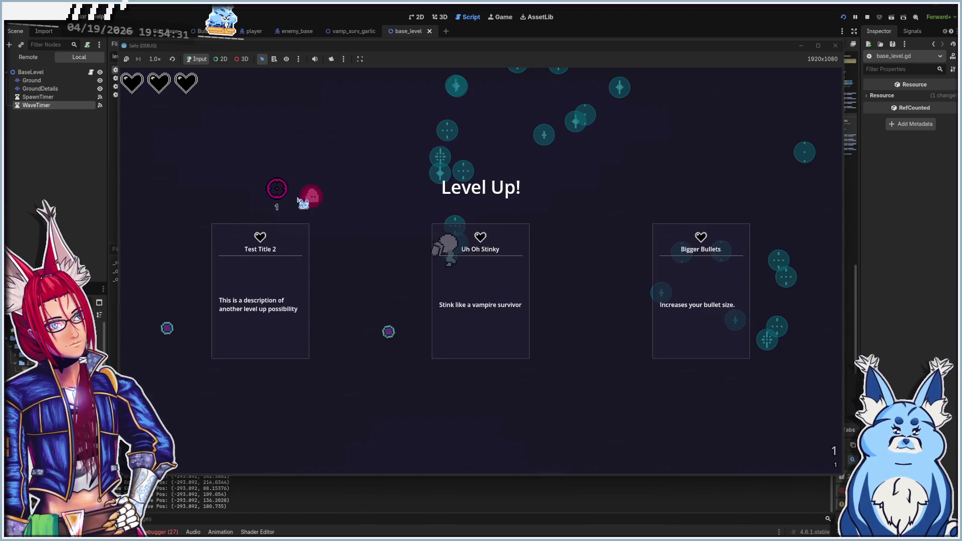
left_click(678, 283)
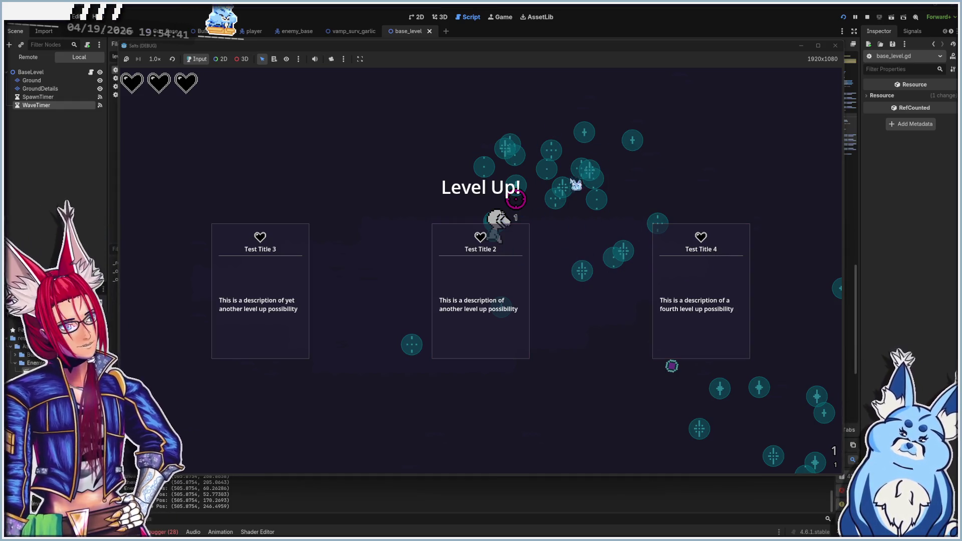
left_click(836, 46)
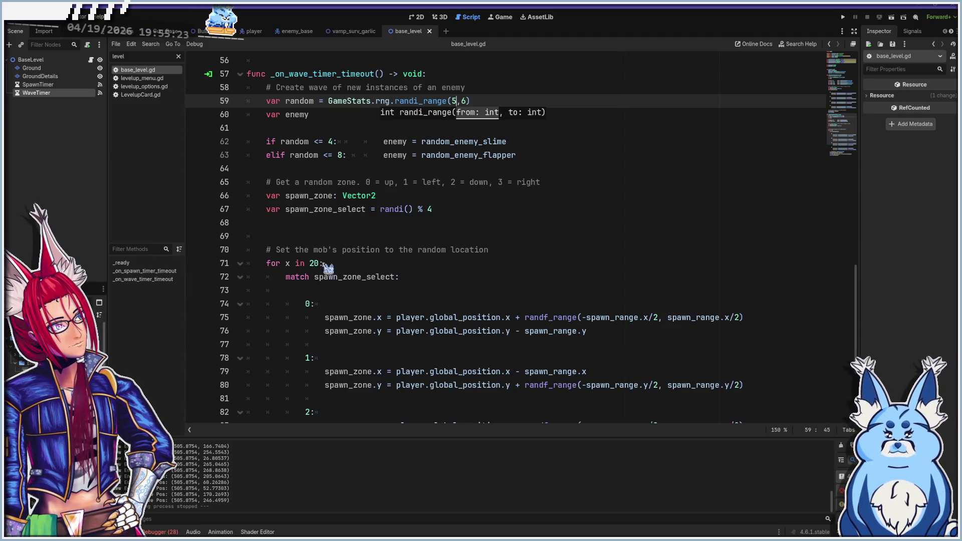
- Move the 'var spawn_zone_select = randi() % 4' line from line 67 into the 'for x in 20:' loop
left_click(342, 263)
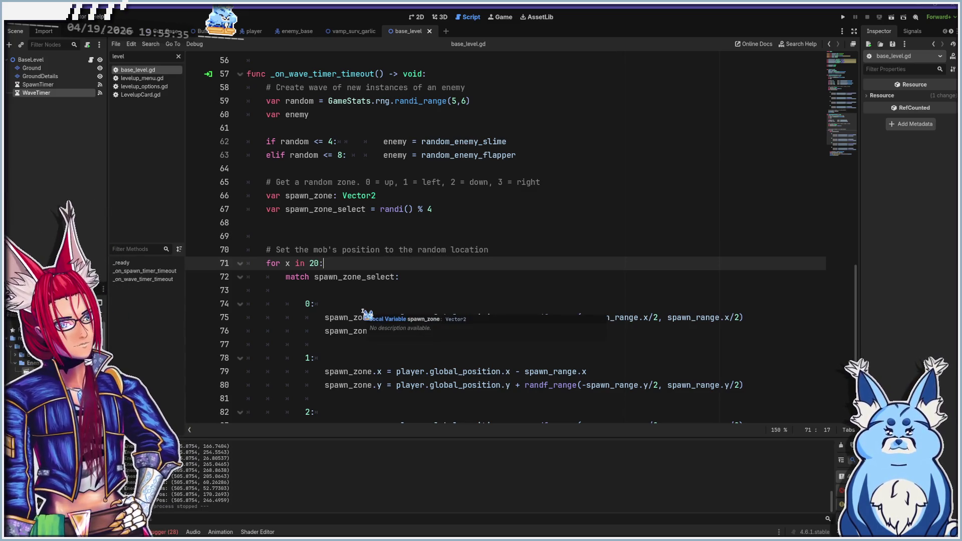
scroll(367, 314, "down", 2)
scroll(372, 313, "up", 1)
scroll(368, 314, "up", 4)
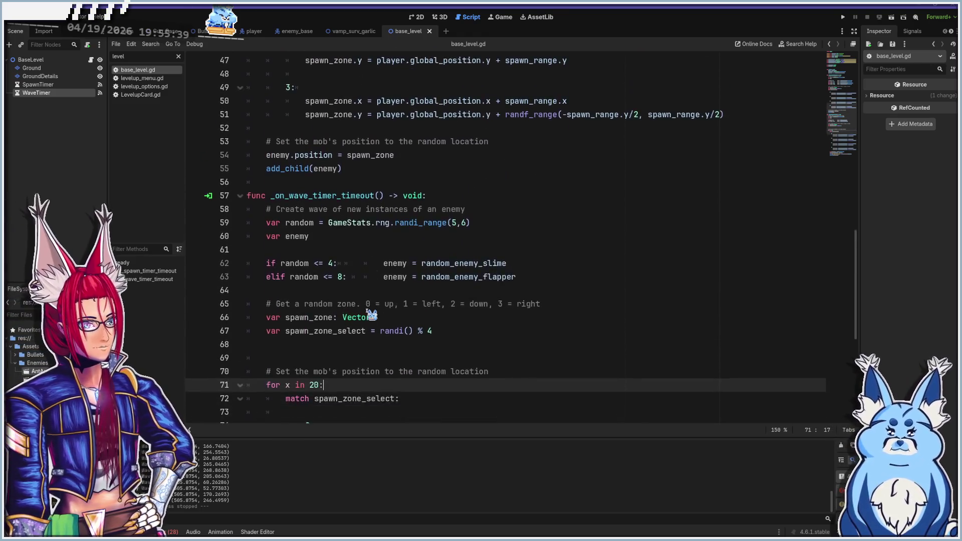
scroll(451, 296, "down", 2)
left_click(456, 294)
key("shift+Home")
key("ctrl+c")
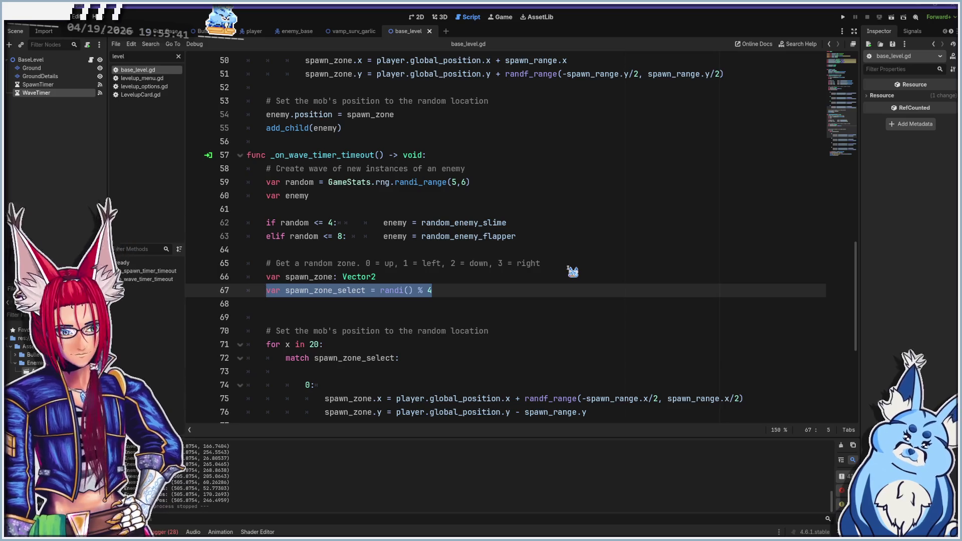
key("BackSpace")
scroll(431, 345, "down", 2)
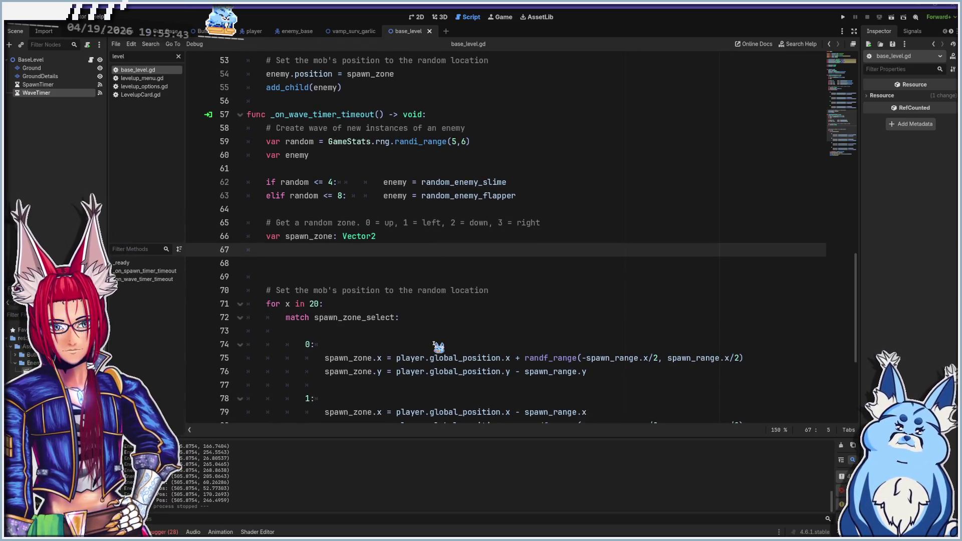
left_click(427, 263)
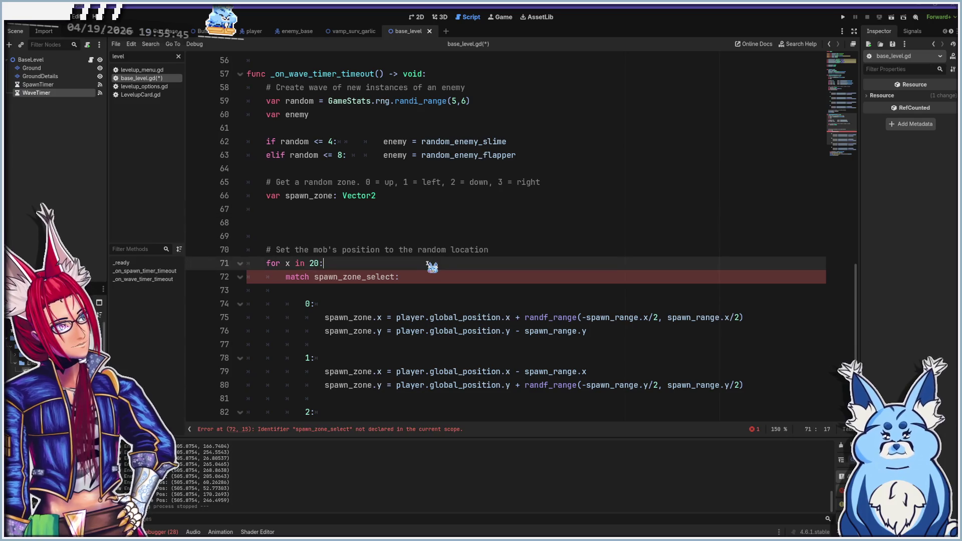
key("Return")
key("ctrl+v")
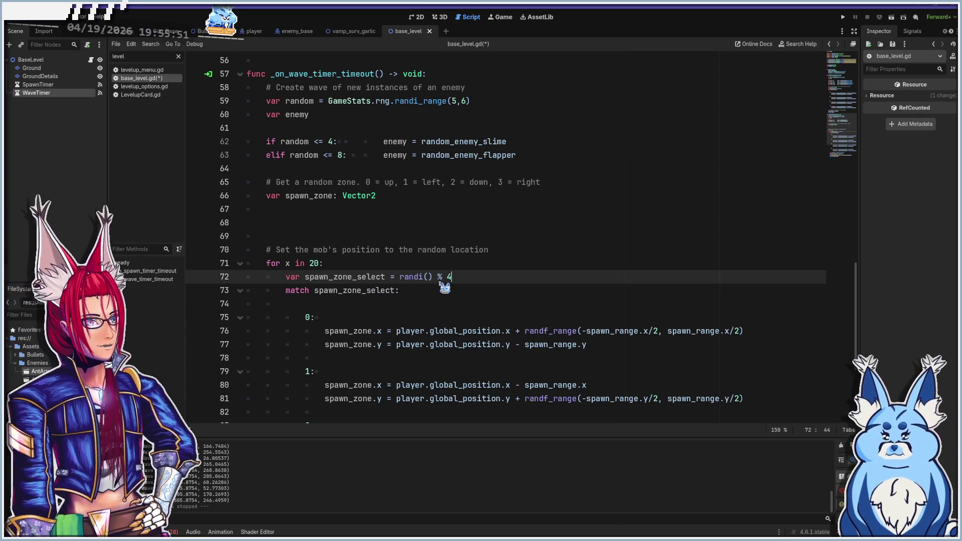
- Save base_level.gd, relaunch the game and start a new game from the title screen
key("ctrl+s")
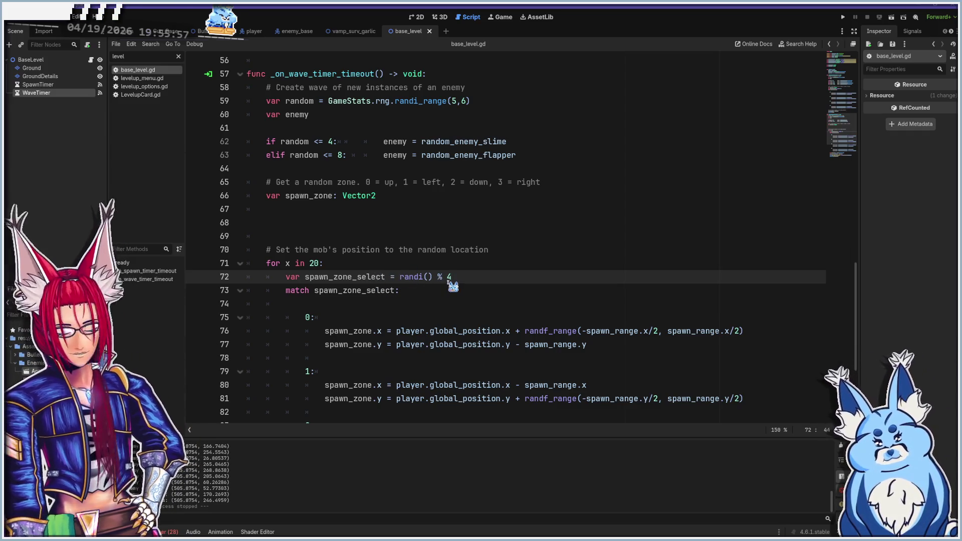
key("F5")
left_click(470, 355)
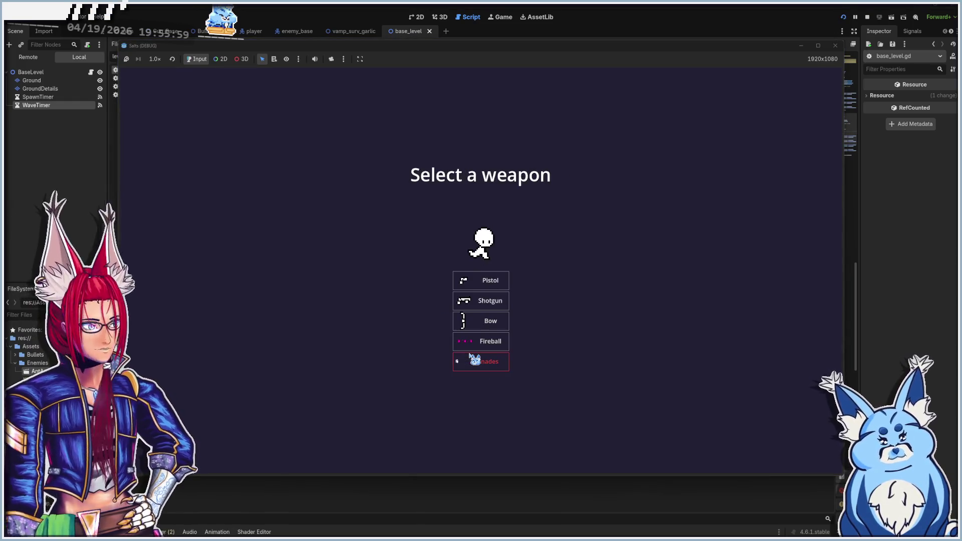
- Pick Fireball as the starting weapon to begin a fresh run
left_click(485, 300)
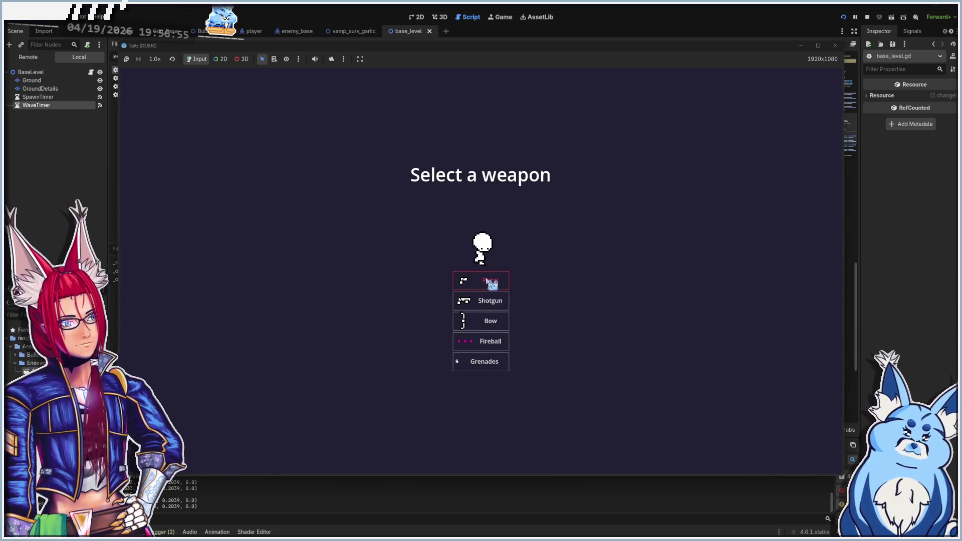
left_click(489, 347)
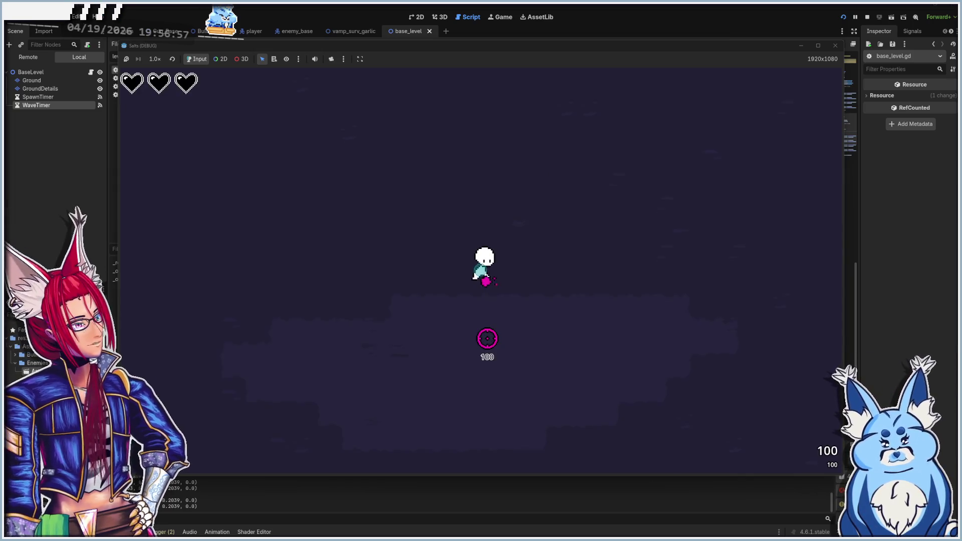
- Playtest the waves by dodging the swarming enemies with the WASD keys
key("s")
key("d")
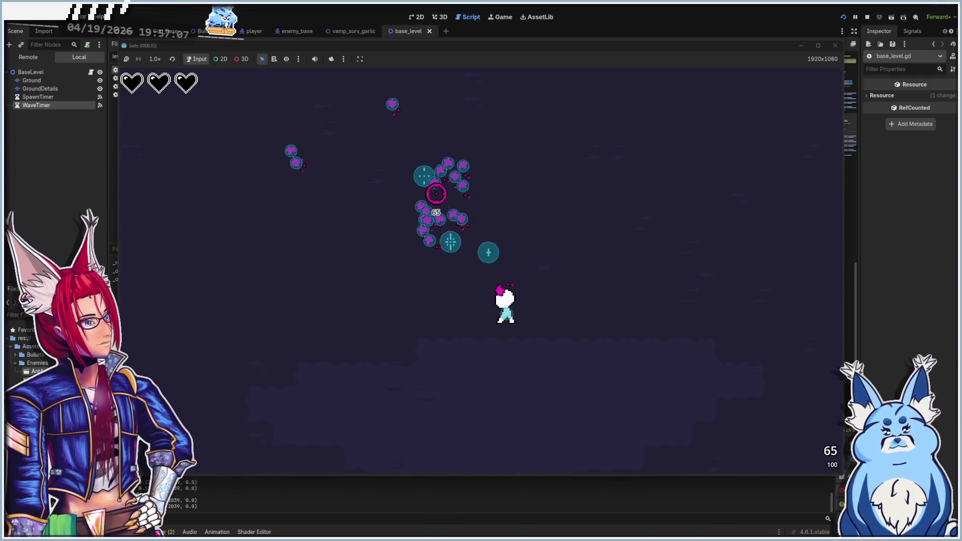
key("w")
key("a")
key("a")
key("w")
key("d")
key("d")
key("s")
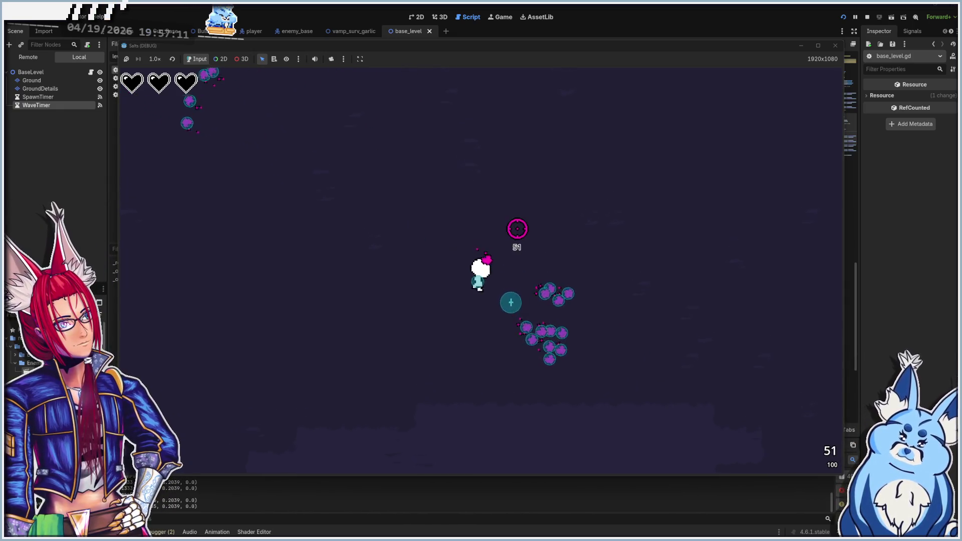
key("a")
key("w")
key("w")
key("a")
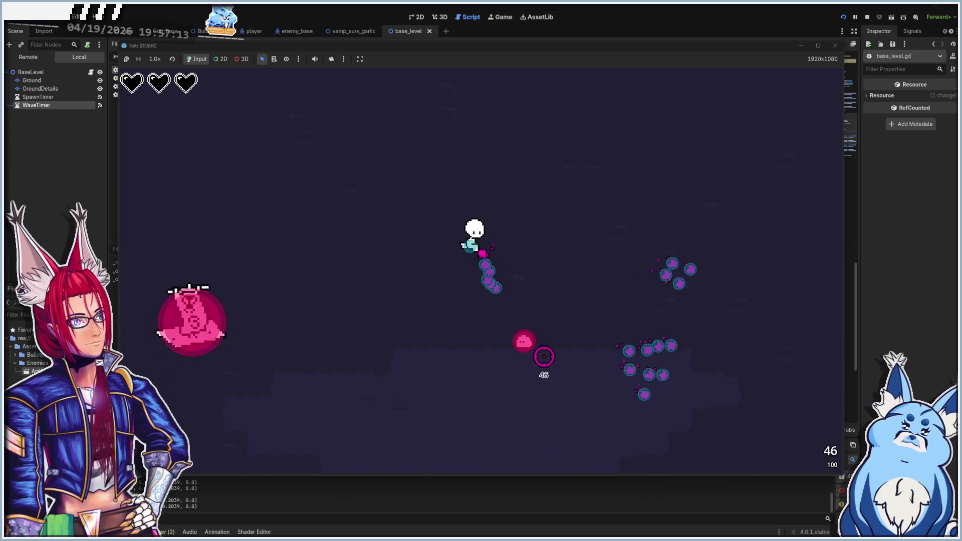
key("d")
key("d")
key("s")
key("a")
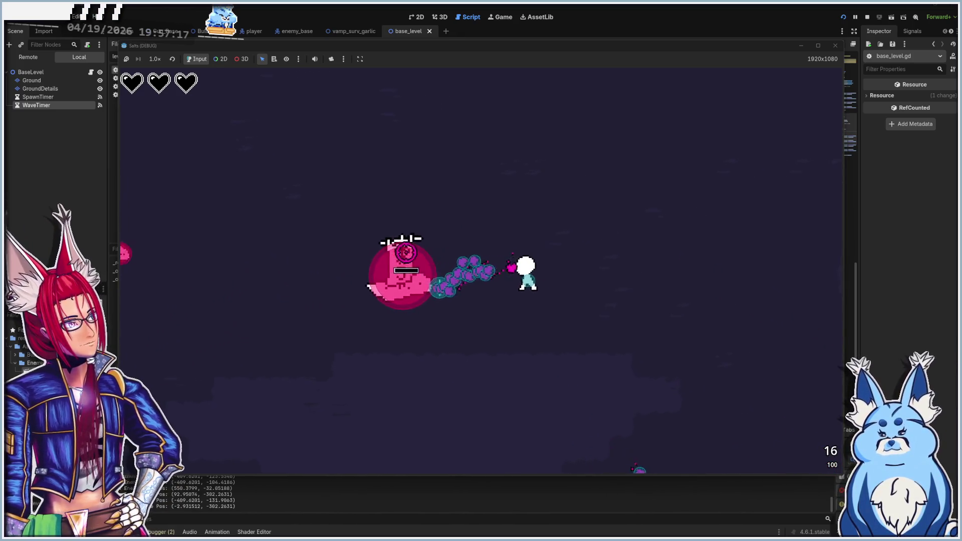
key("w")
key("s")
key("a")
key("d")
key("s")
key("a")
- Steer the player left past the map edge and back, then stop the test run
key("a")
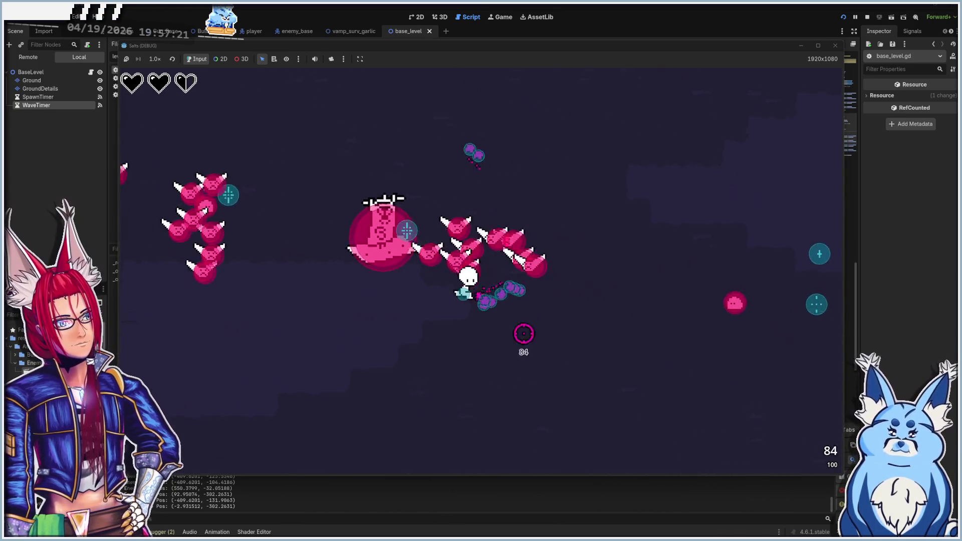
key("a")
key("s")
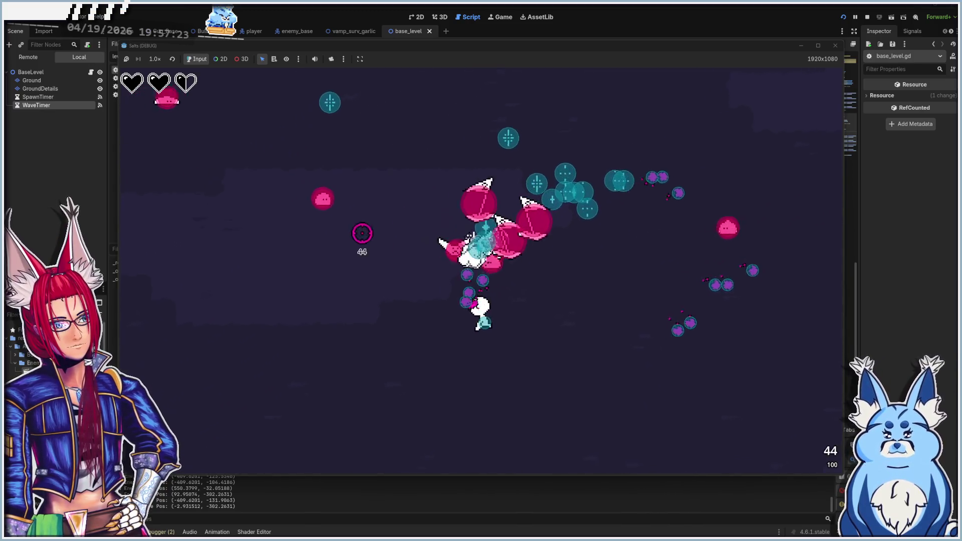
key("a")
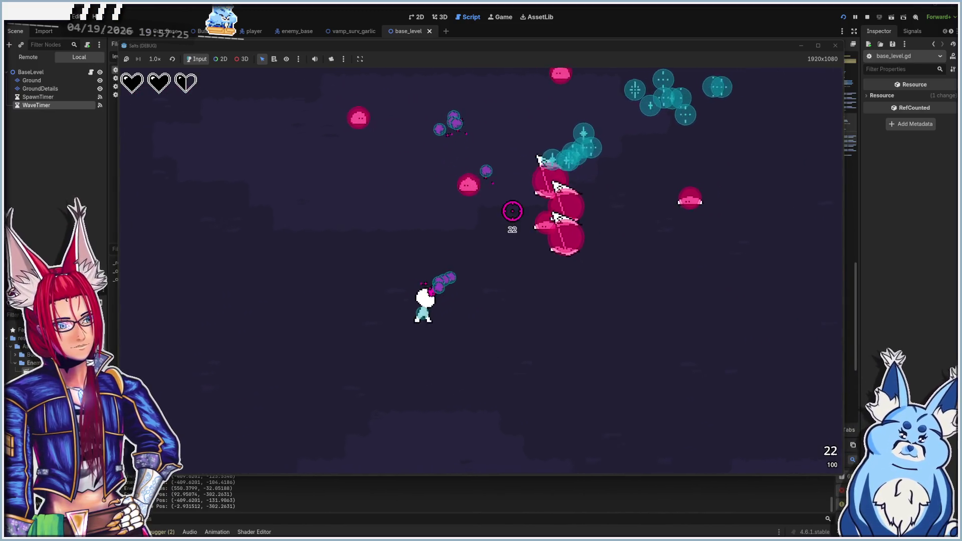
key("a")
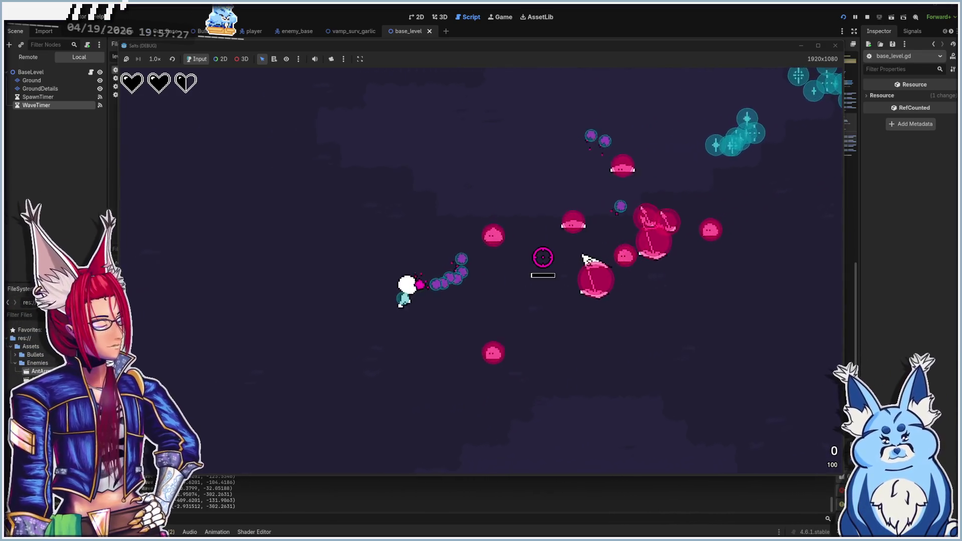
key("a")
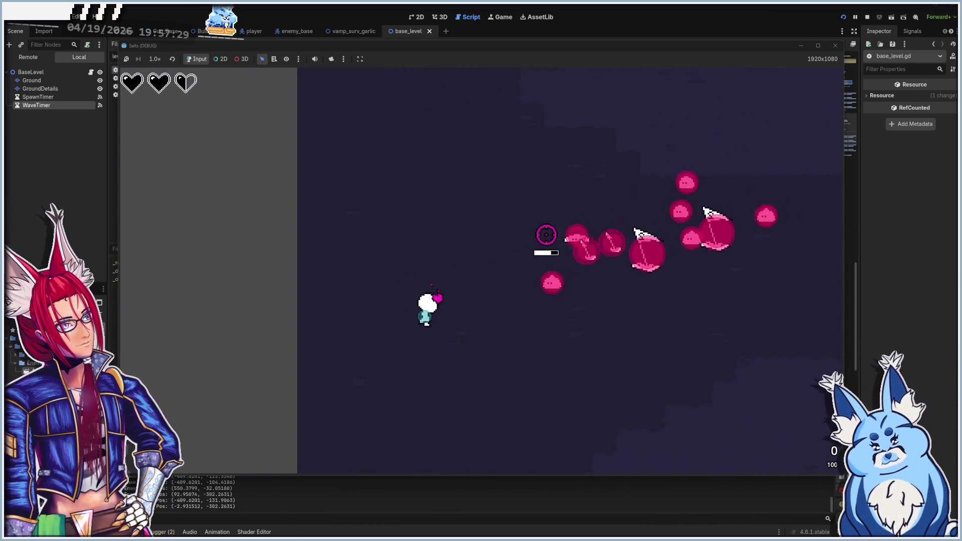
key("a")
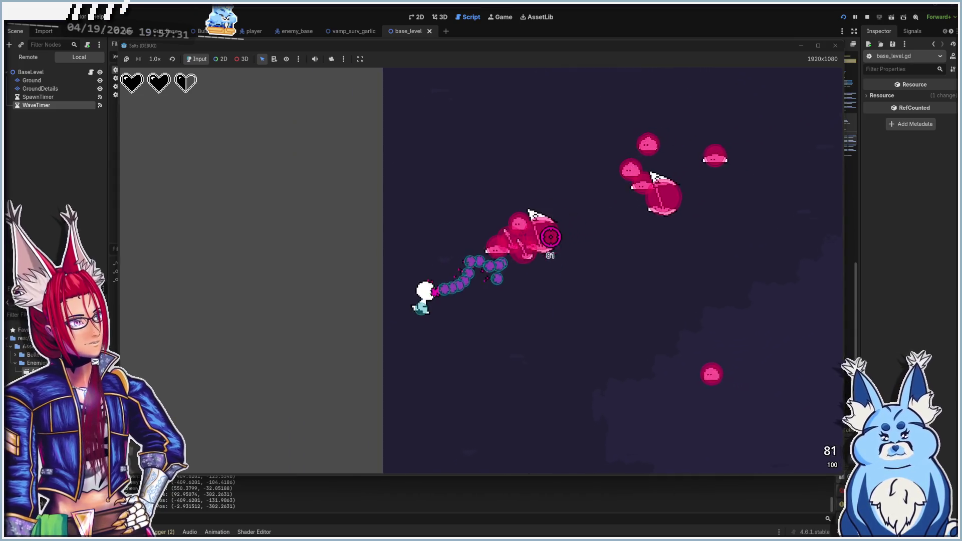
key("a")
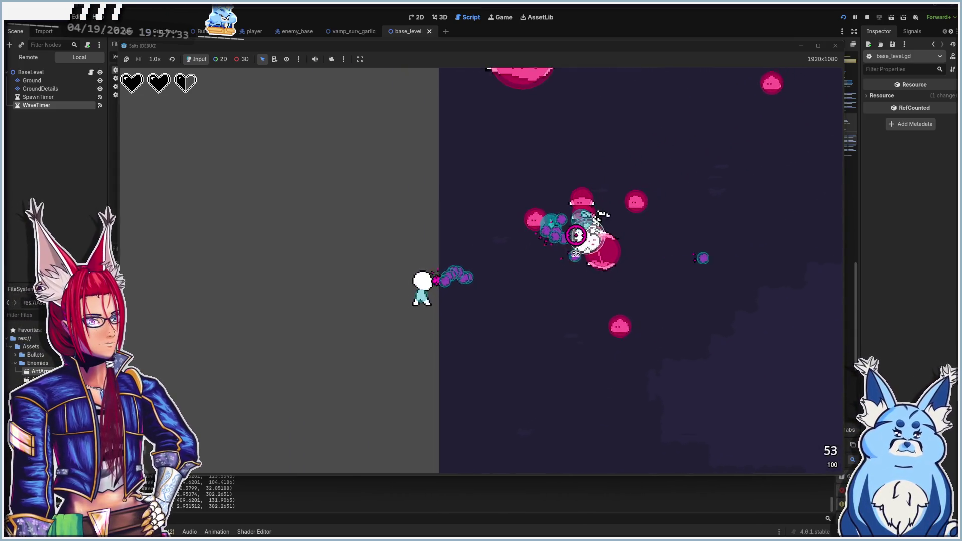
key("d")
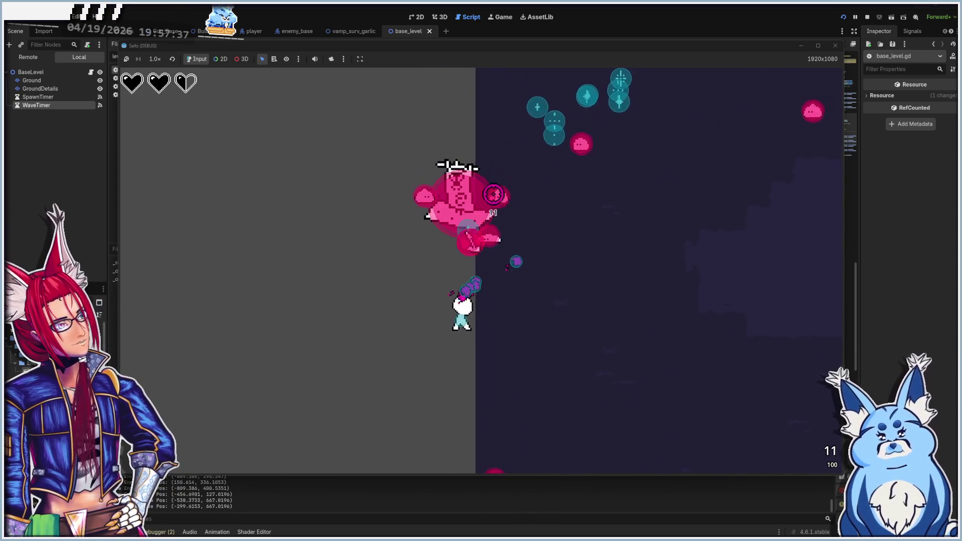
key("a")
key("a")
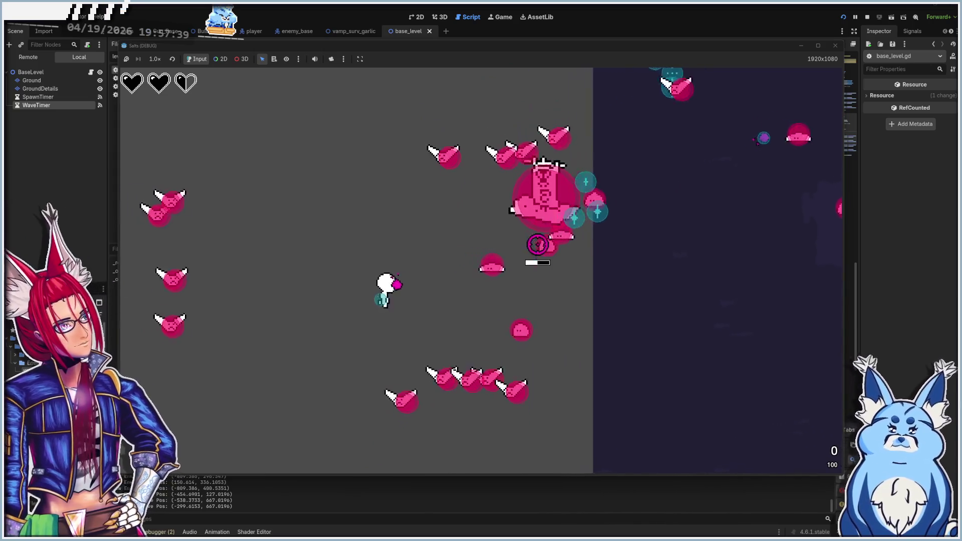
key("d")
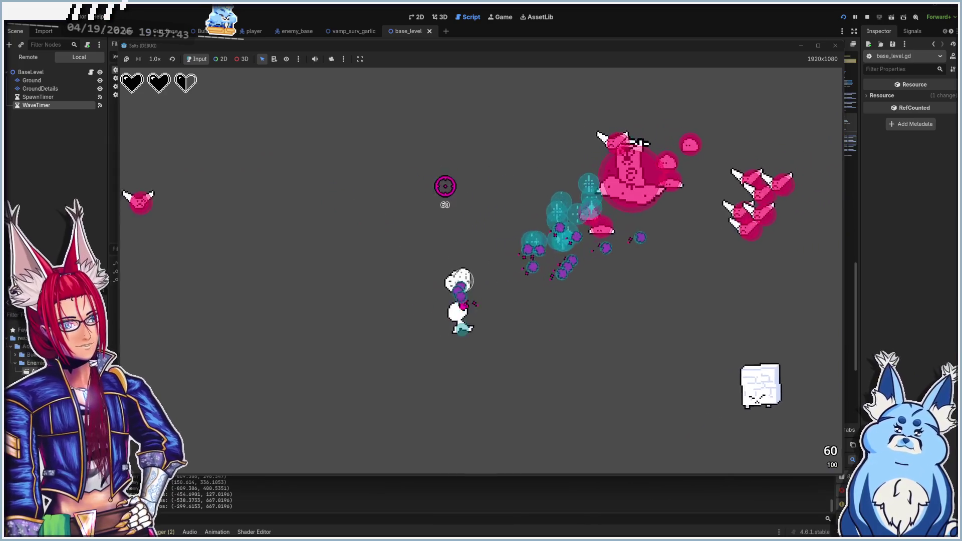
left_click(836, 45)
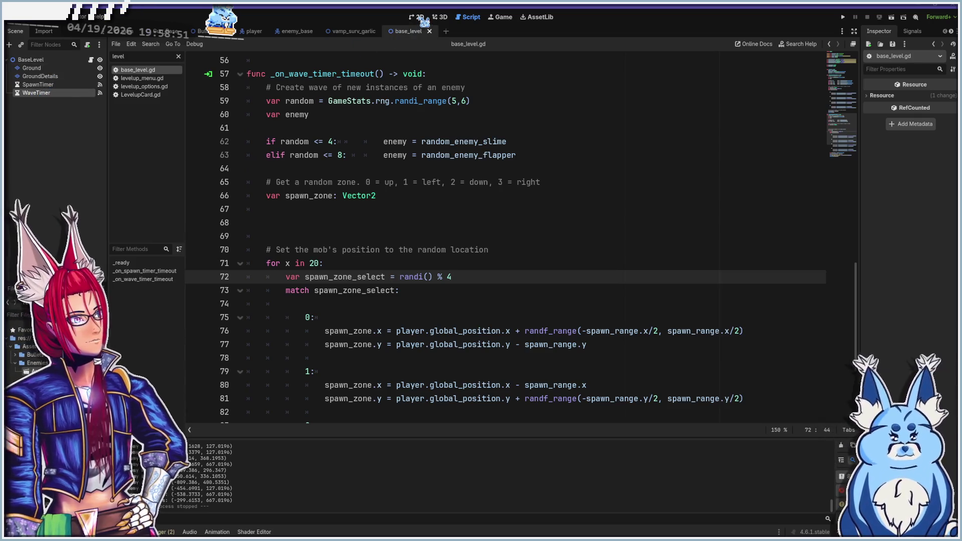
left_click(414, 19)
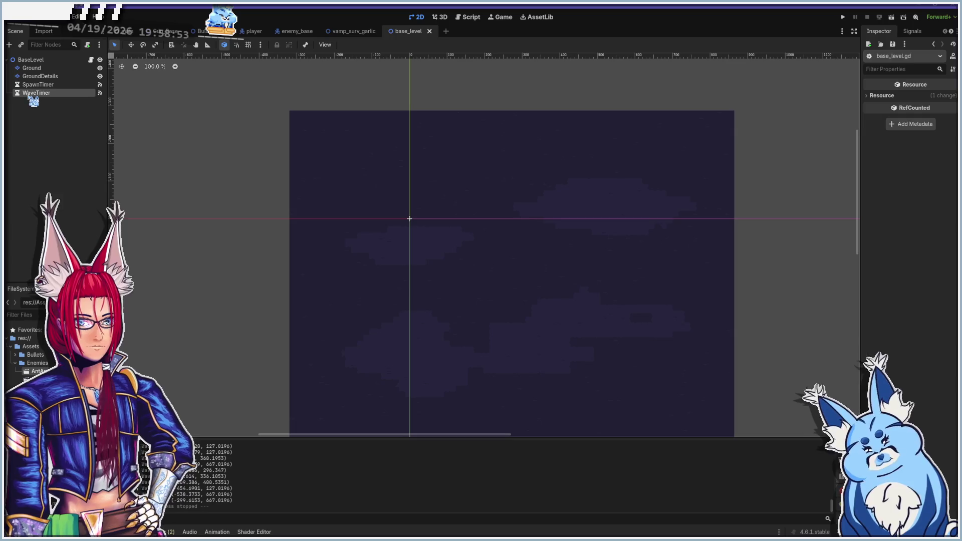
- Add a Timer child node under the BaseLevel root and rename it Playtime
right_click(33, 113)
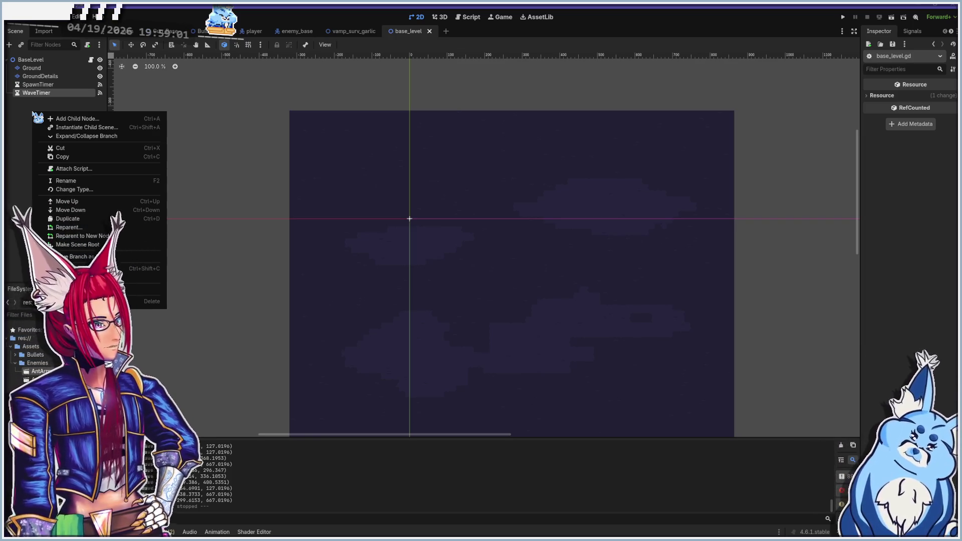
key("Escape")
left_click(30, 60)
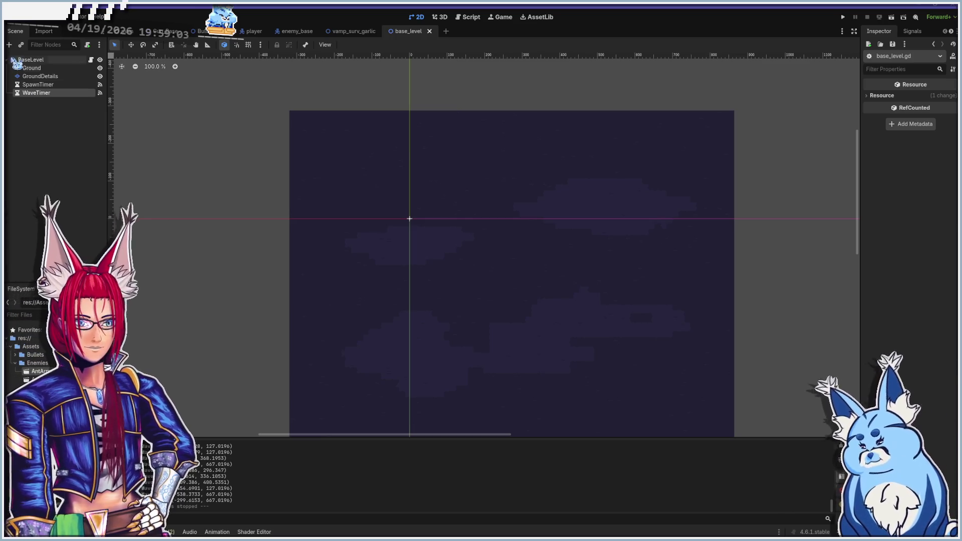
key("ctrl+a")
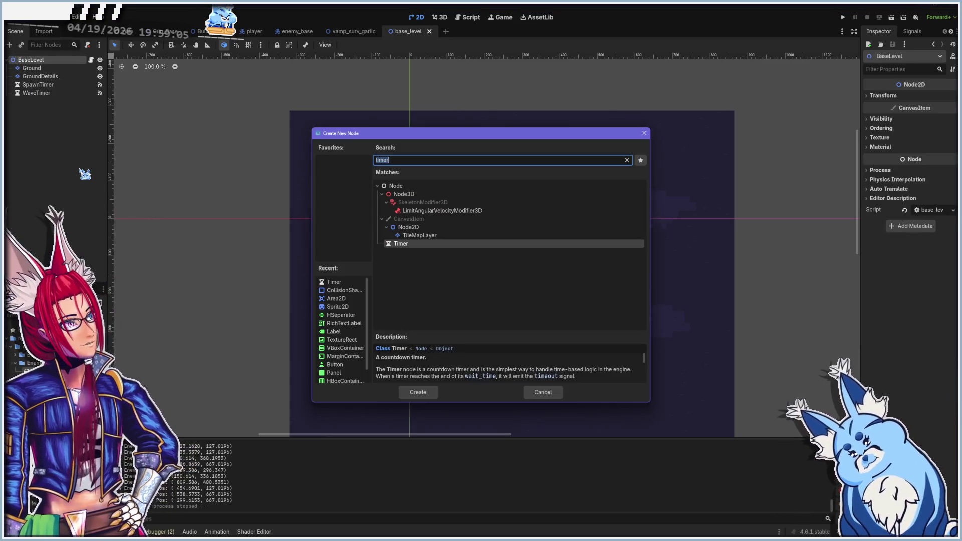
left_click(418, 393)
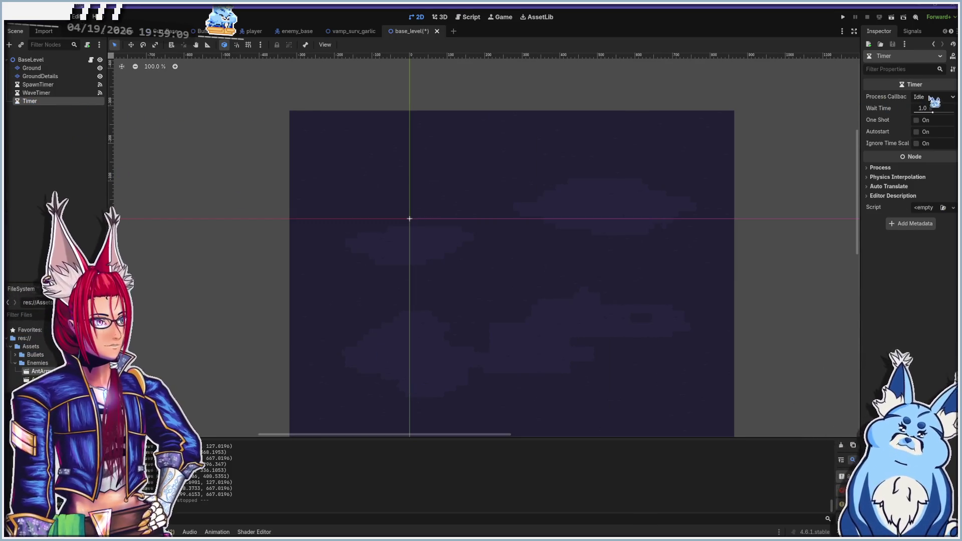
double_click(32, 103)
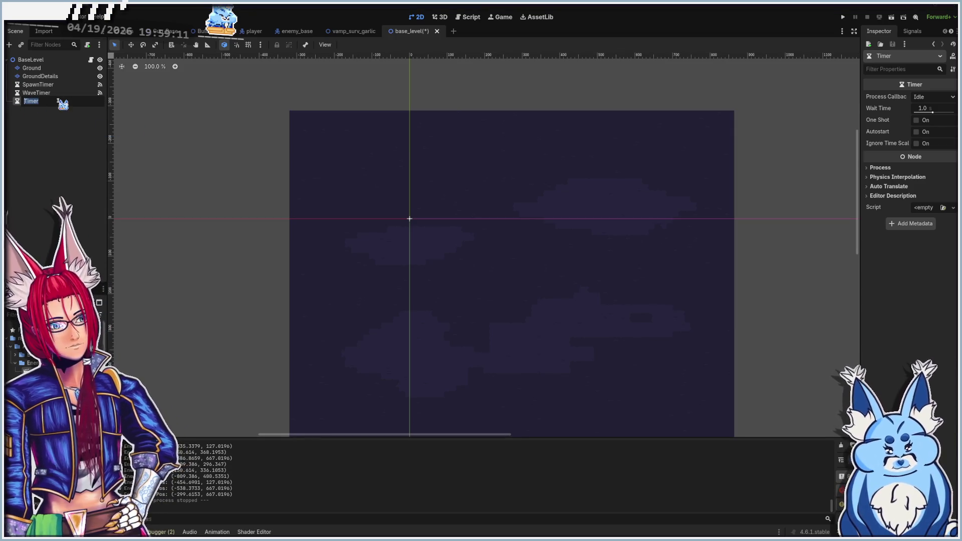
type("Playtime")
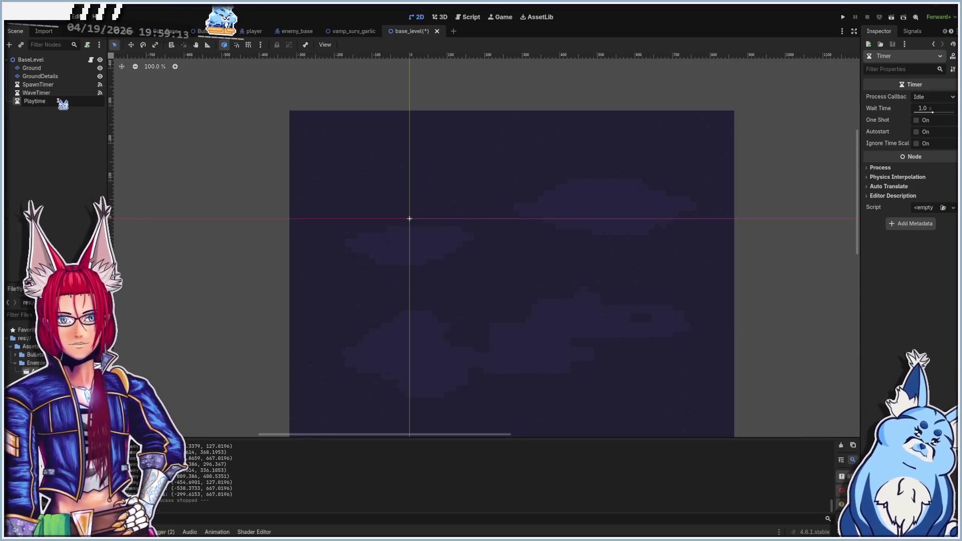
key("Return")
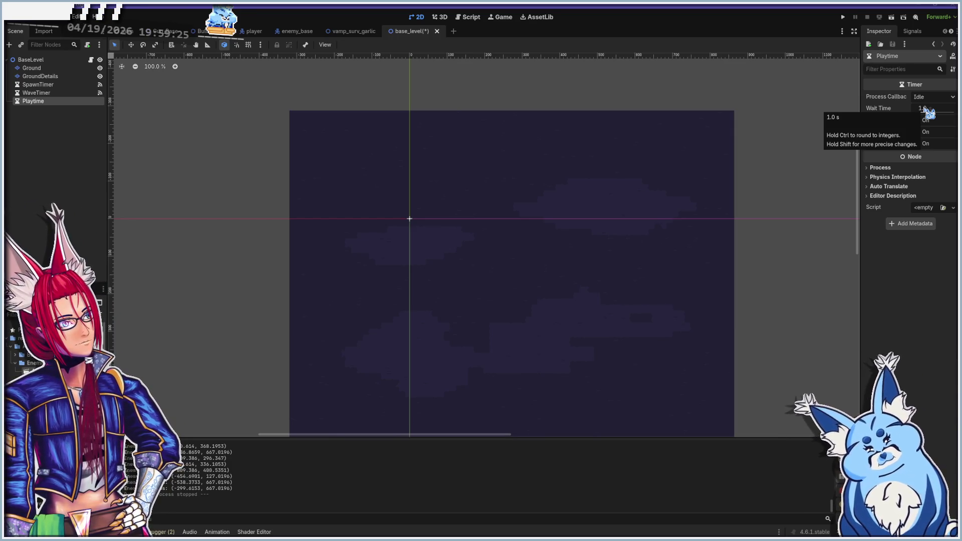
- Set Playtime's Wait Time to 1200 seconds (60 × 20), keeping Process Callback at Idle
left_click(924, 109)
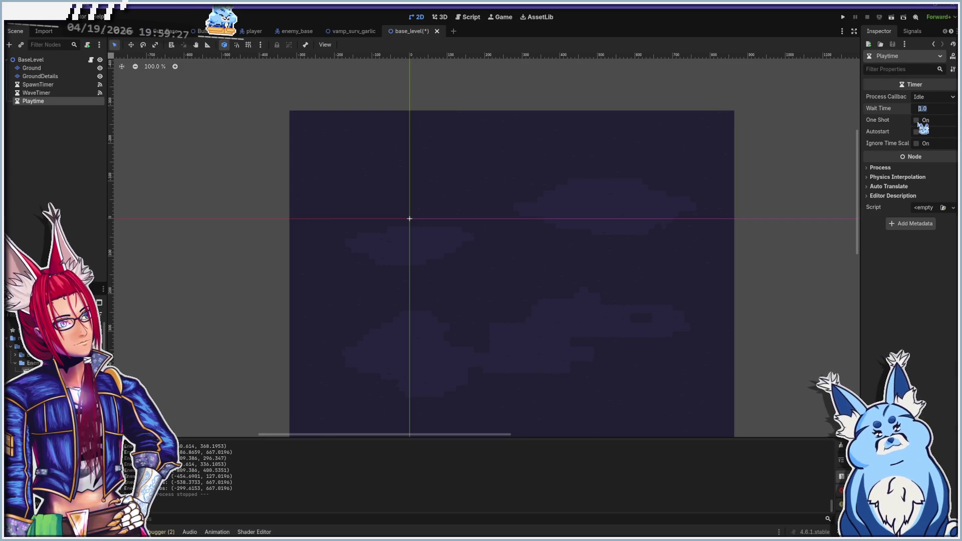
left_click(888, 108)
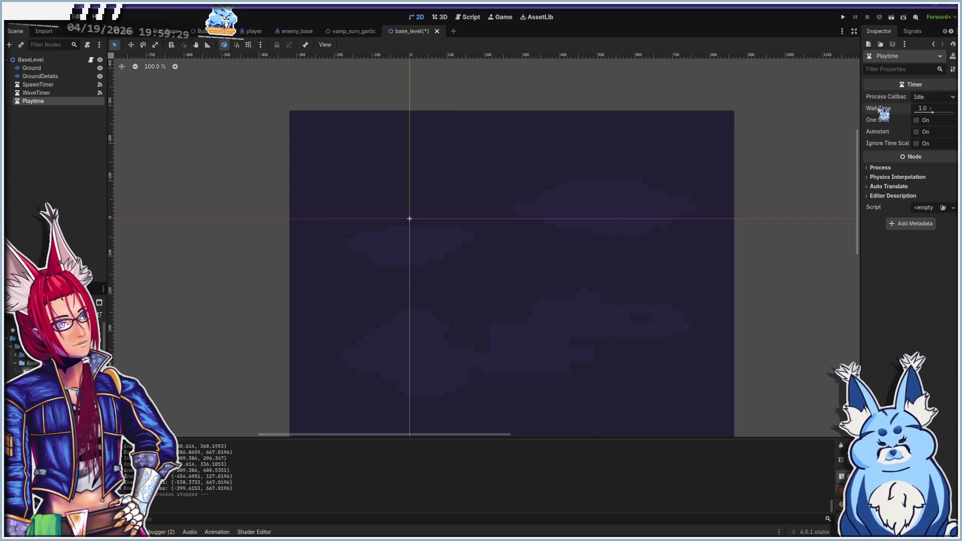
left_click(931, 97)
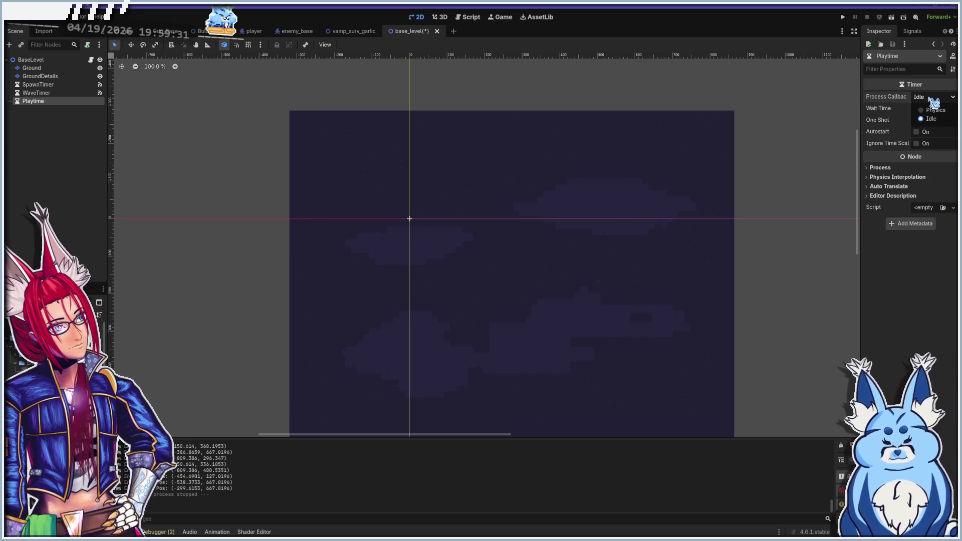
left_click(938, 119)
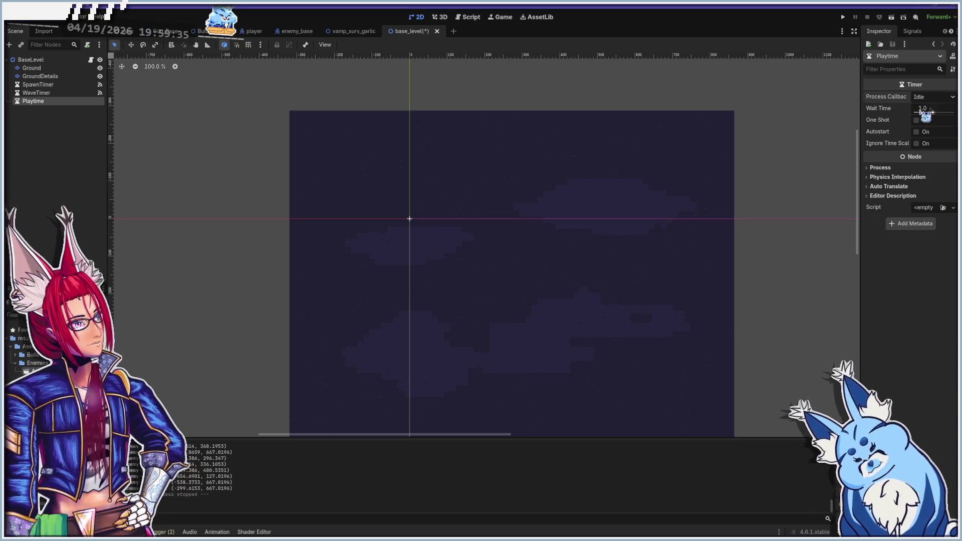
left_click(935, 109)
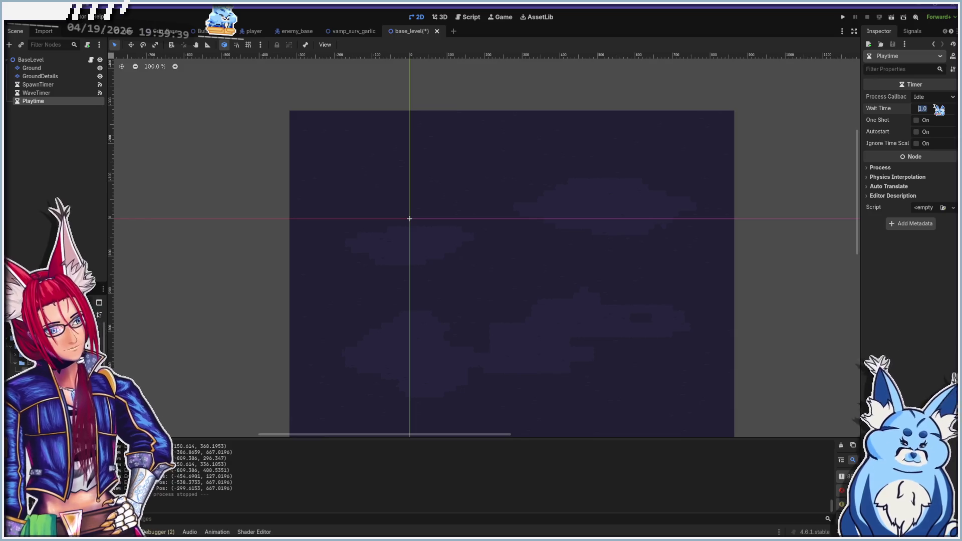
key("XF86Calculator")
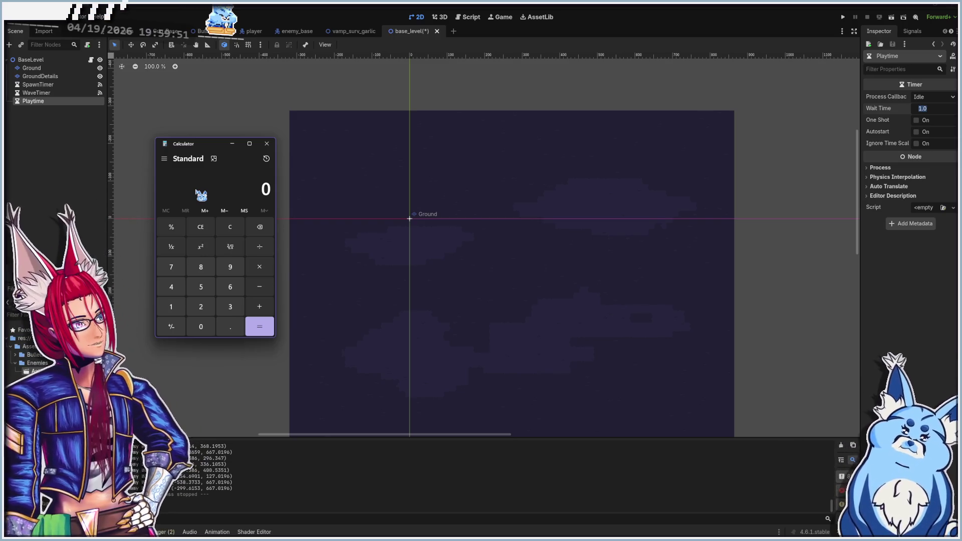
type("60")
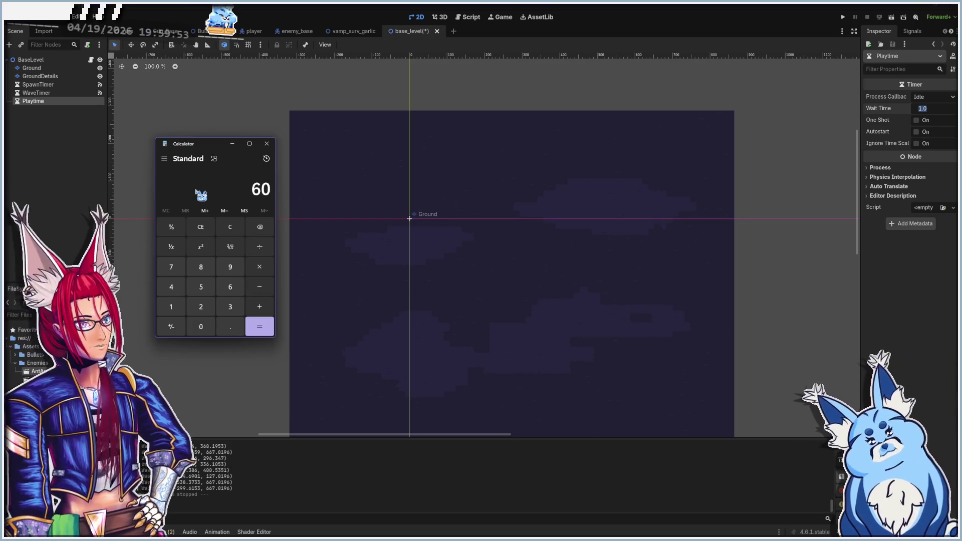
type("20")
key("Return")
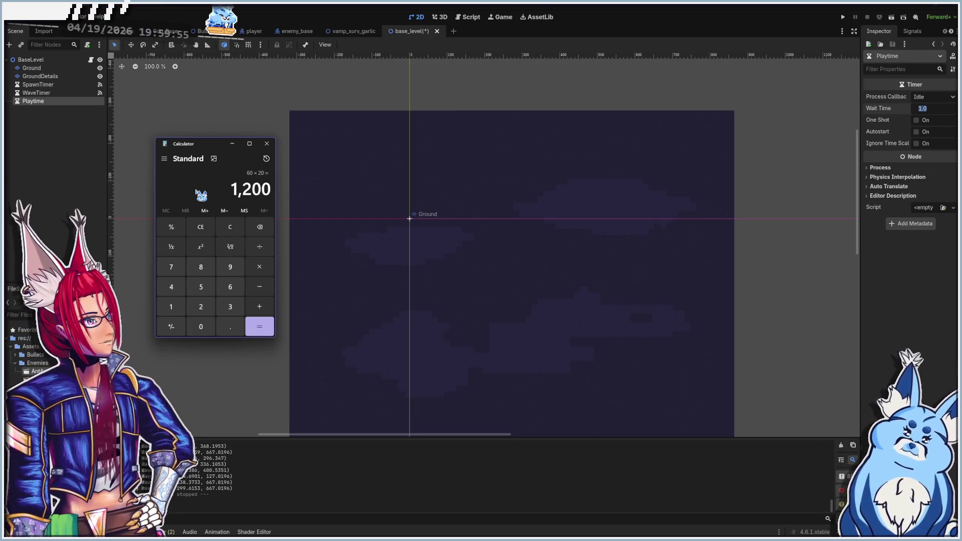
left_click(267, 144)
left_click(935, 108)
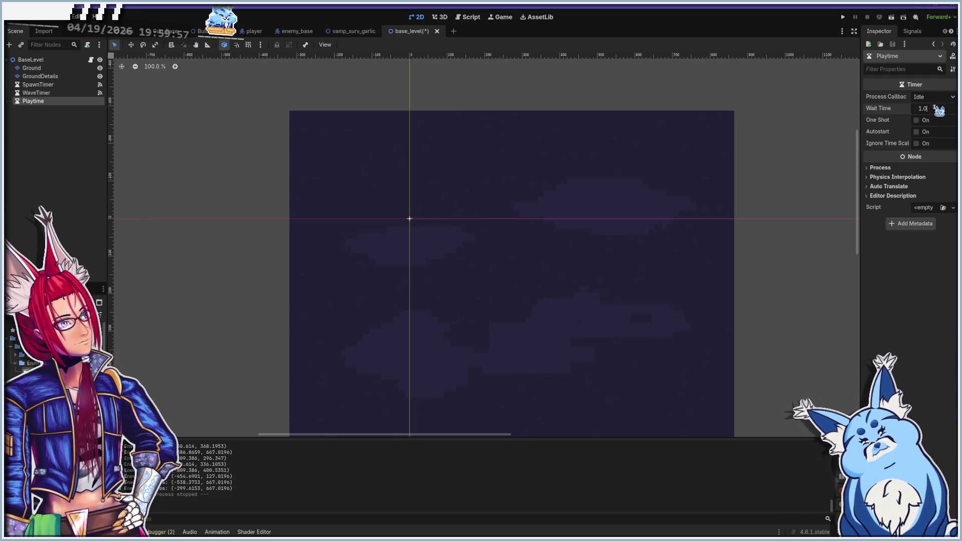
type("1200")
key("Return")
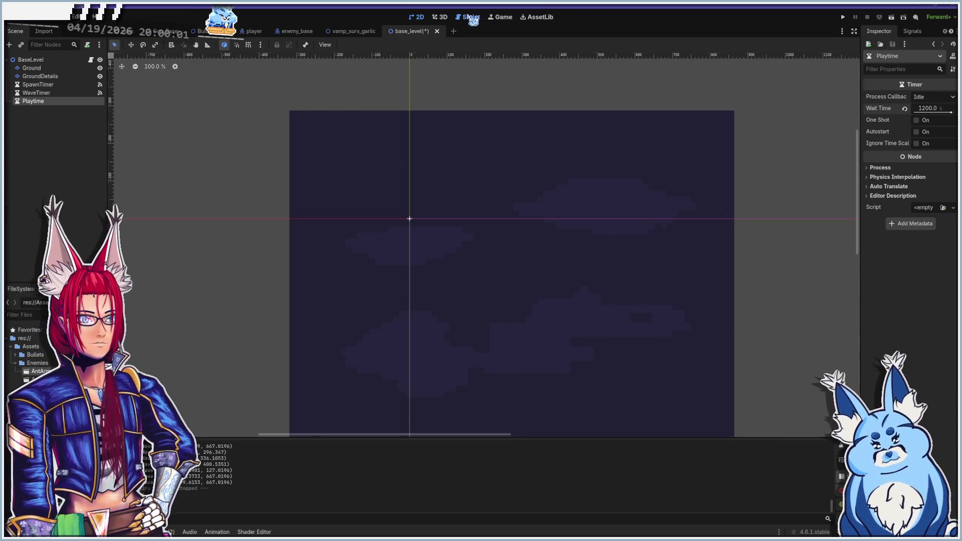
- Add the comment '#create a wave based on the level's Playtime' under _on_wave_timer_timeout
left_click(470, 17)
scroll(330, 235, "up", 2)
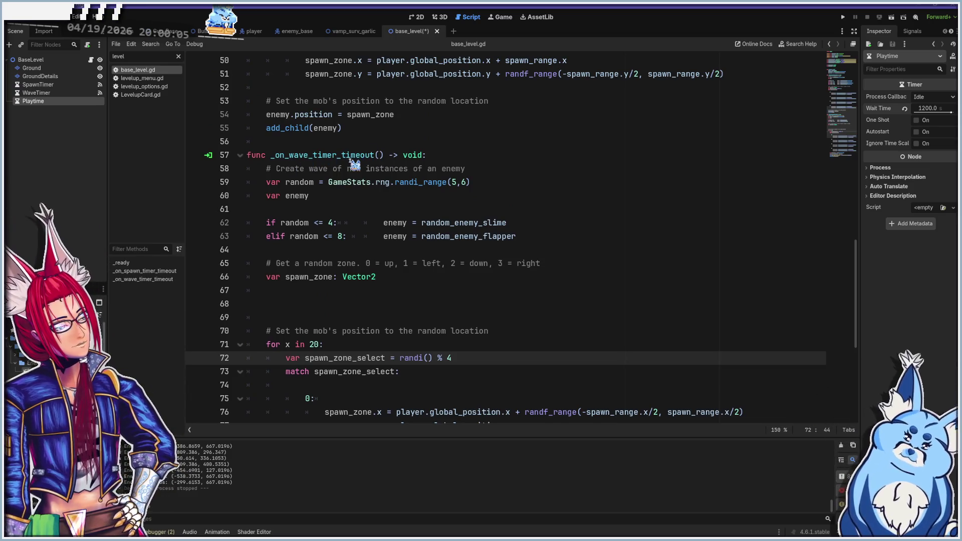
left_click(483, 159)
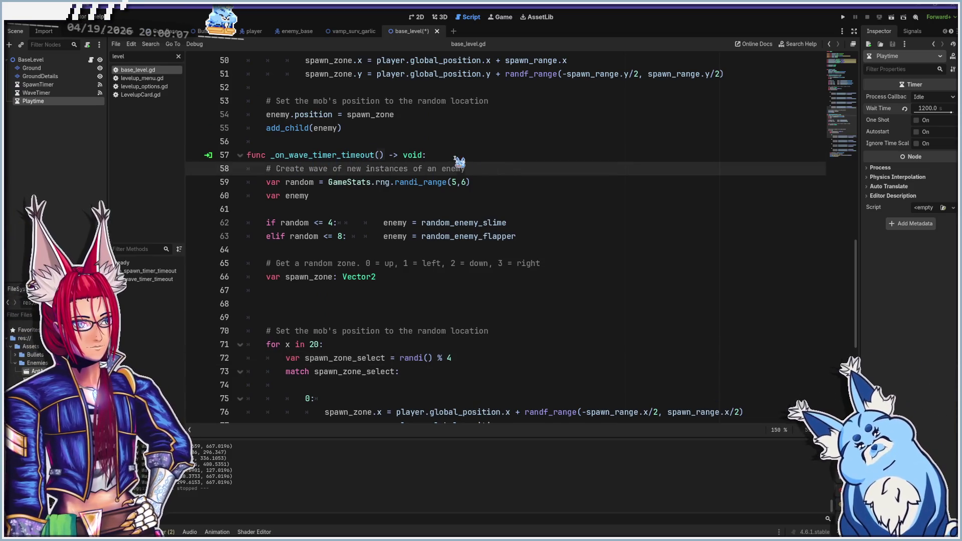
key("Return")
key("Return")
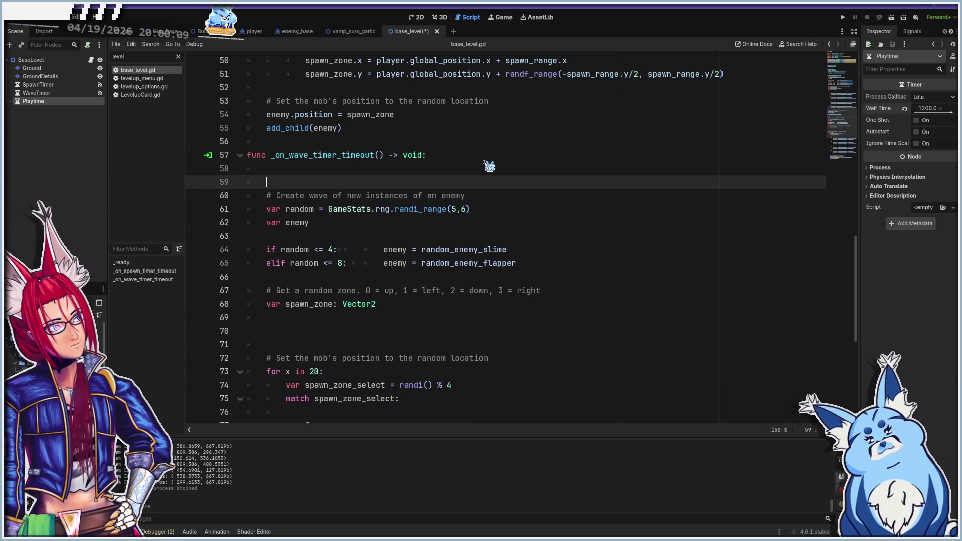
key("Up")
type("#create a wave ba")
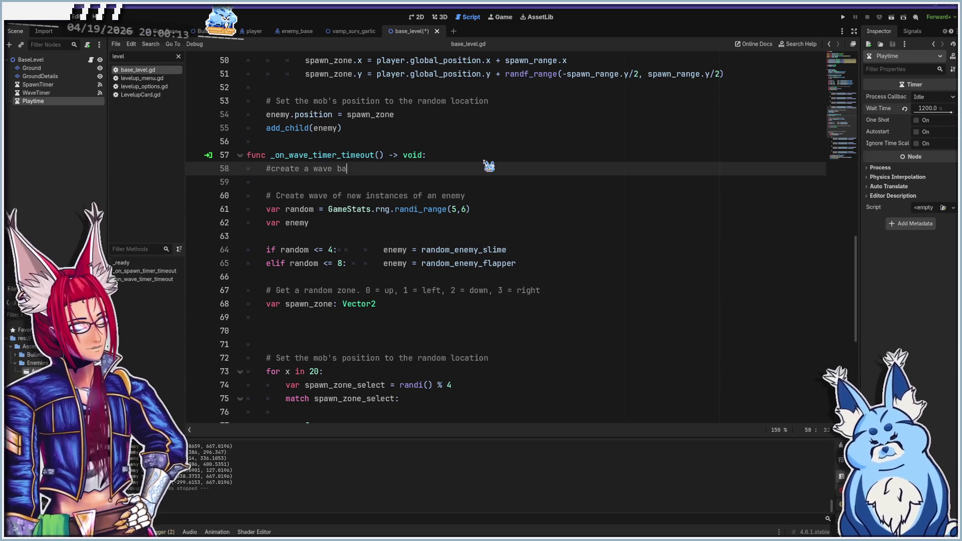
type("sed on the t")
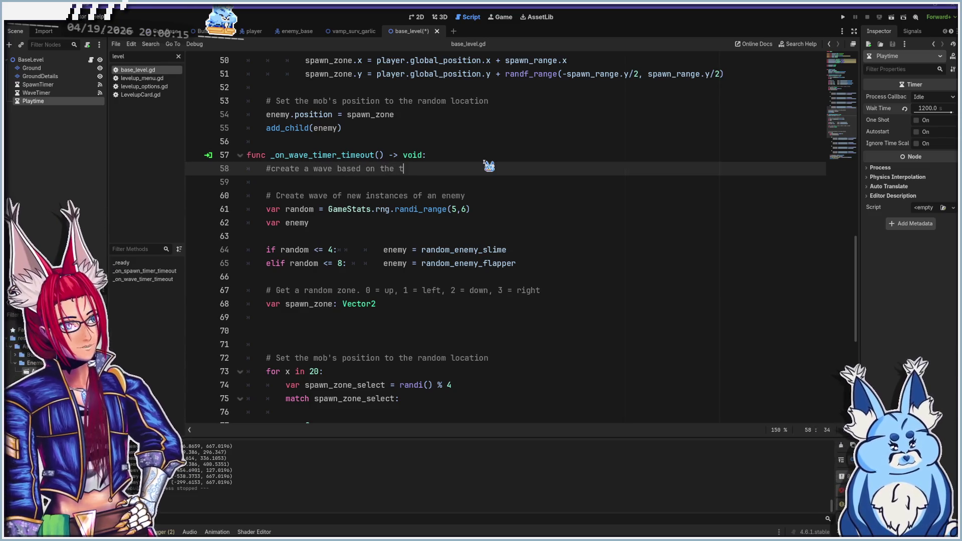
key("BackSpace")
type("level's ")
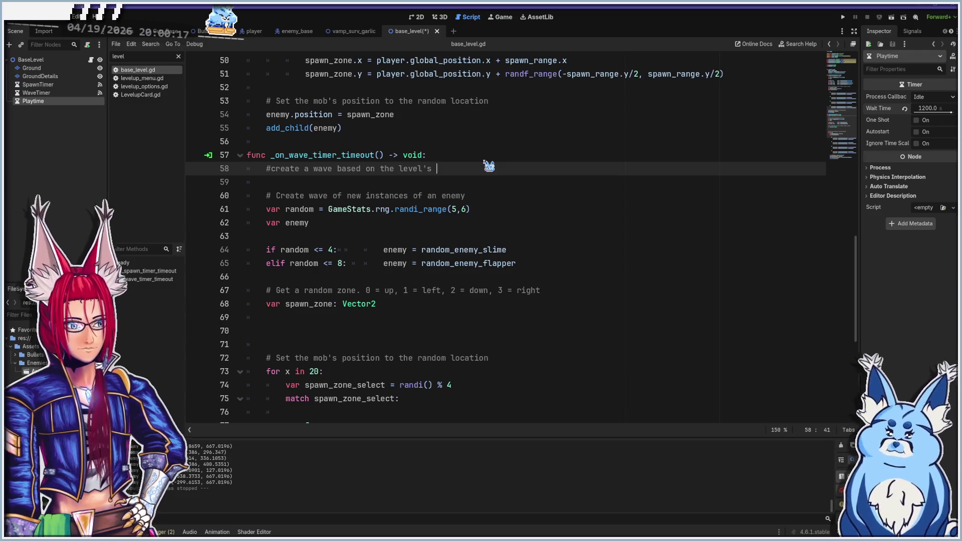
type("Playtime")
key("Return")
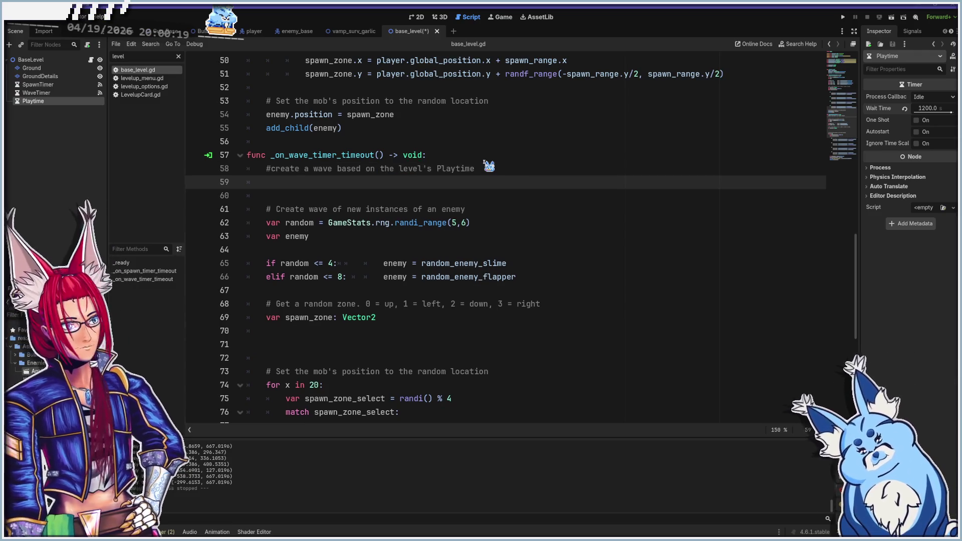
type("if ")
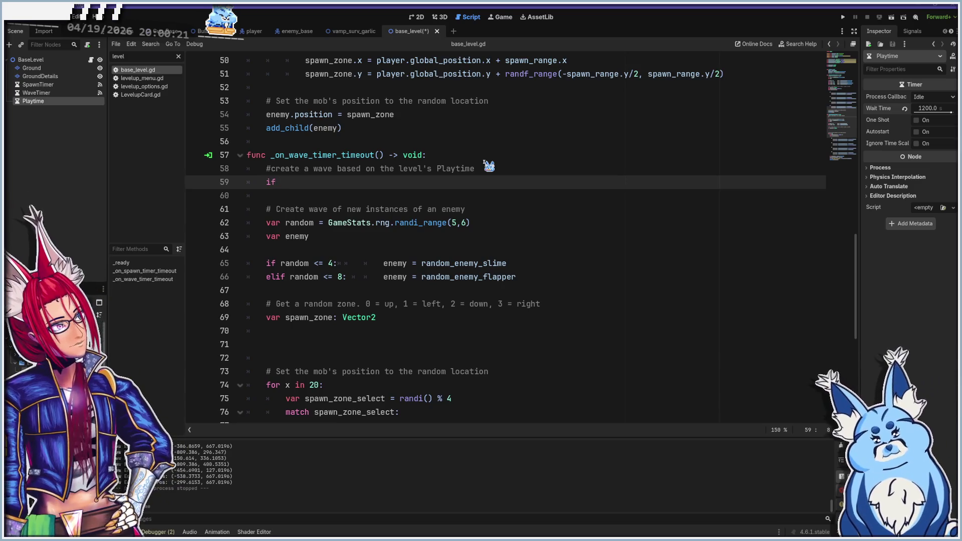
type("plat")
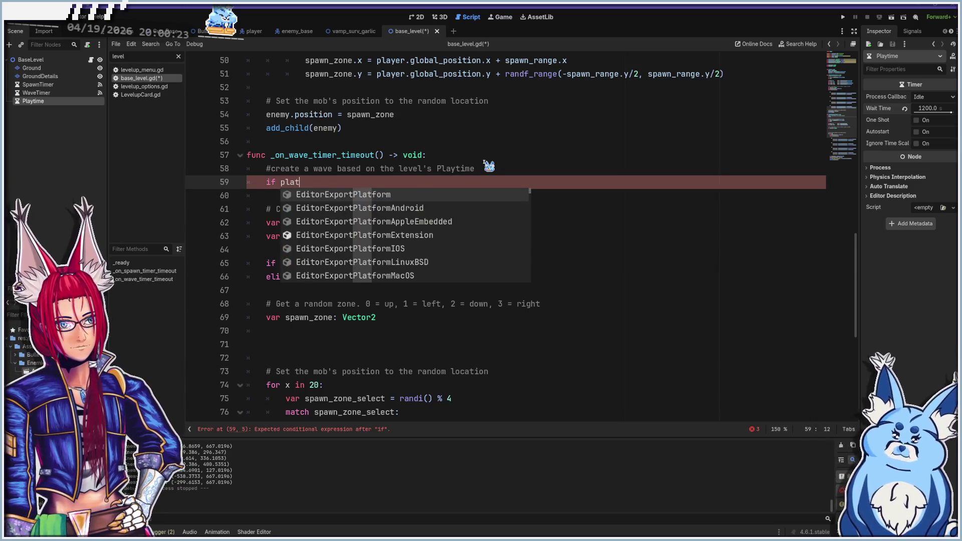
key("BackSpace")
key("BackSpace")
key("BackSpace")
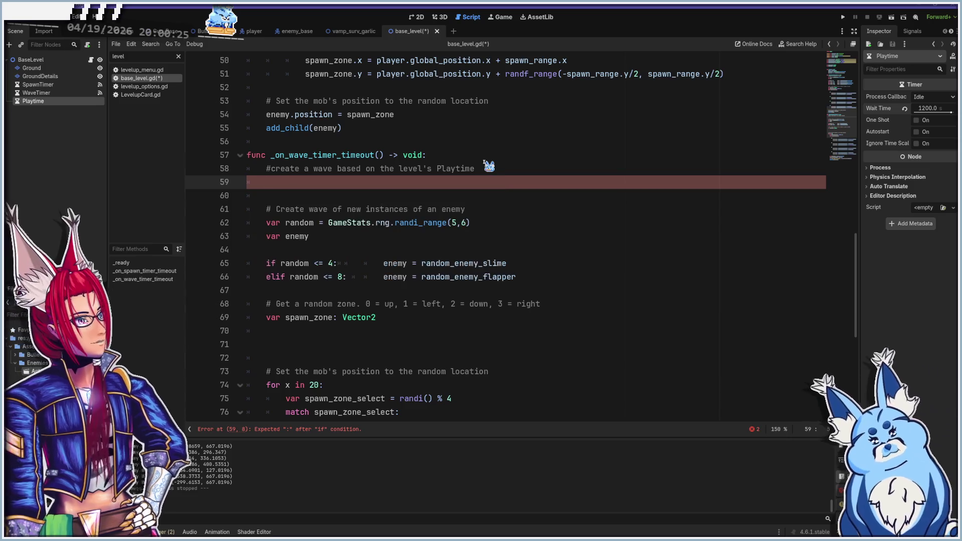
scroll(392, 154, "up", 16)
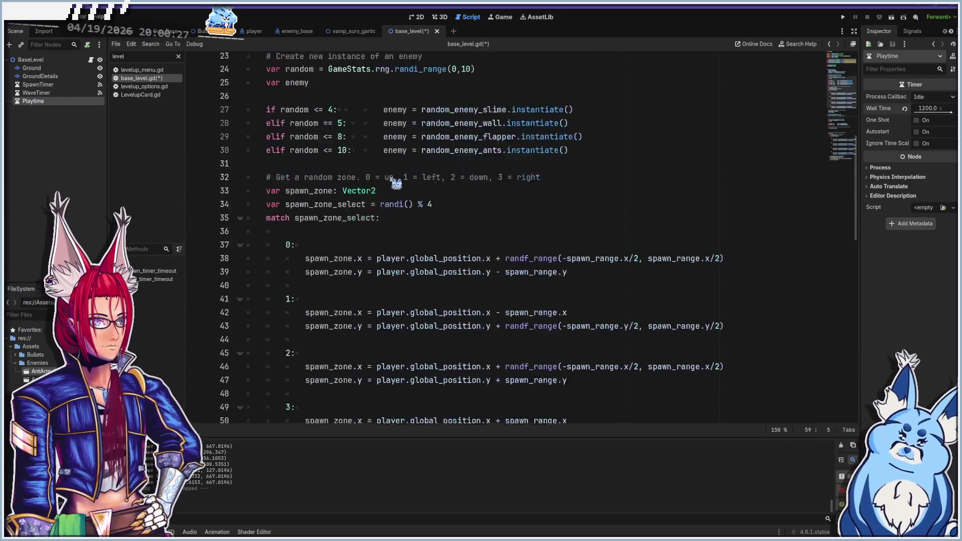
mouse_move(31, 102)
left_mouse_down()
mouse_move(359, 124)
mouse_move(323, 146)
mouse_move(327, 159)
left_mouse_up()
scroll(327, 160, "down", 20)
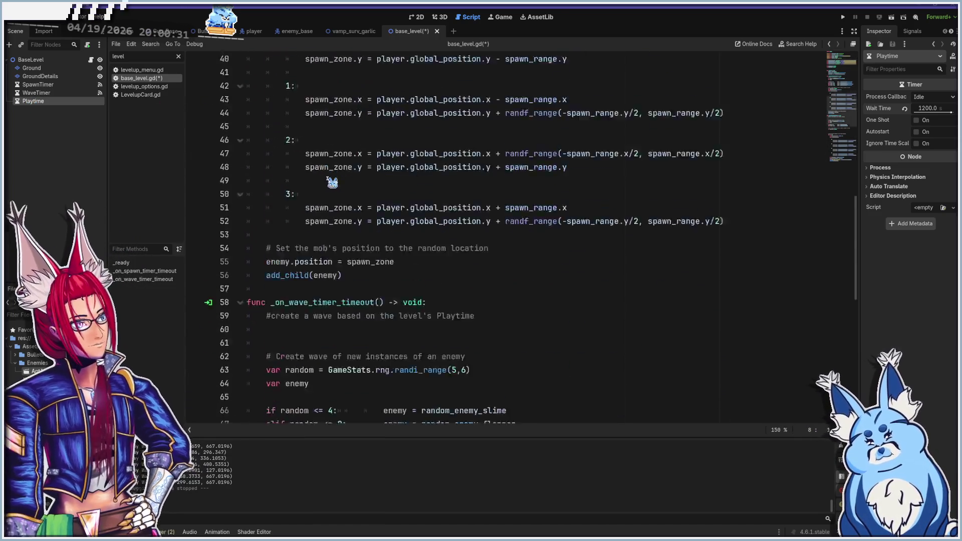
scroll(331, 181, "up", 6)
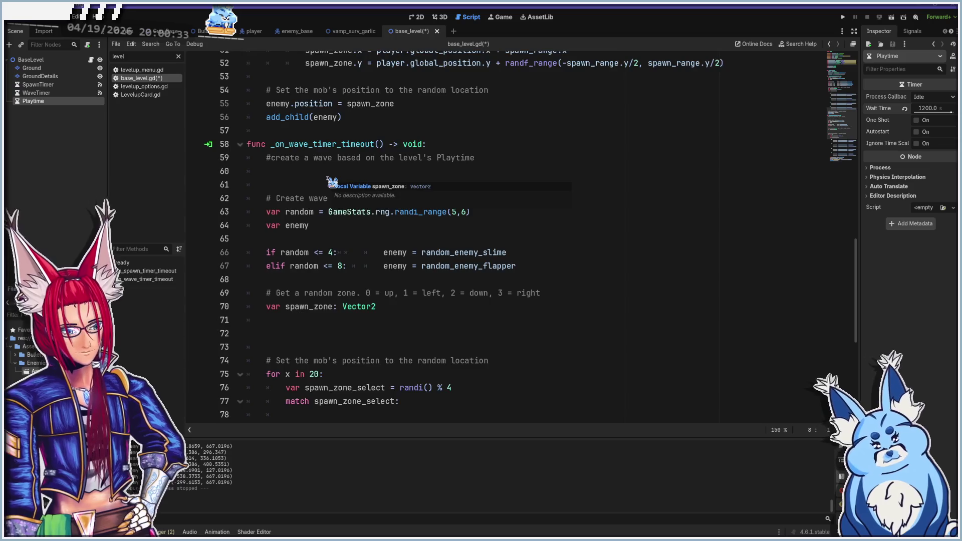
type("if")
scroll(606, 221, "up", 3)
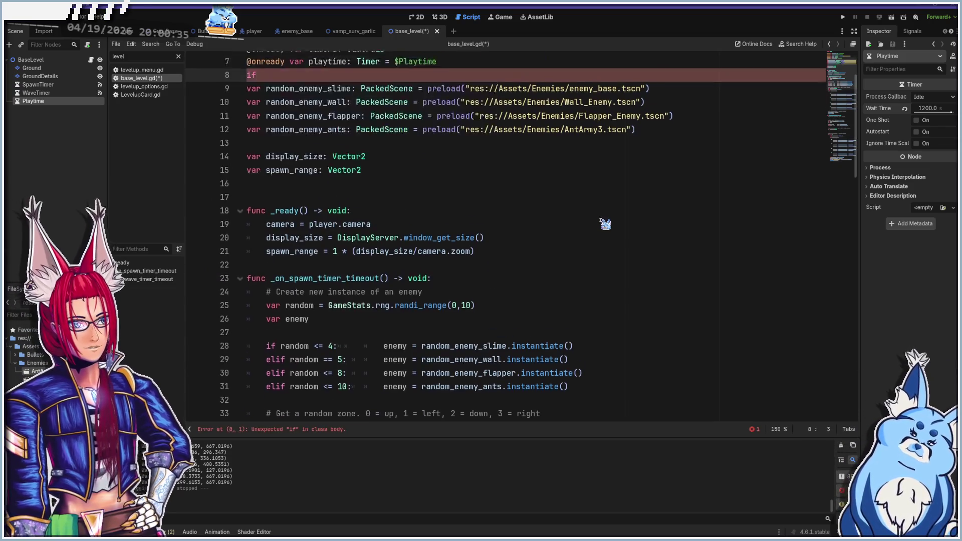
key("alt+Left")
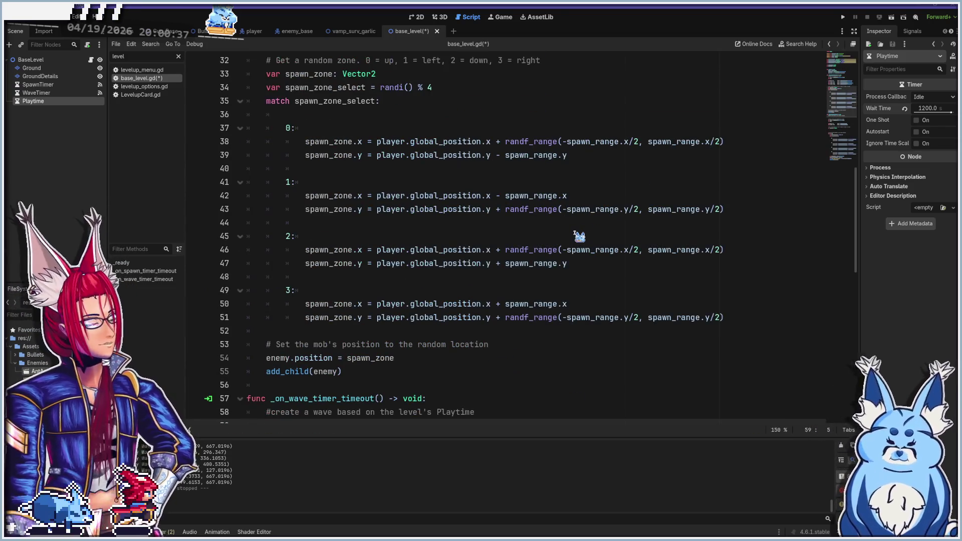
key("alt+Right")
key("BackSpace")
key("BackSpace")
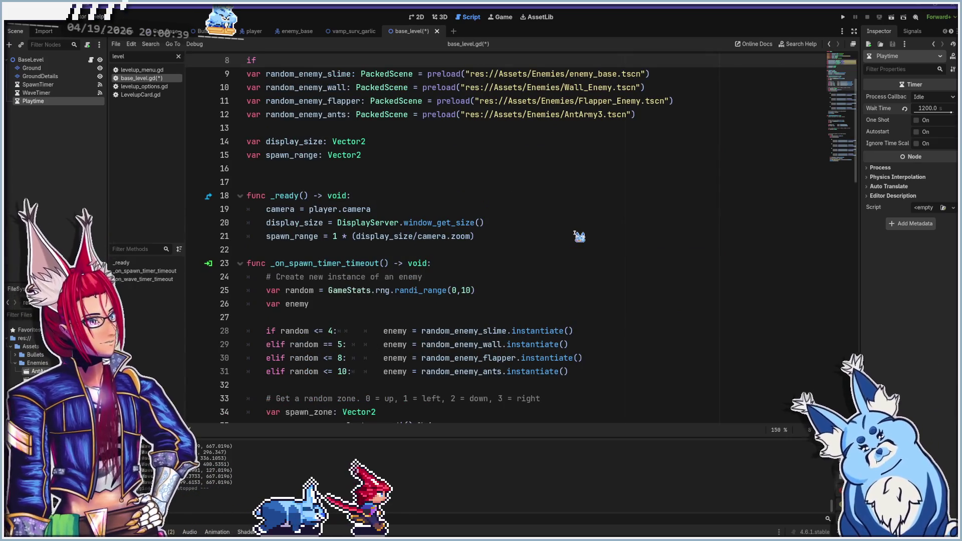
scroll(540, 264, "up", 2)
scroll(404, 259, "down", 20)
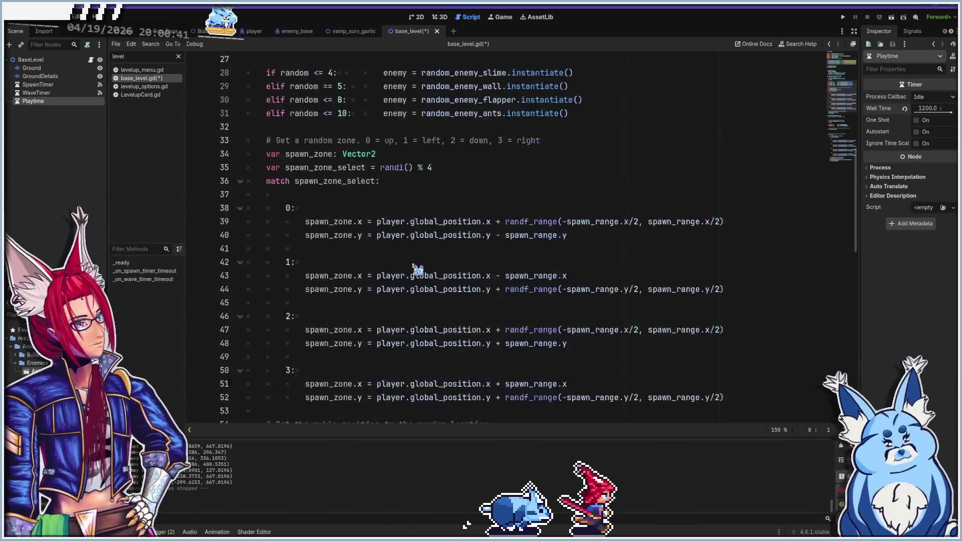
scroll(418, 269, "up", 6)
scroll(418, 270, "up", 1)
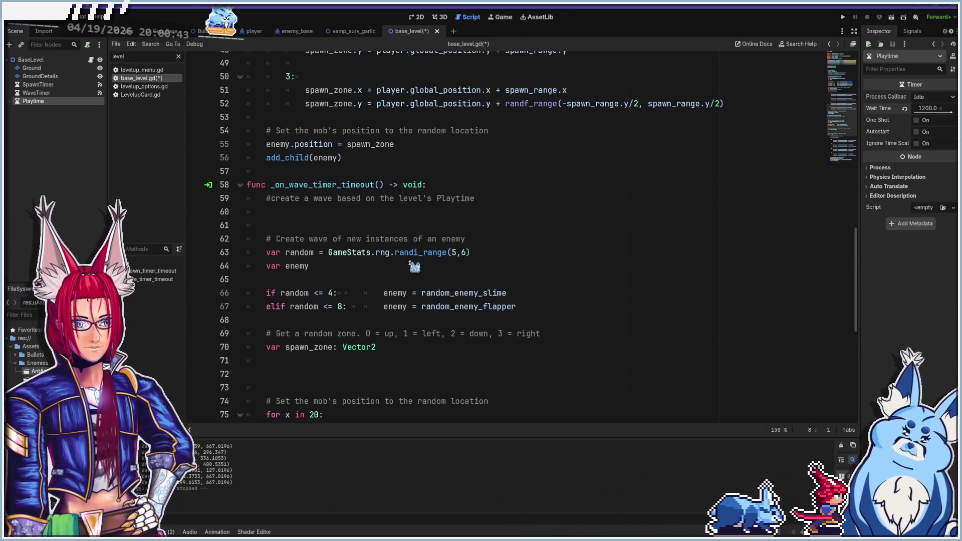
left_click(293, 215)
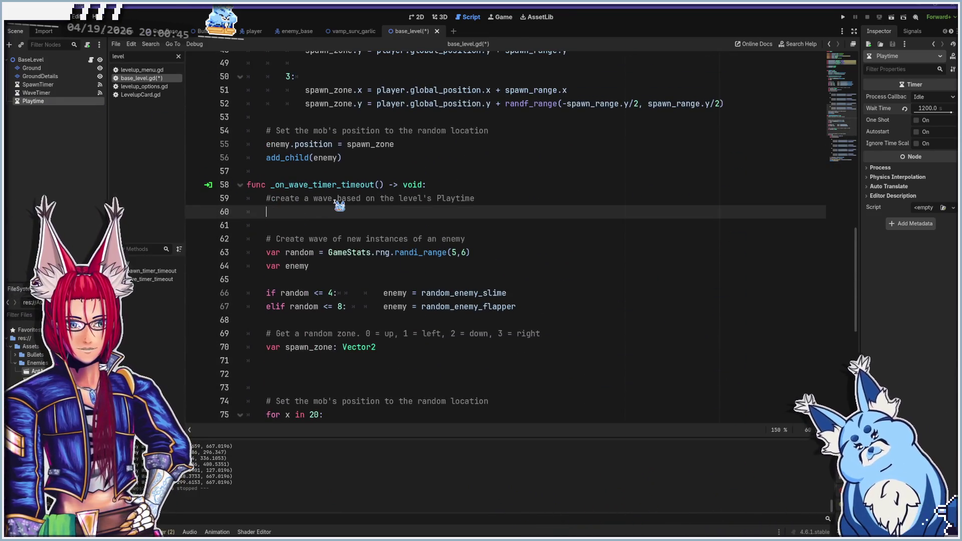
- Write the condition 'if playtime.time_left >= 10000:' in the wave handler
type("ifplaytime")
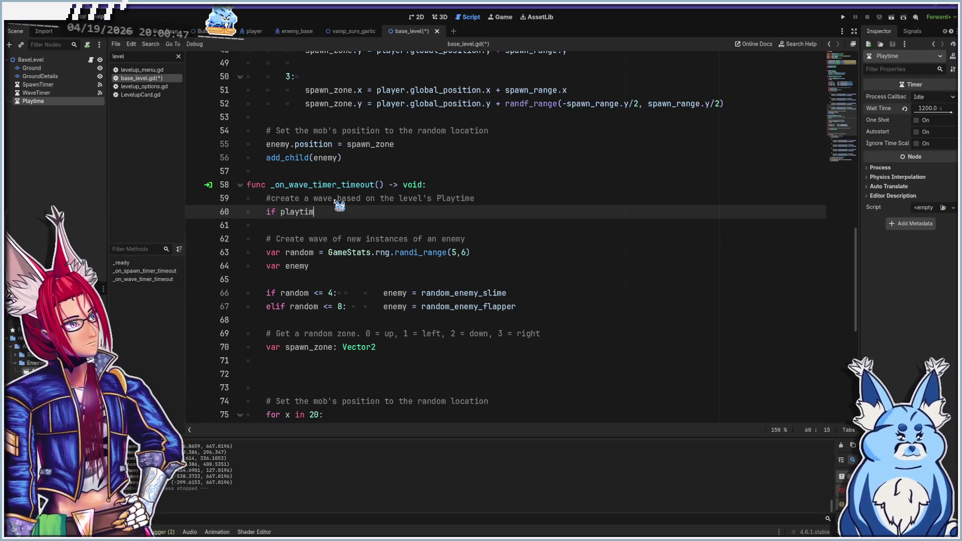
scroll(340, 206, "up", 1)
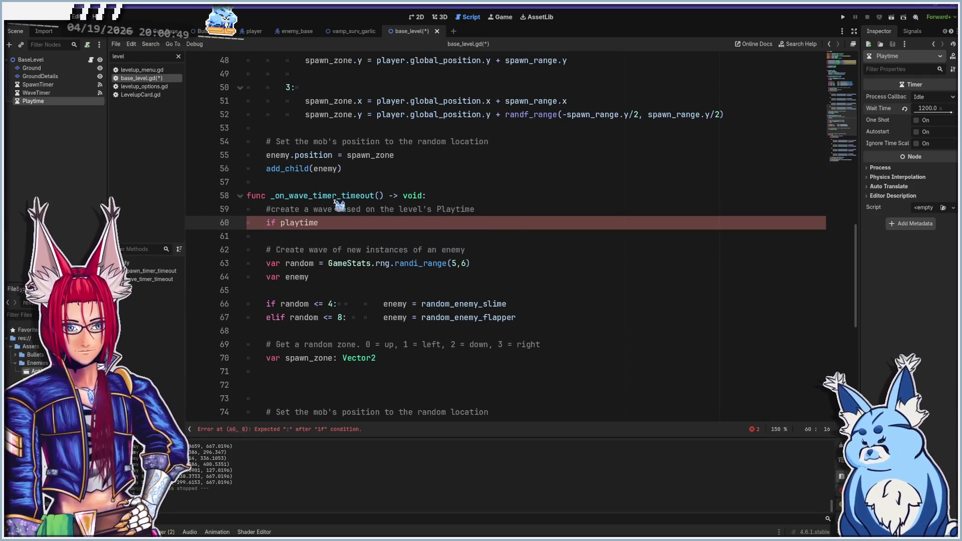
type(".time")
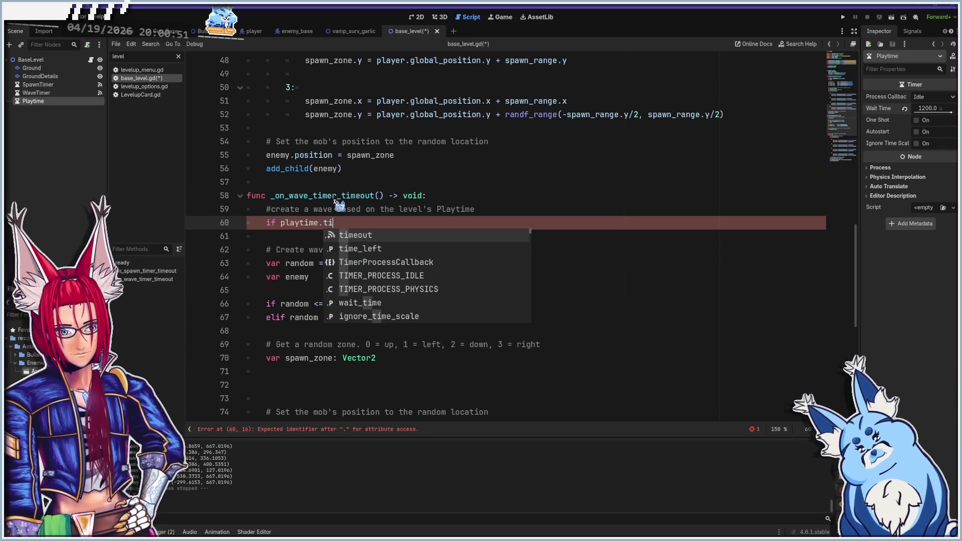
key("Down")
key("Return")
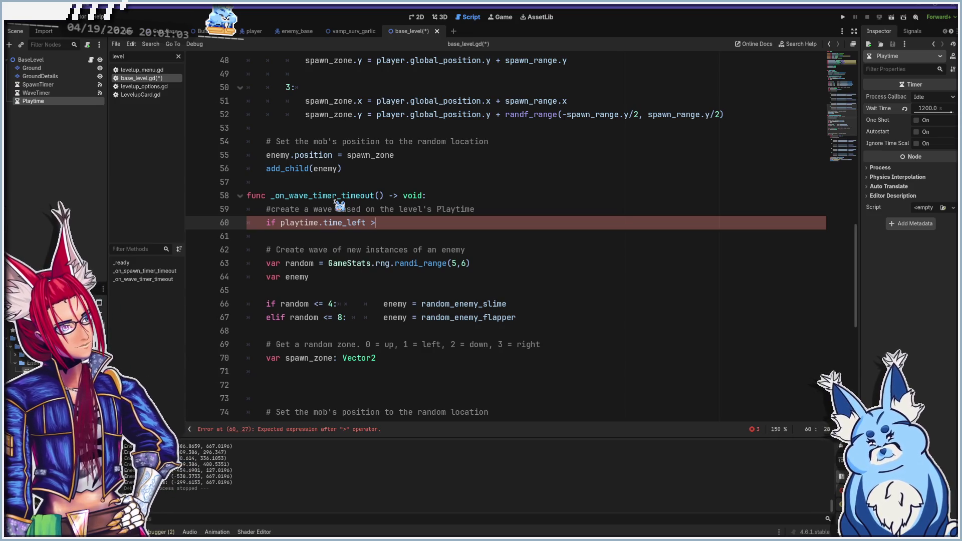
key("BackSpace")
type(">")
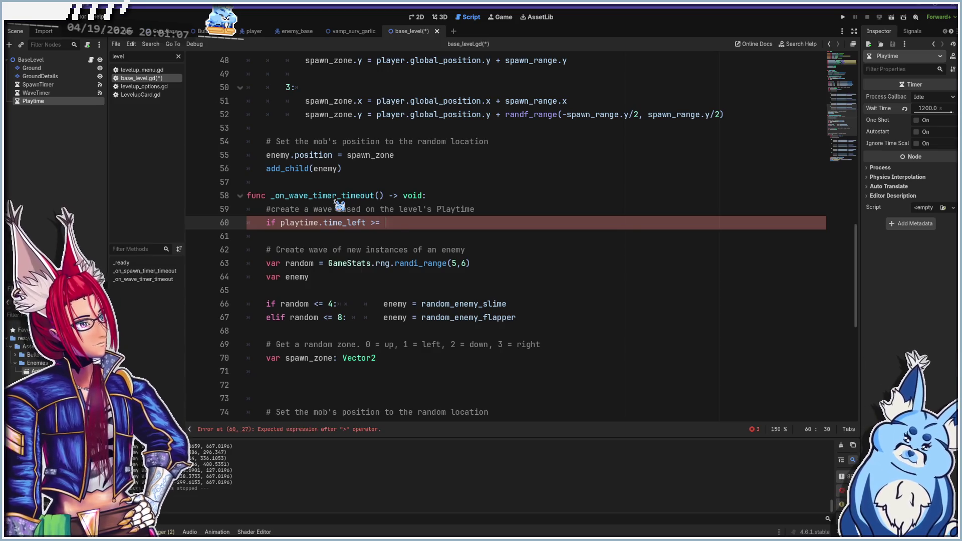
key("BackSpace")
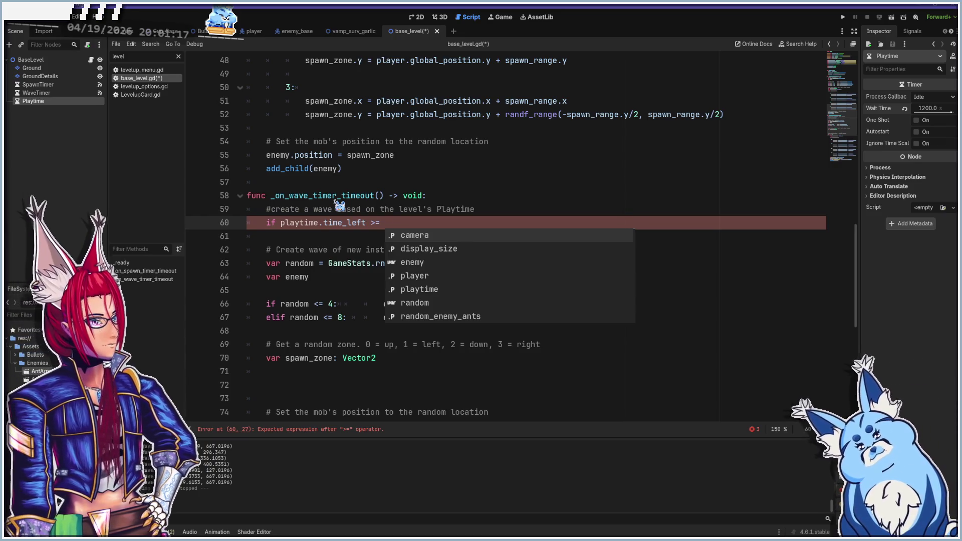
type("10")
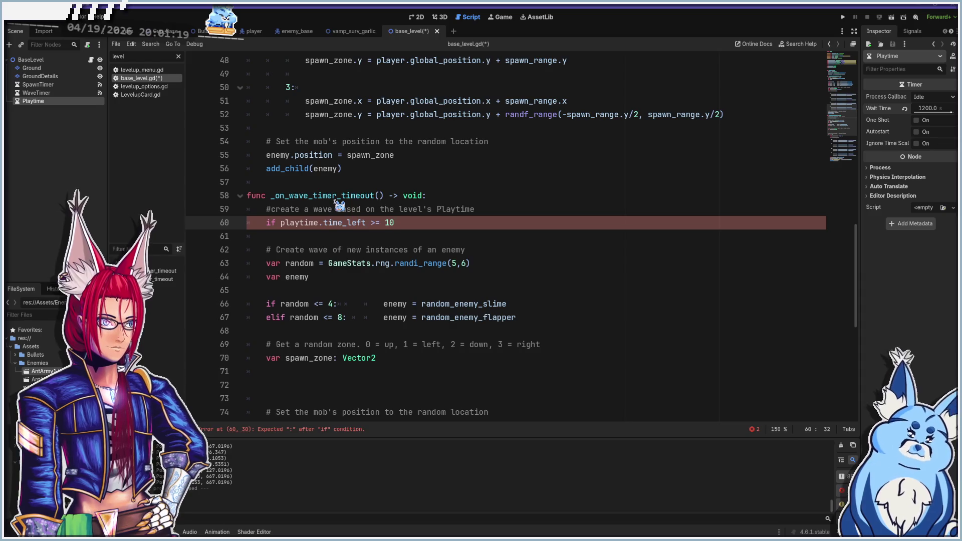
type("000")
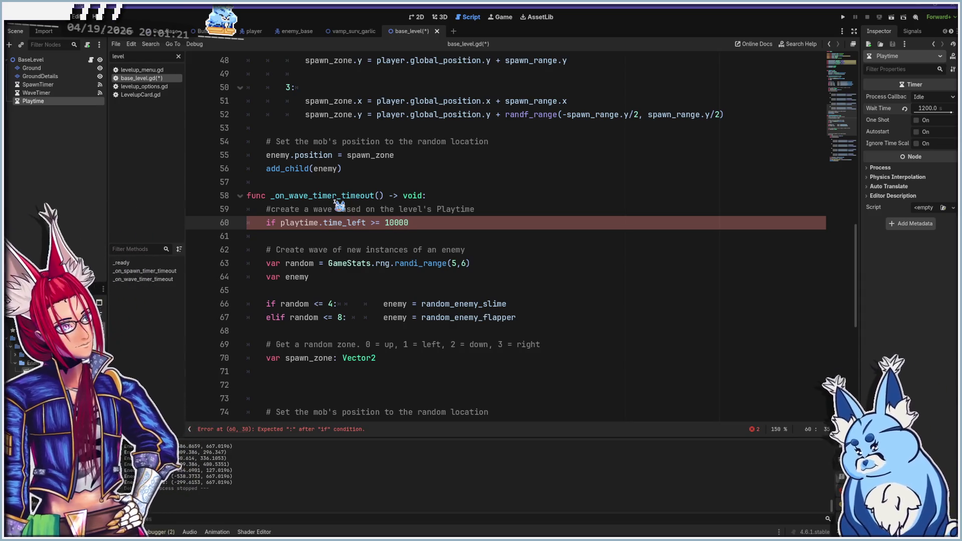
type(":")
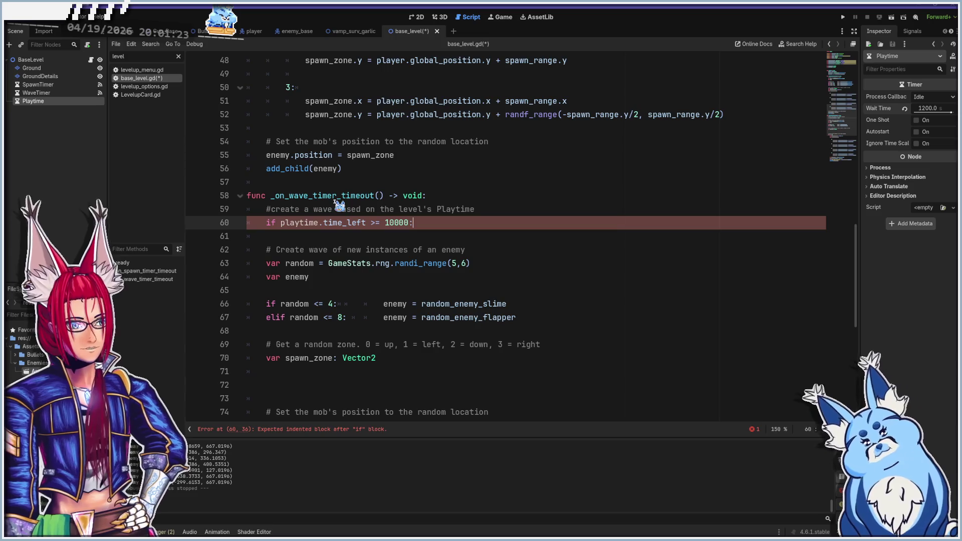
- Paste the enemy = random_enemy_slime assignment after the 10000 condition
left_click(520, 304)
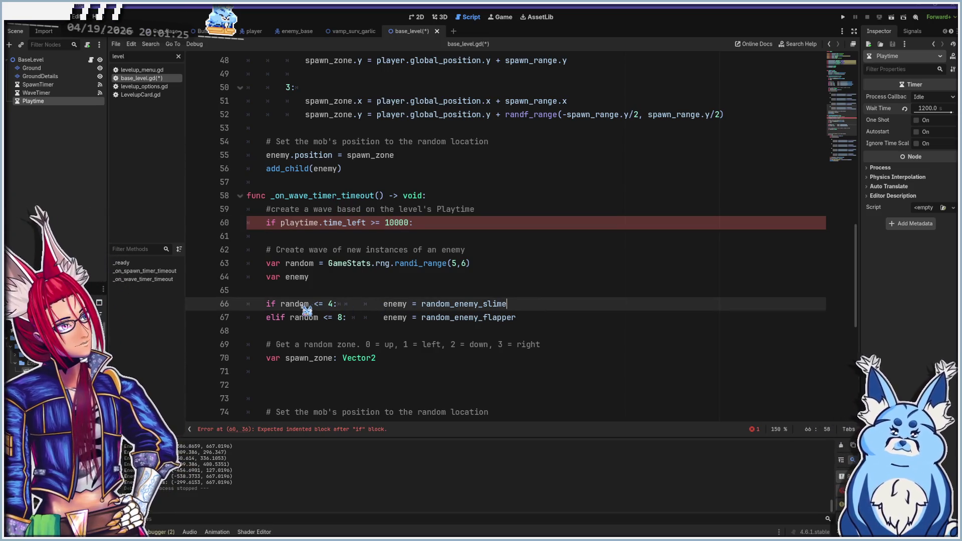
left_click(384, 304, "shift")
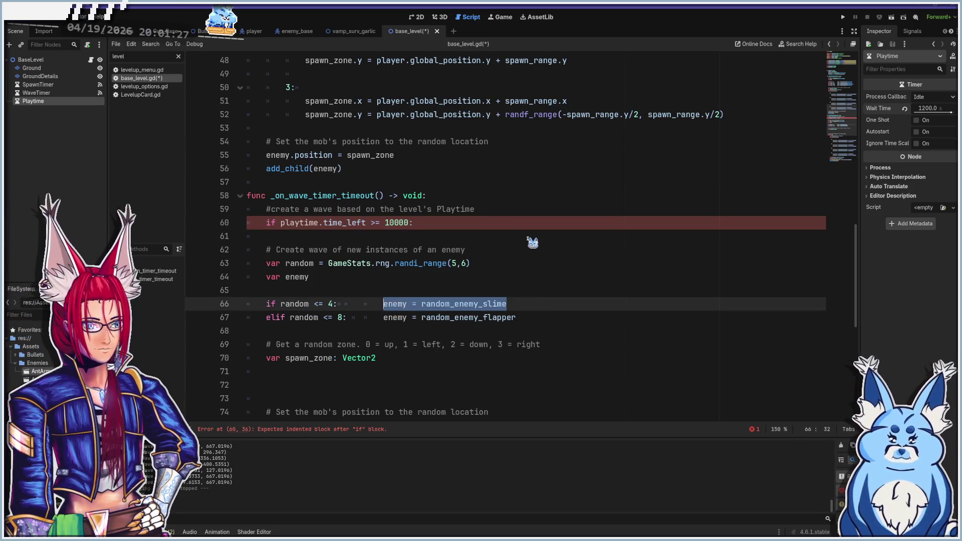
left_click(441, 224)
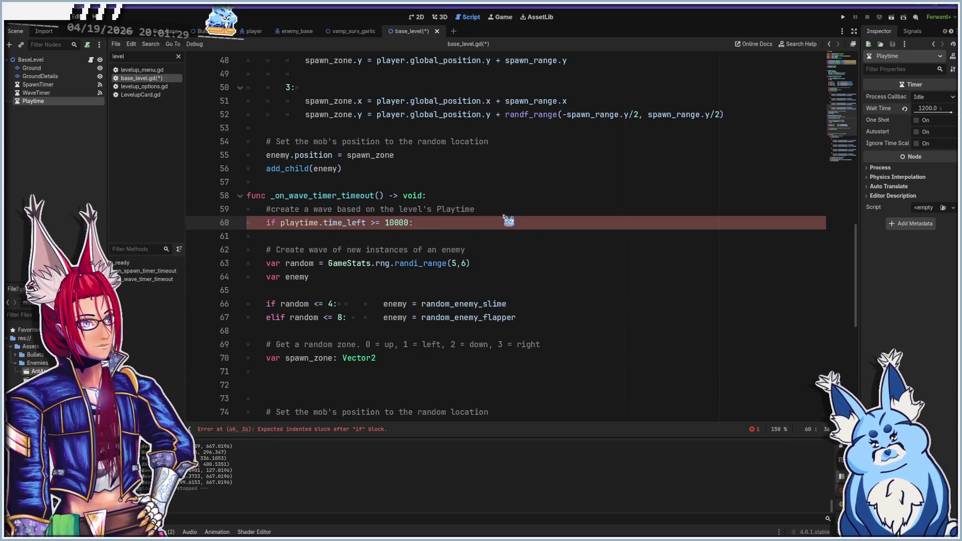
key("Tab")
type("enemy = random_enemy_slime")
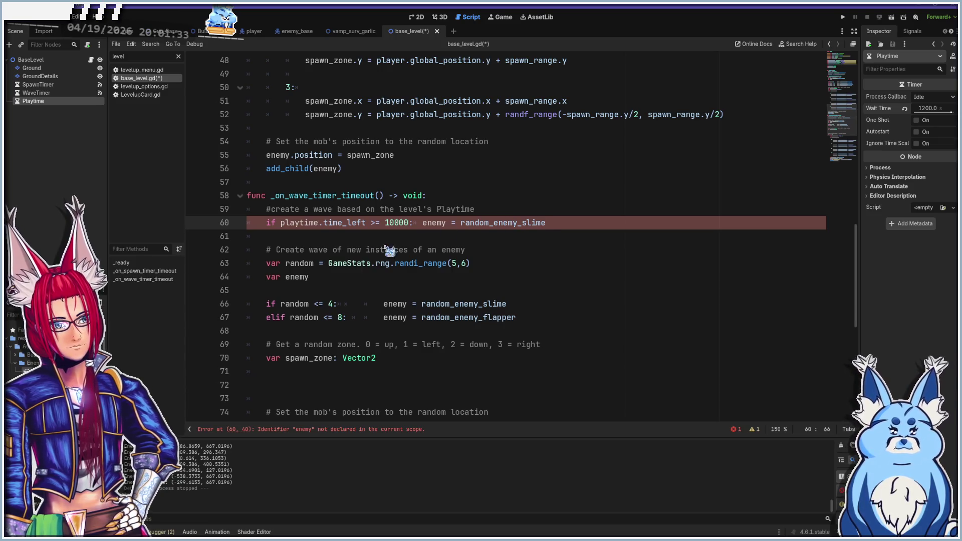
- Move the var enemy declaration above the threshold check
left_click(480, 264)
left_click(418, 276)
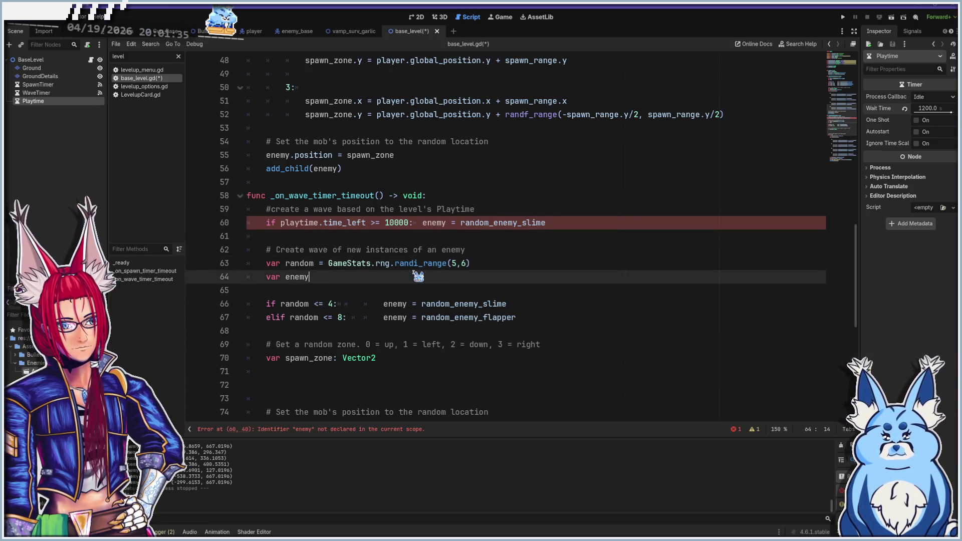
key("shift+Home")
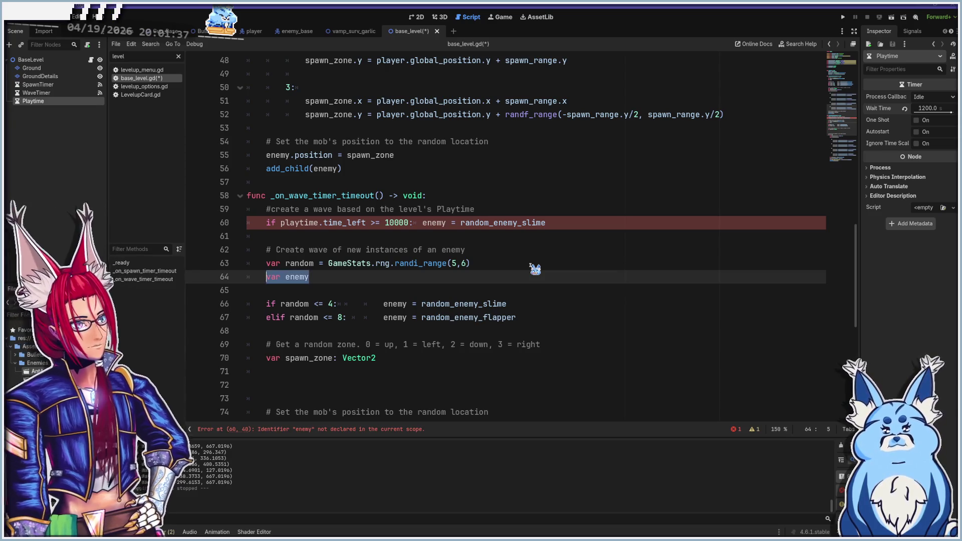
key("ctrl+x")
key("Up")
key("Up")
key("Up")
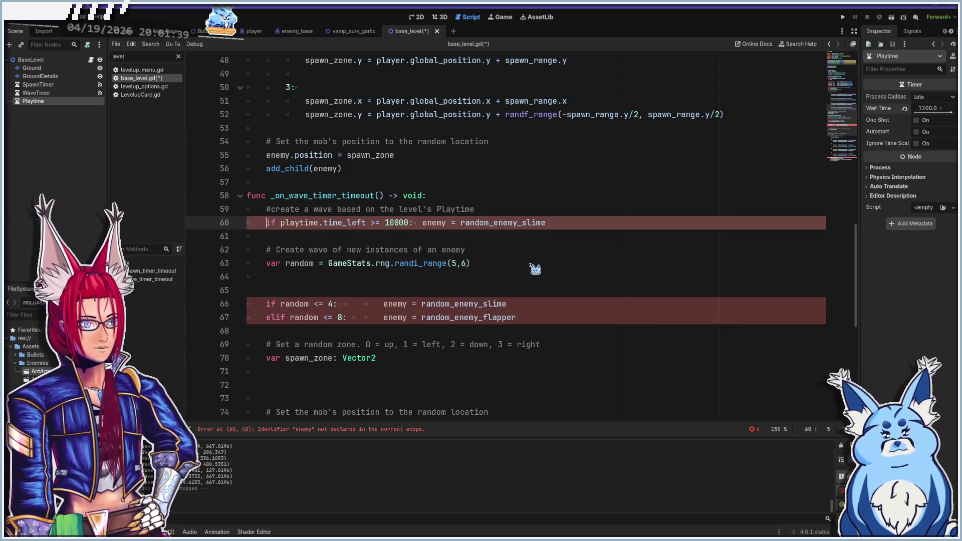
key("ctrl+shift+Return")
key("ctrl+v")
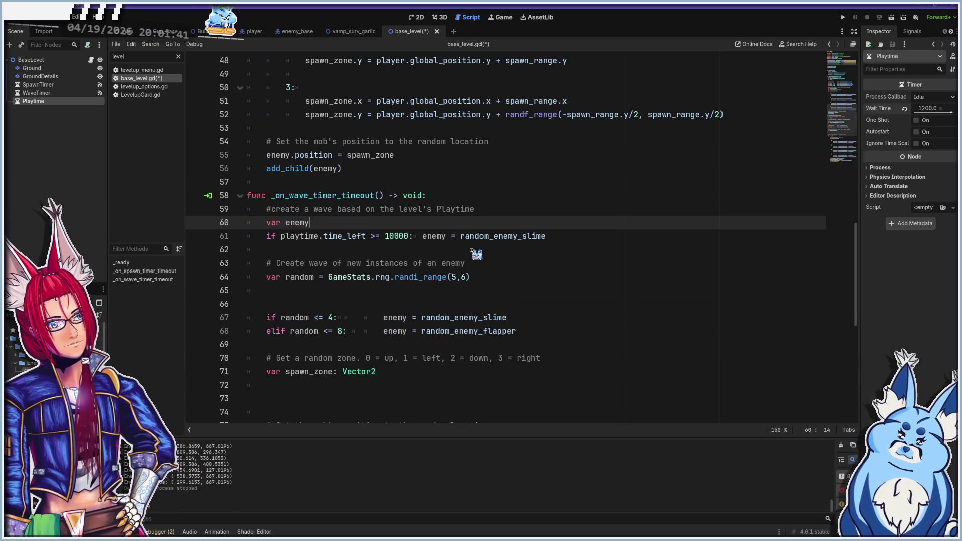
left_click(502, 280)
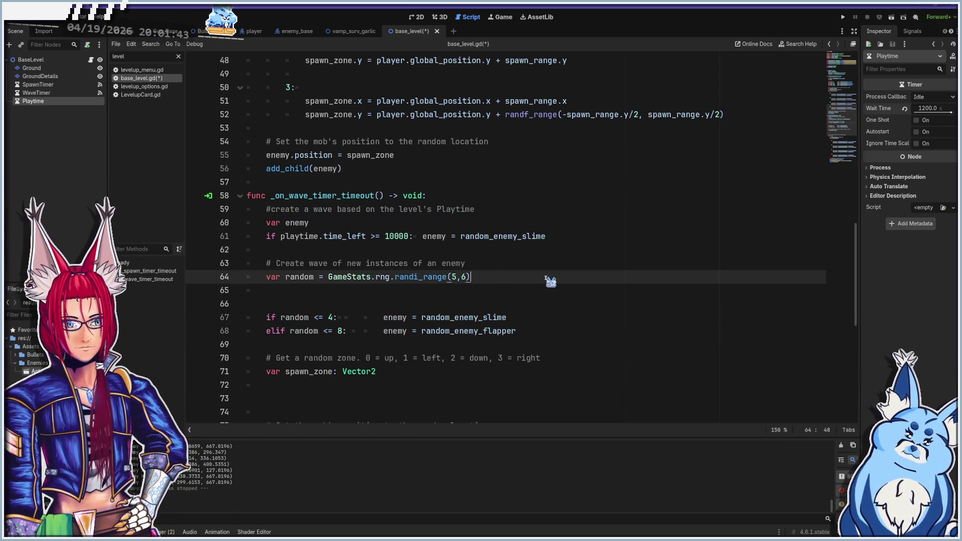
- Comment out the random roll line and add a second 'if playtime.time_left >= 8000:' check
key("ctrl+k")
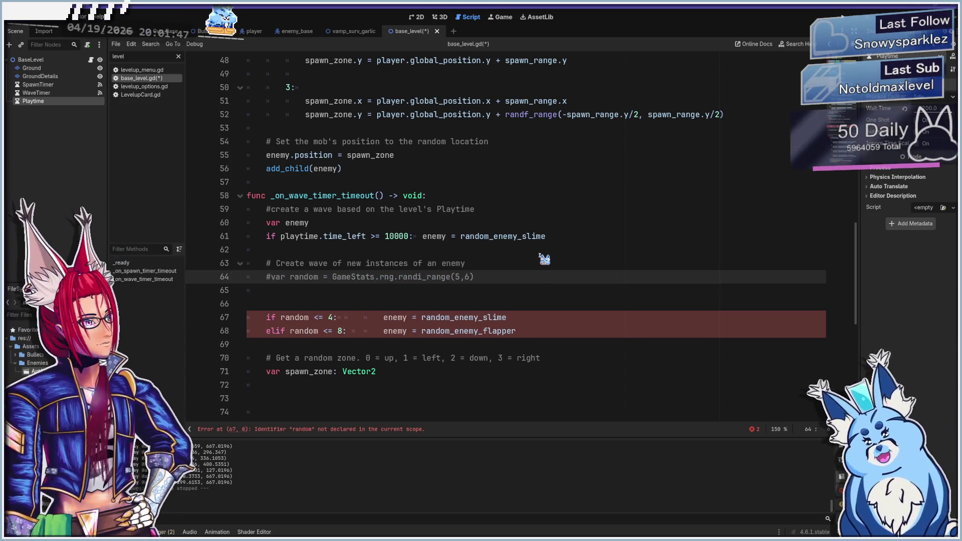
left_click(575, 244)
key("Return")
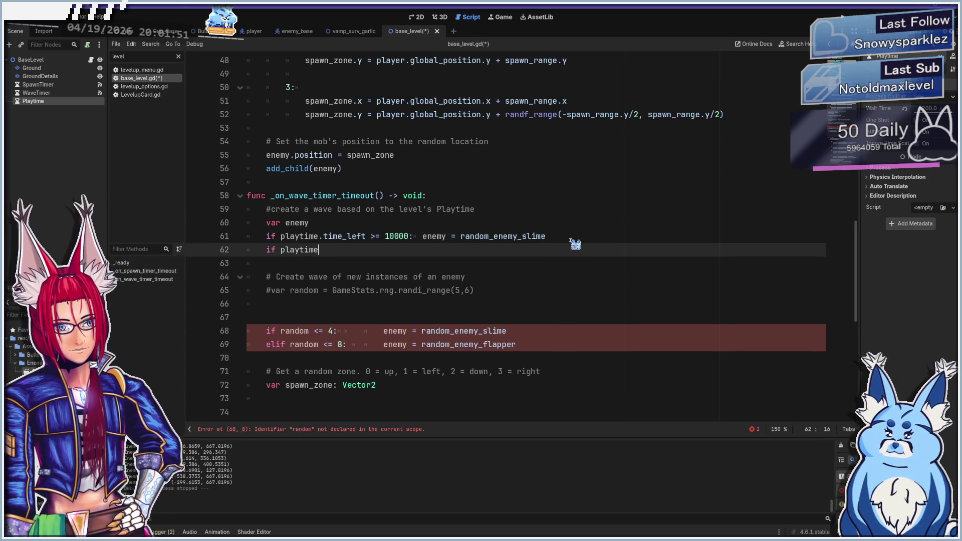
type(".time_left <")
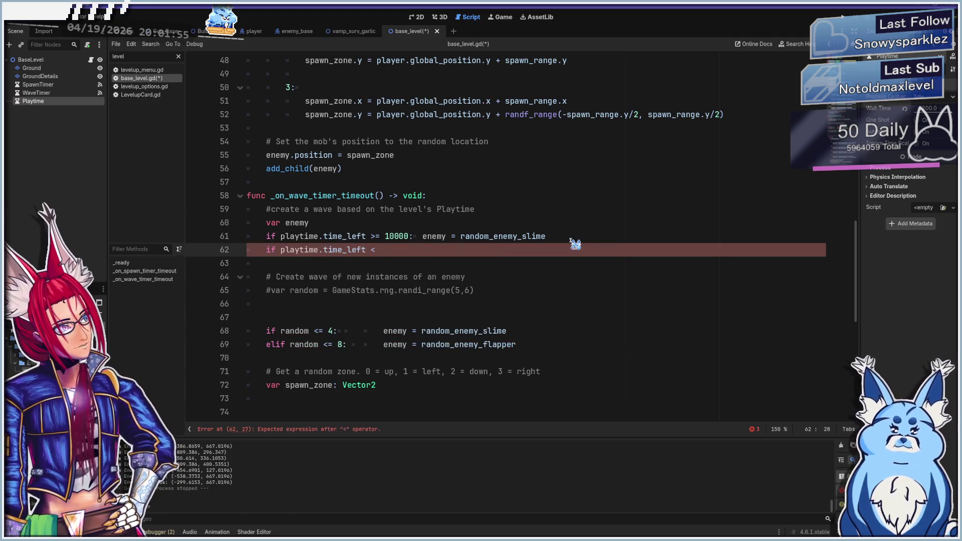
key("BackSpace")
type(">= 8000:")
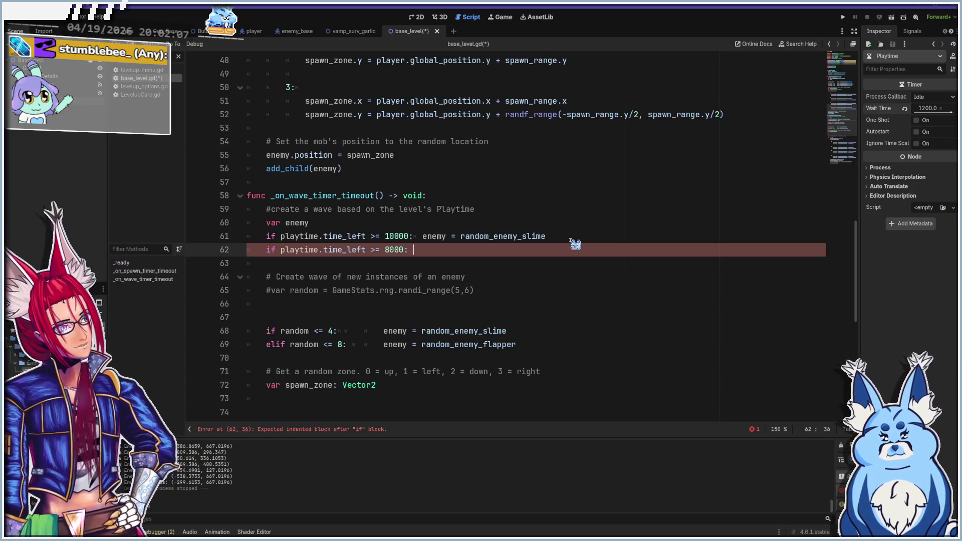
key("Up")
key("Left")
key("Left")
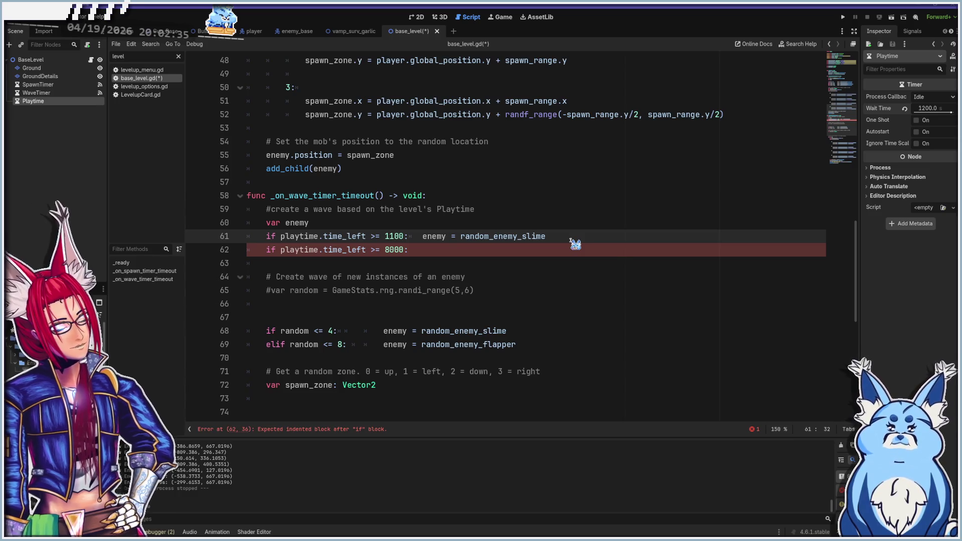
- Change the second threshold to 1000 and assign enemy = random_enemy_flapper there
key("Down")
key("Left")
key("Left")
key("shift+Right")
key("shift+Right")
key("shift+Right")
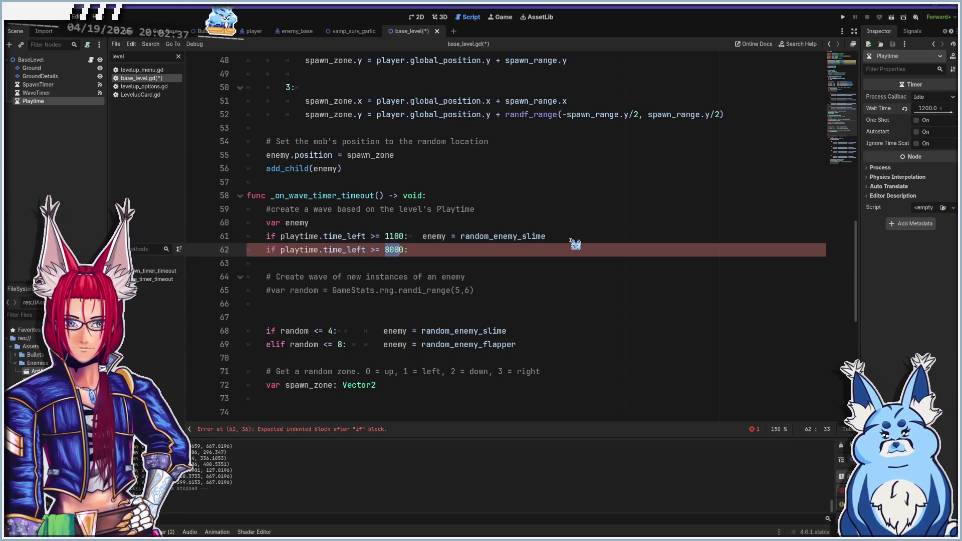
type("1000")
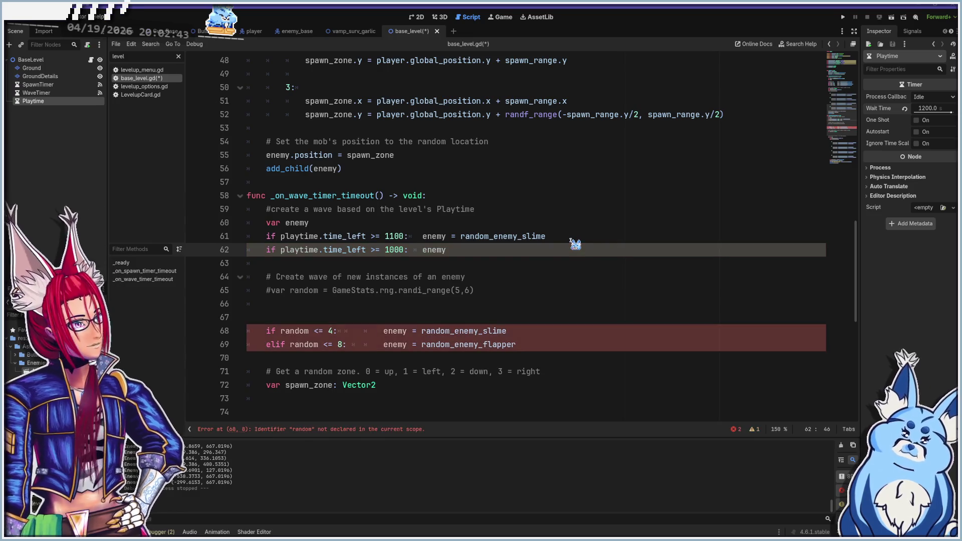
key("BackSpace")
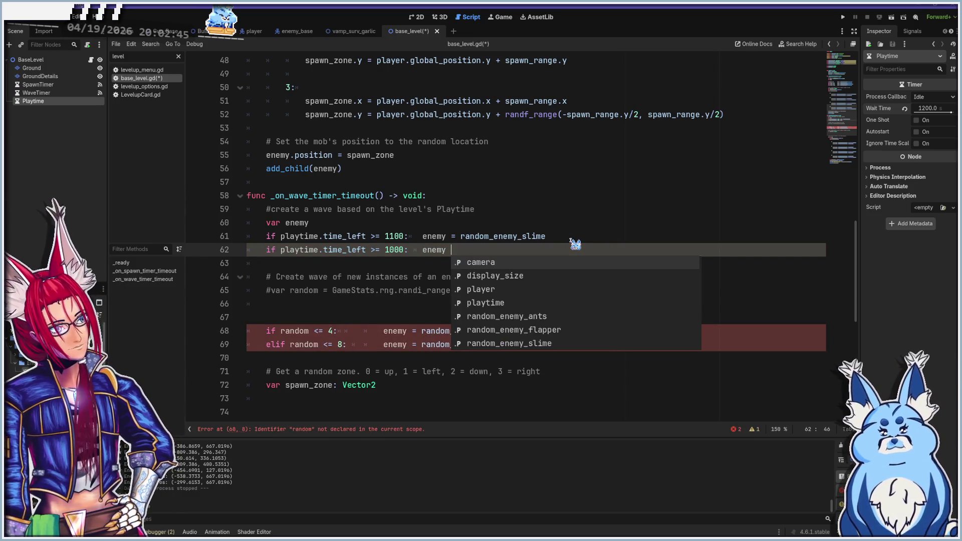
key("BackSpace")
key("BackSpace")
key("BackSpace")
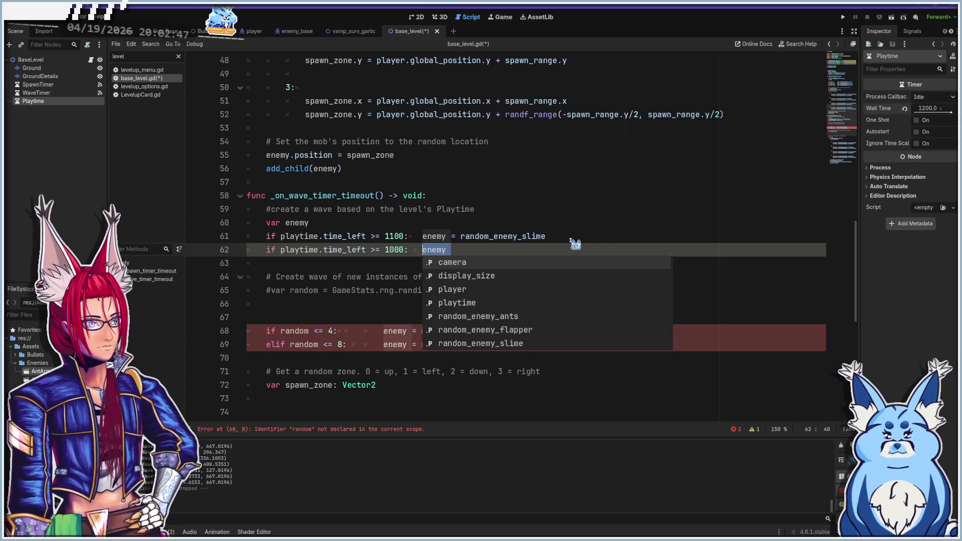
left_click_drag(520, 345, 385, 345)
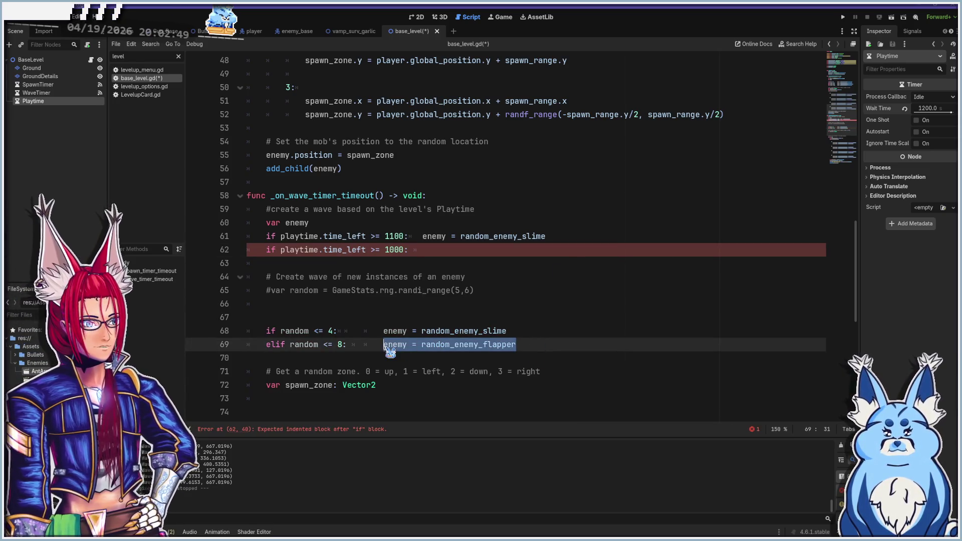
key("ctrl+c")
left_click(468, 249)
key("ctrl+v")
- Delete the old random-roll branches, leftover comments and blank lines, then save base_level.gd
left_click(267, 332)
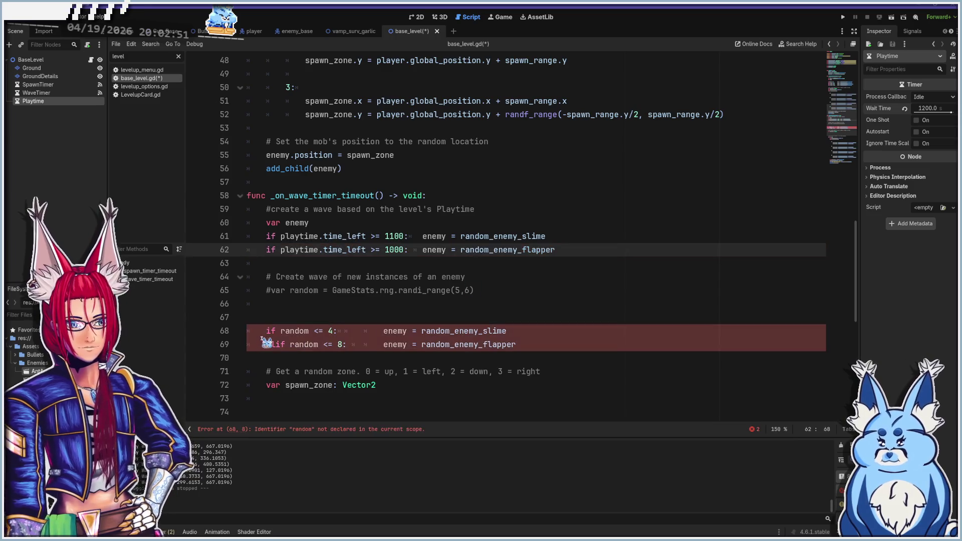
left_click(551, 344, "shift")
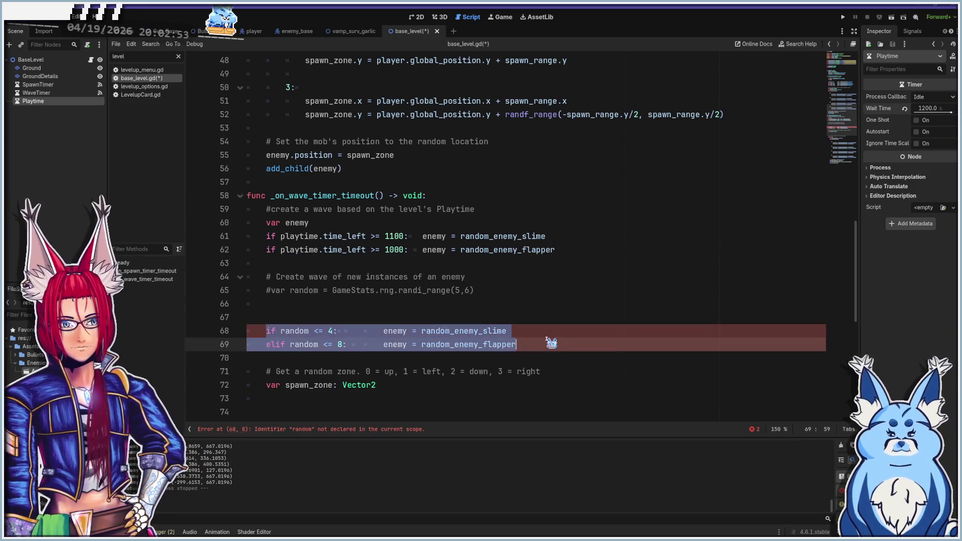
key("BackSpace")
key("BackSpace")
key("BackSpace")
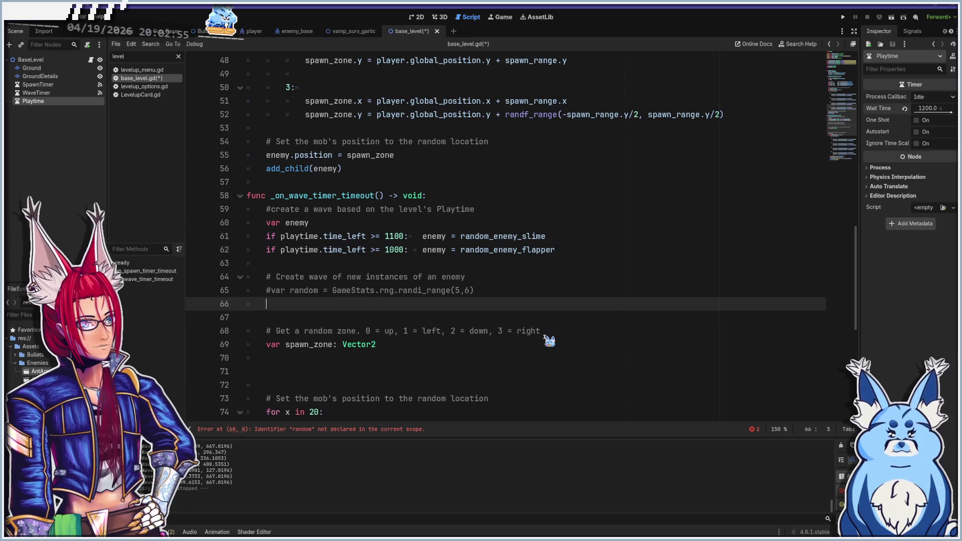
key("shift+Up")
key("BackSpace")
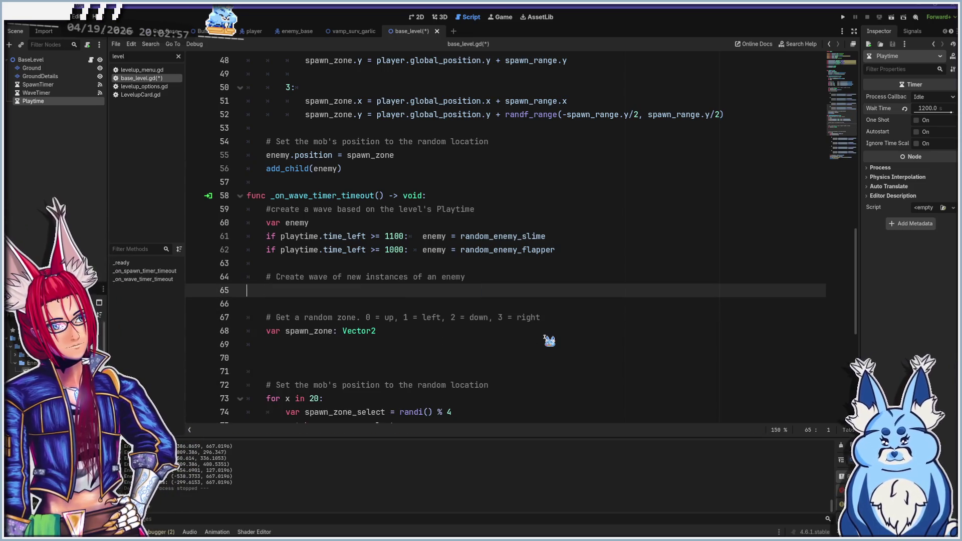
key("Up")
key("shift+End")
key("BackSpace")
key("BackSpace")
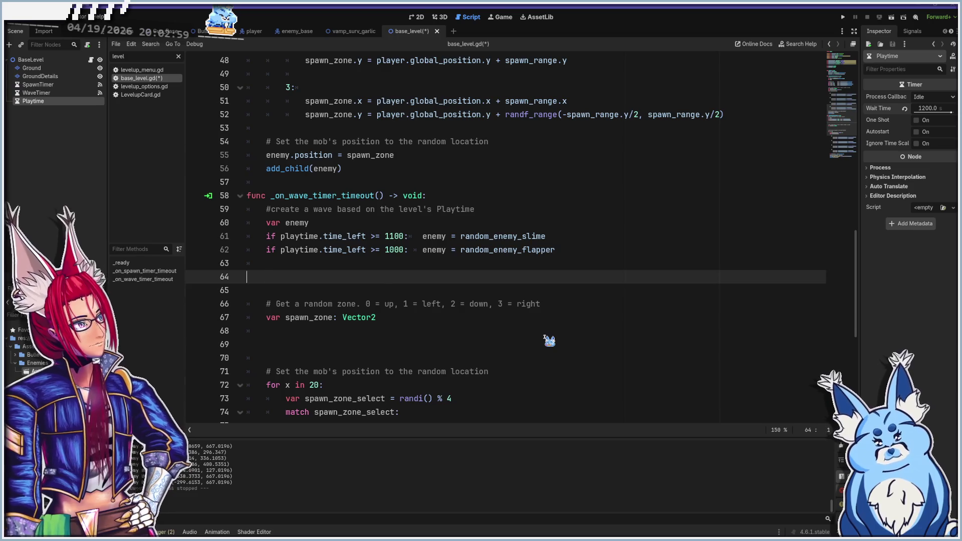
key("BackSpace")
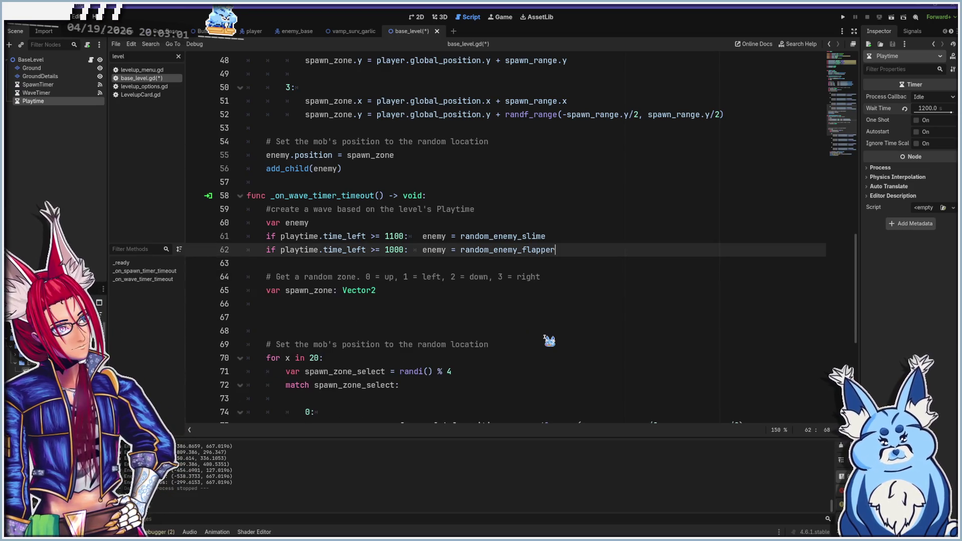
key("ctrl+s")
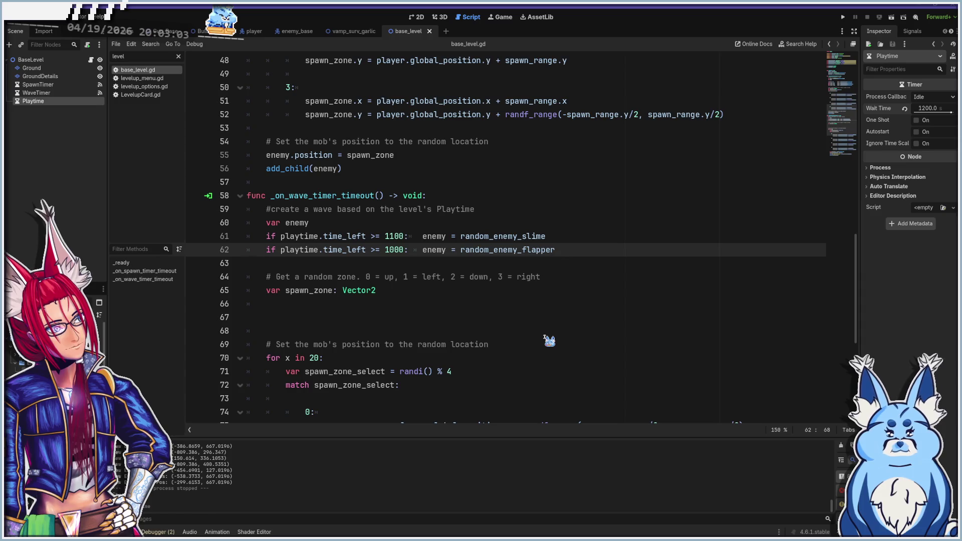
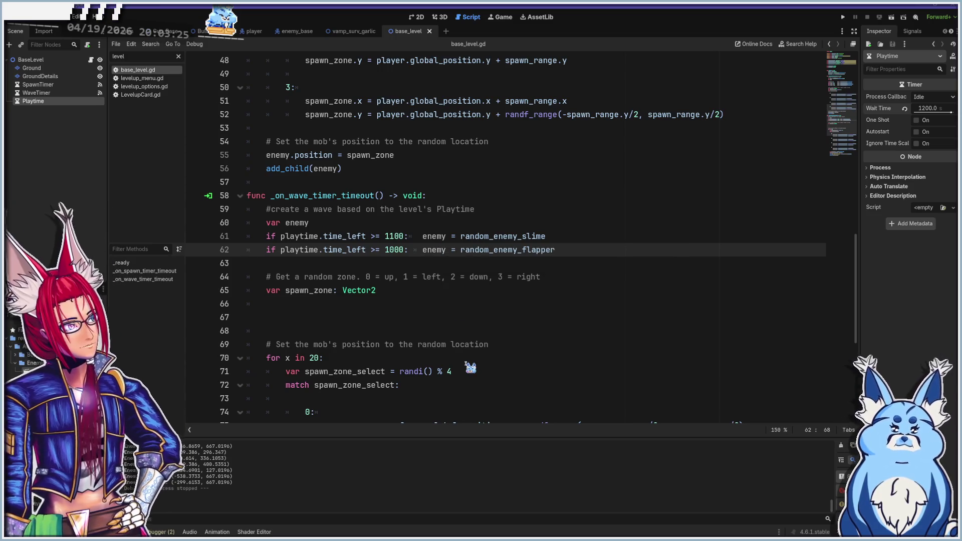
- Launch the game, start a new game and choose the Pistol as the weapon
key("F5")
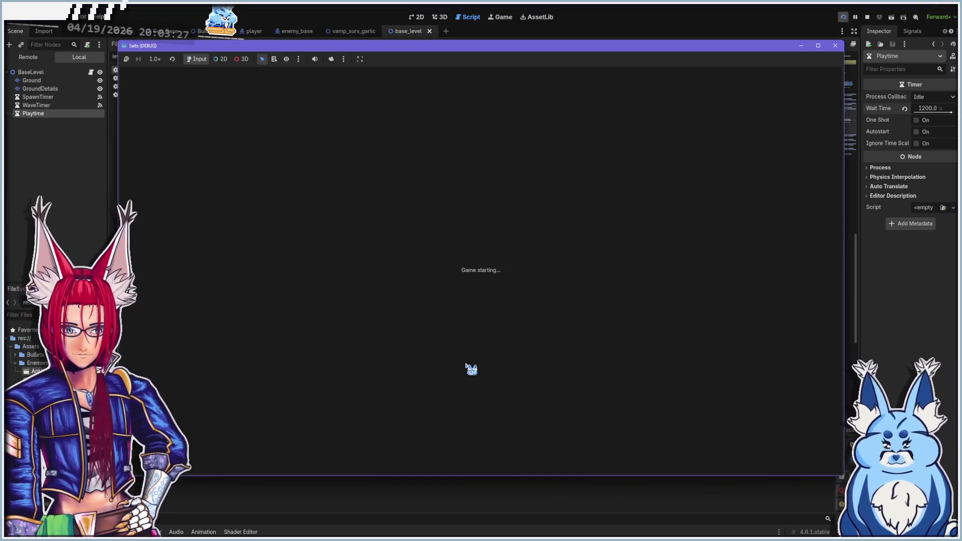
left_click(475, 357)
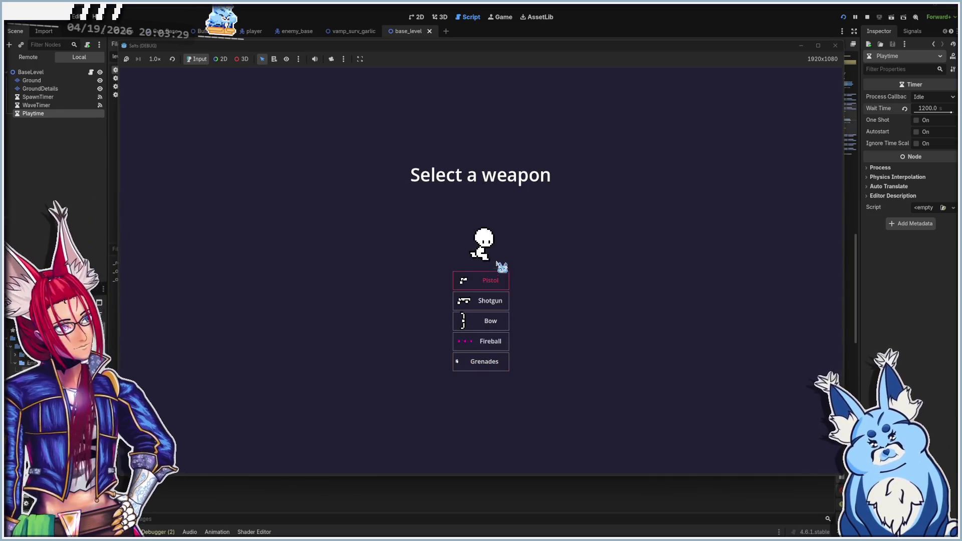
left_click(484, 278)
- Move around the arena and shoot at the approaching pink enemy
key("d")
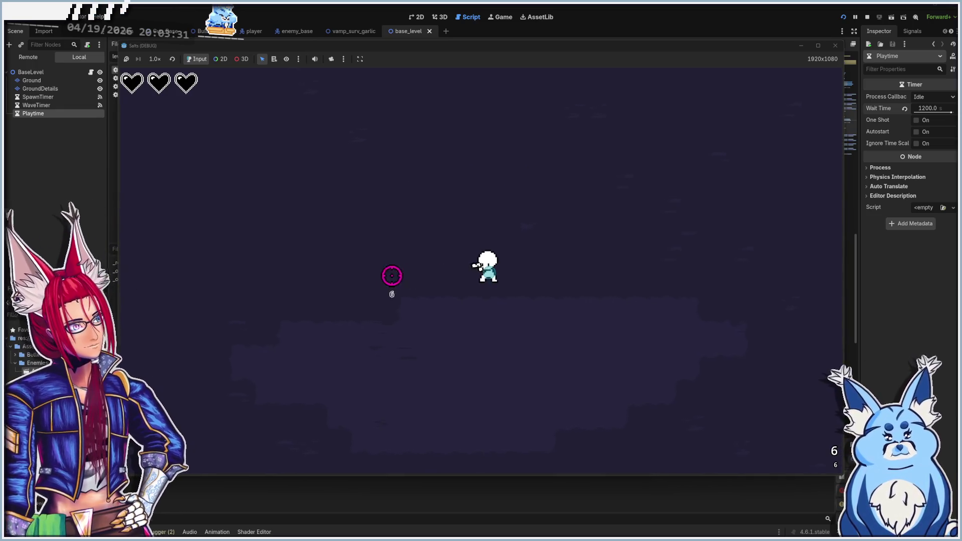
key("a")
key("w")
key("s")
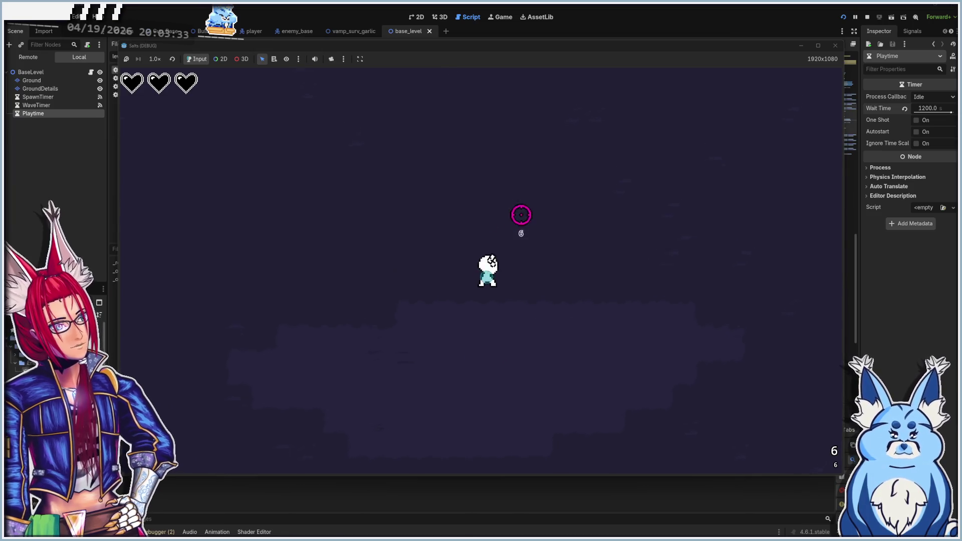
key("a")
key("w")
key("s")
key("w")
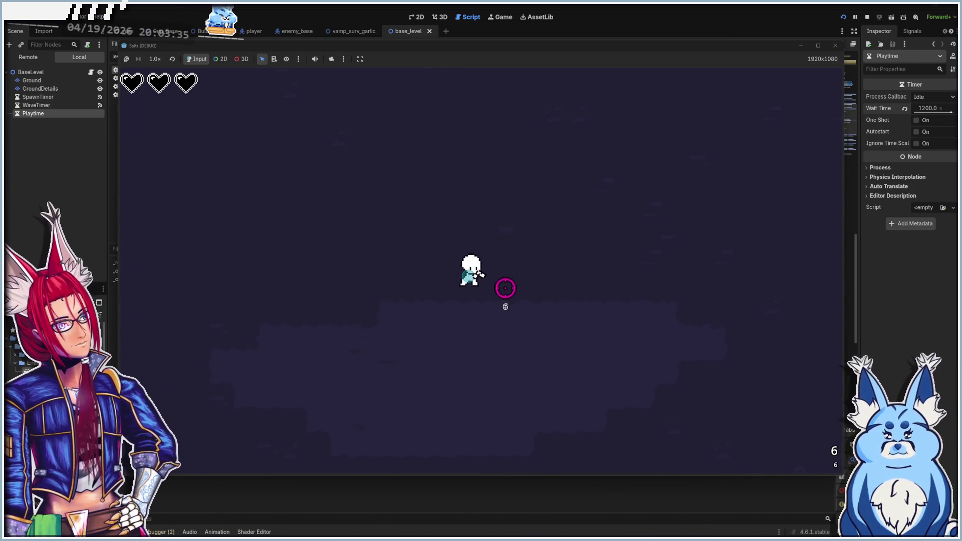
key("w")
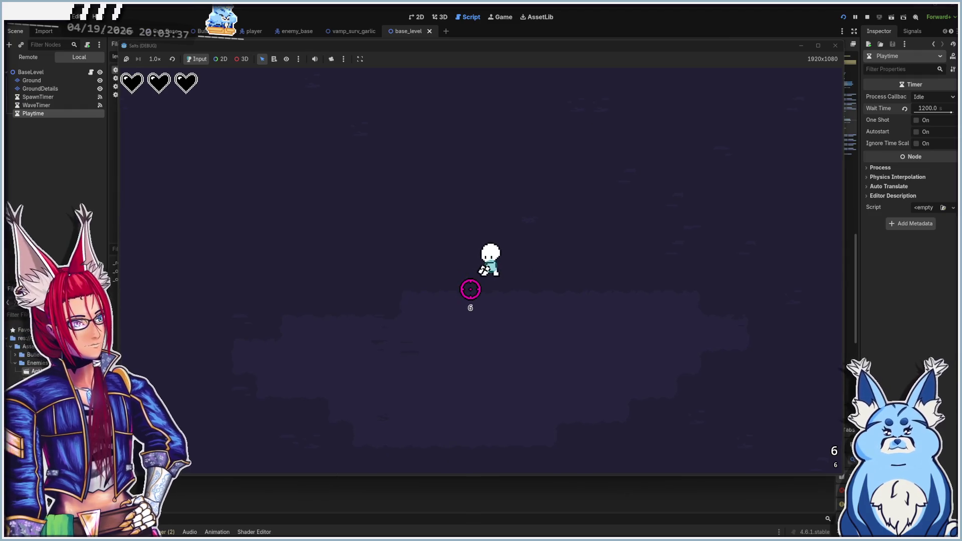
left_click(420, 366)
left_click(420, 366)
left_click(420, 366)
left_click(420, 366)
- Collect pickups and keep firing at pink enemies until the debugger halts at line 90
key("s")
key("a")
key("s")
key("a")
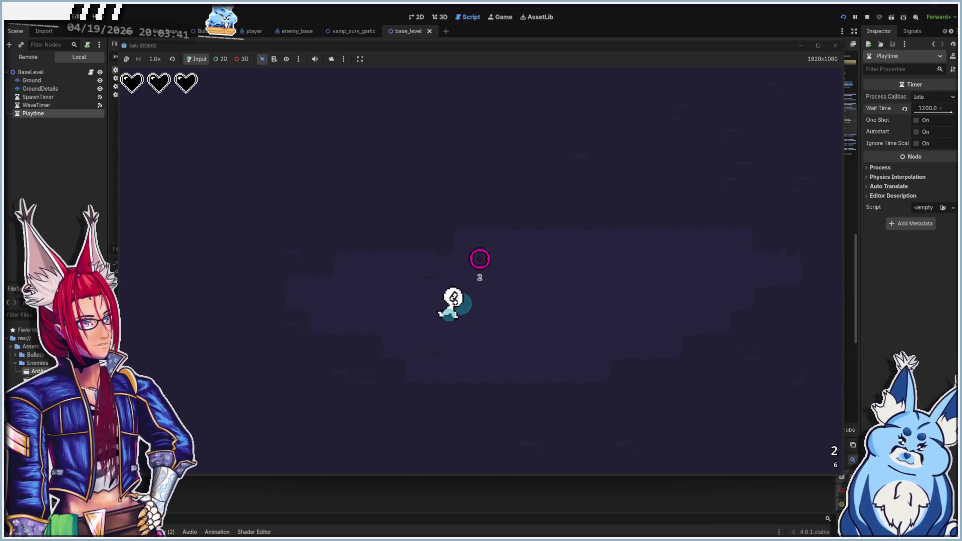
key("d")
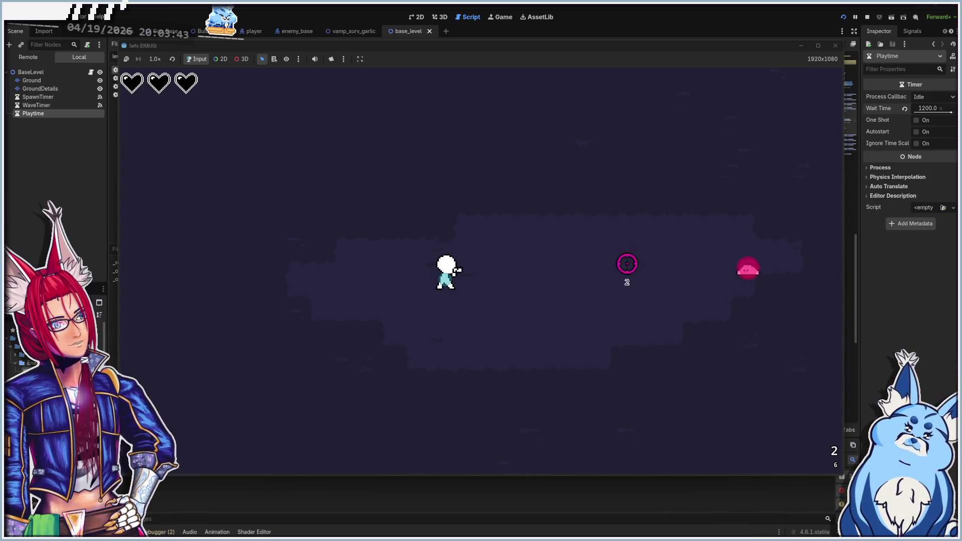
left_click(581, 268)
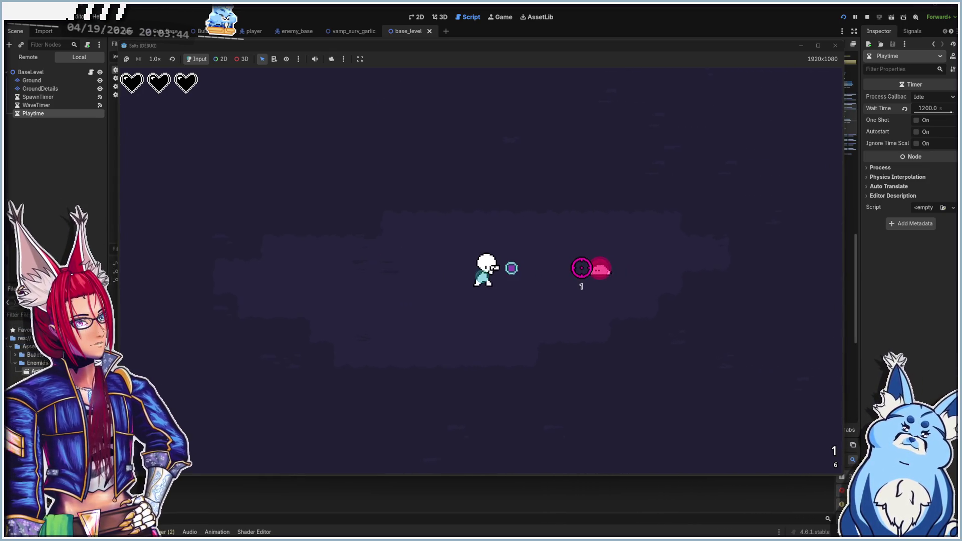
key("r")
key("d")
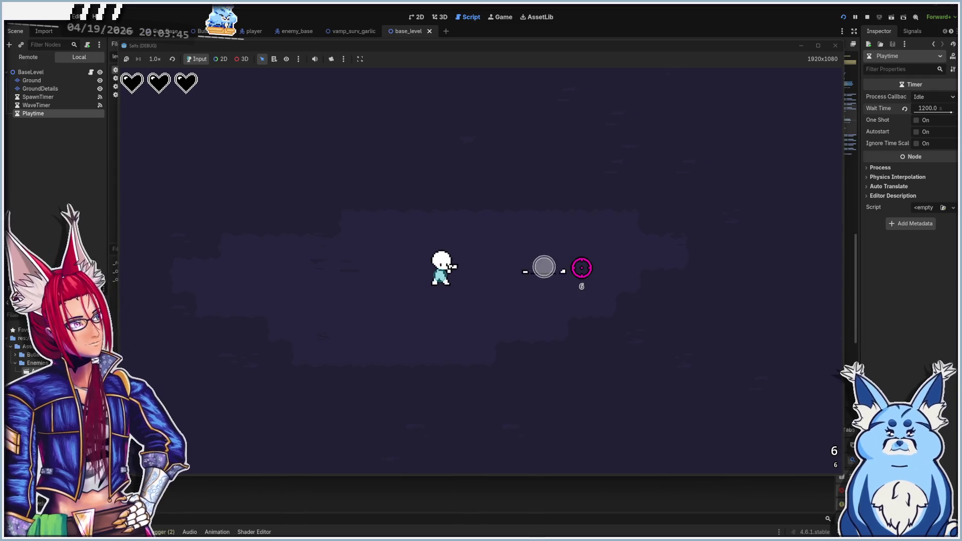
key("w")
key("d")
left_click(315, 387)
left_click(341, 373)
left_click(348, 370)
left_click(354, 365)
key("a")
key("s")
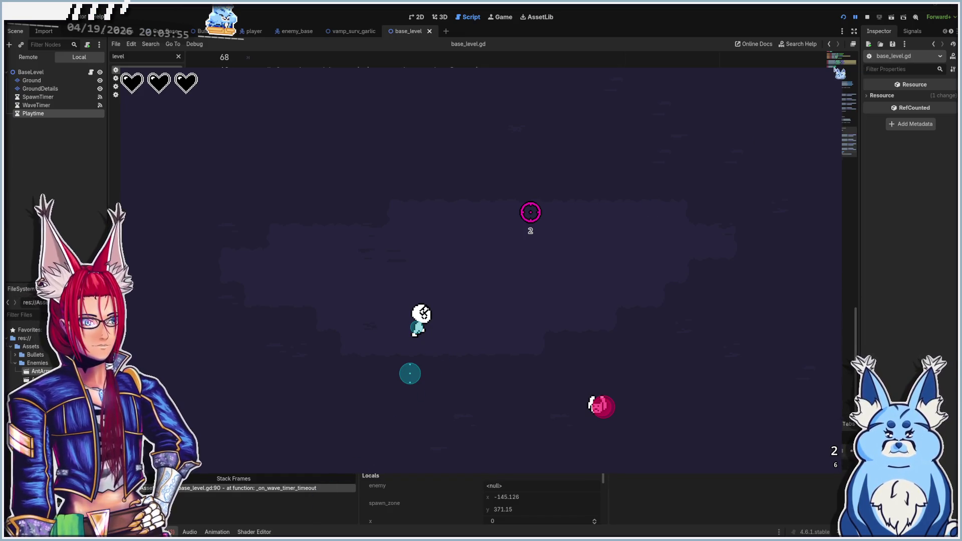
left_click(902, 276)
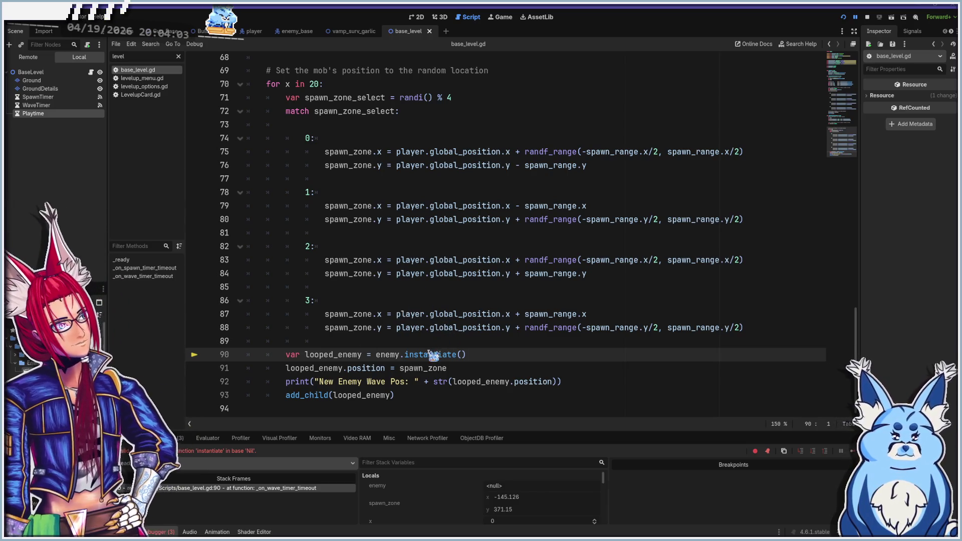
- Raise the wave thresholds to 1200 for slimes and 1100 for flappers, then relaunch the game
scroll(441, 349, "up", 1)
scroll(431, 373, "up", 3)
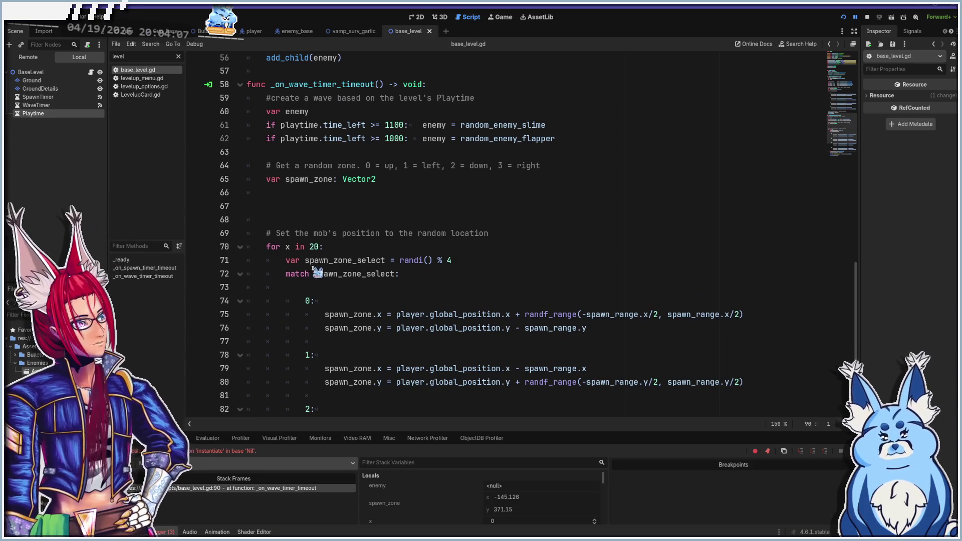
scroll(321, 281, "up", 1)
scroll(373, 329, "up", 2)
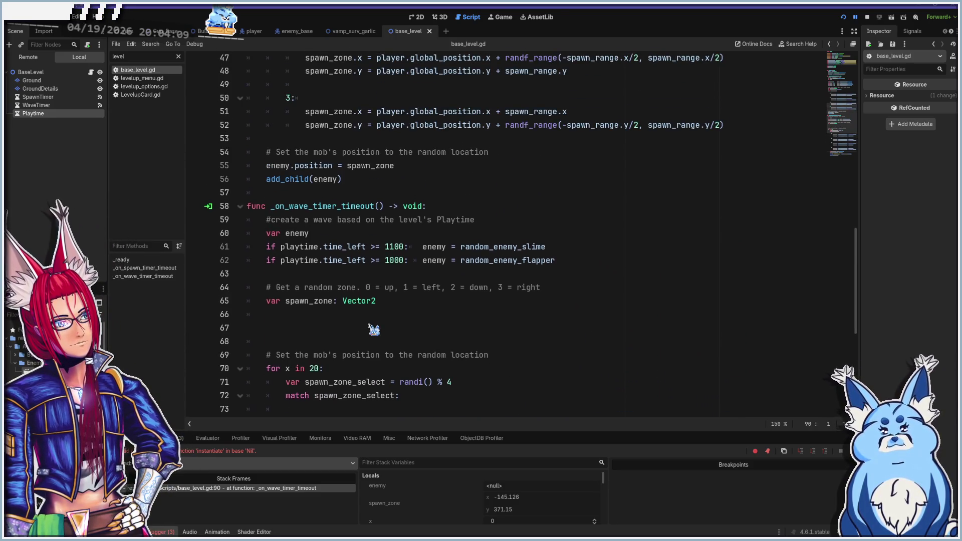
mouse_move(459, 264)
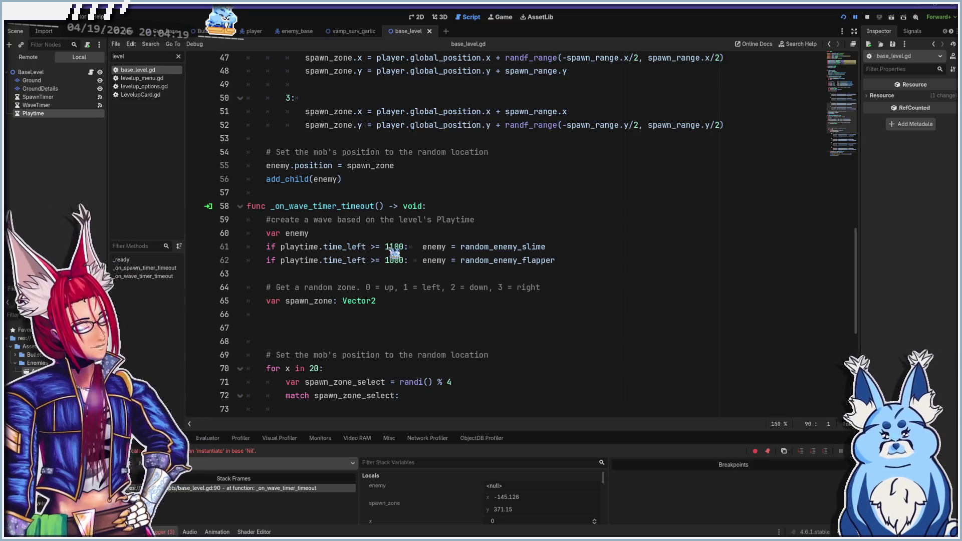
left_click(386, 246)
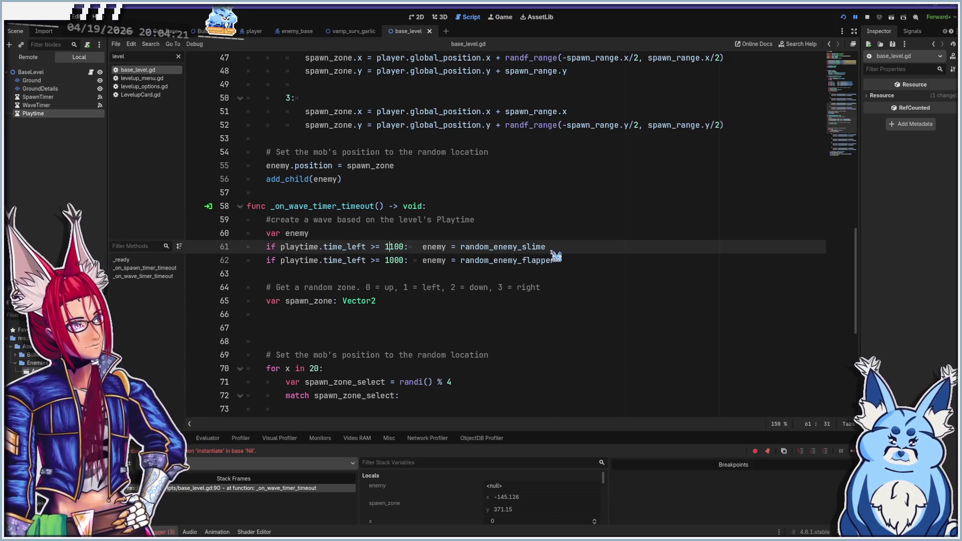
type("2")
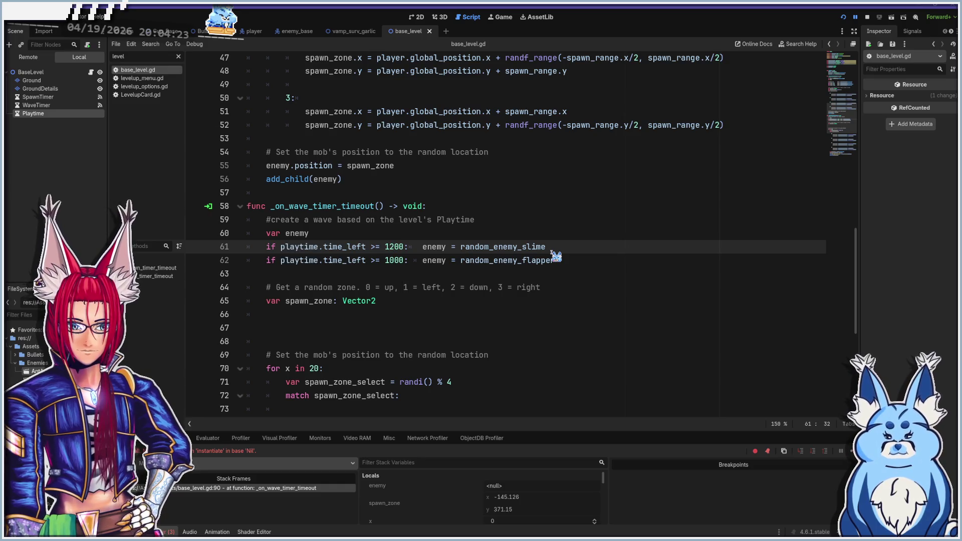
left_click(393, 261)
type("1")
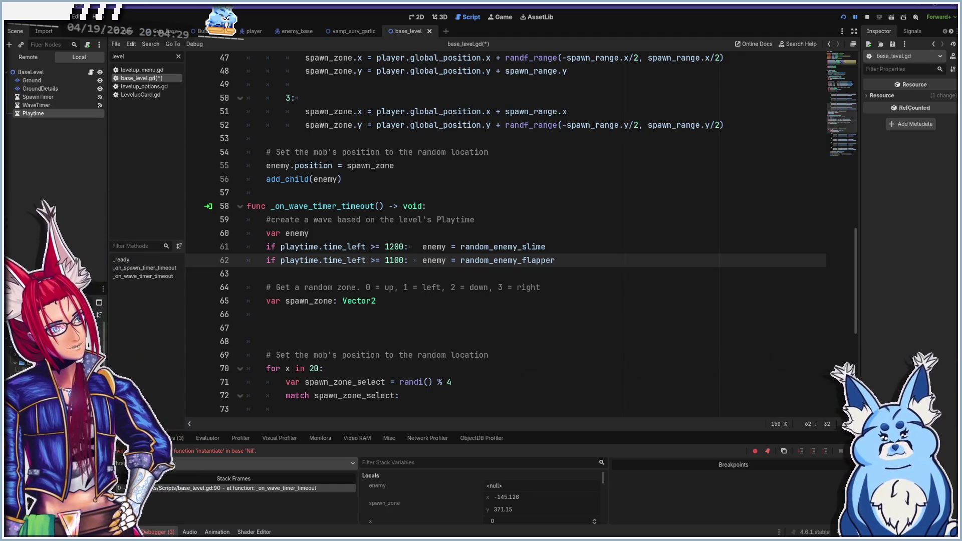
key("F5")
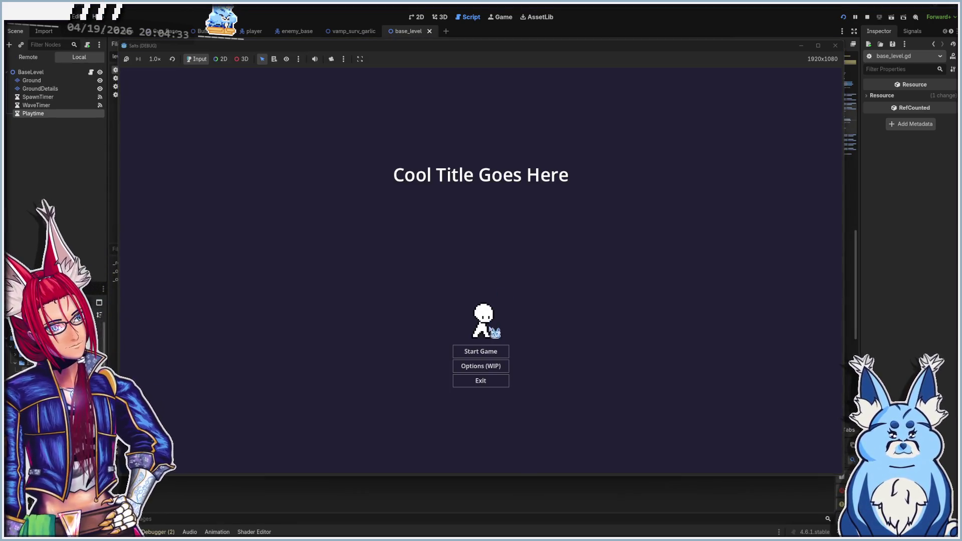
- Start a new game, choose the starting weapon and move around the arena
left_click(493, 350)
left_click(491, 280)
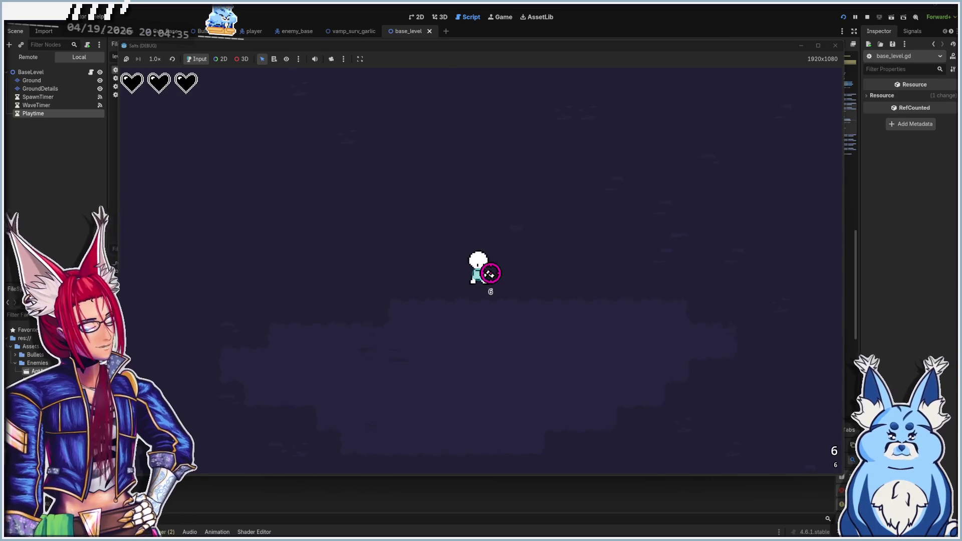
key("d")
key("s")
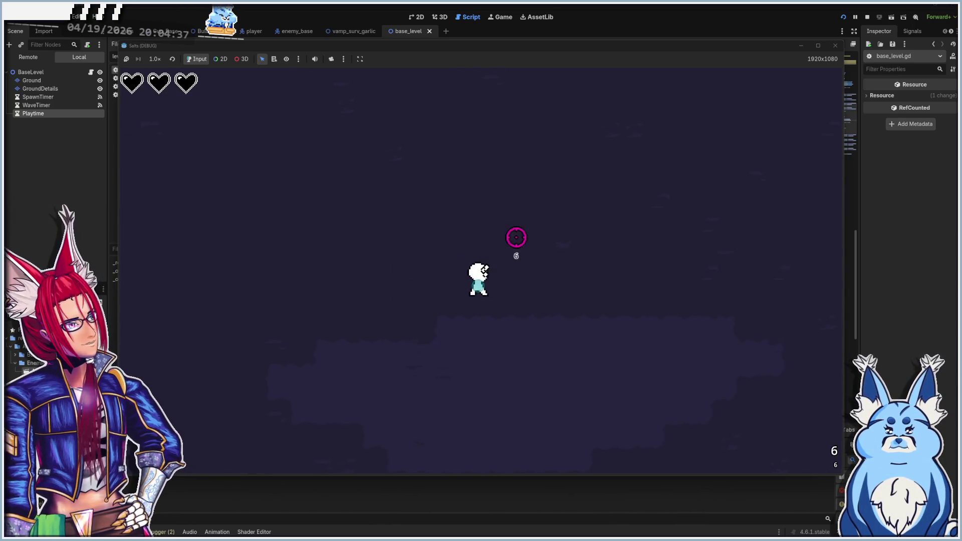
key("w")
key("d")
key("s")
key("s")
key("a")
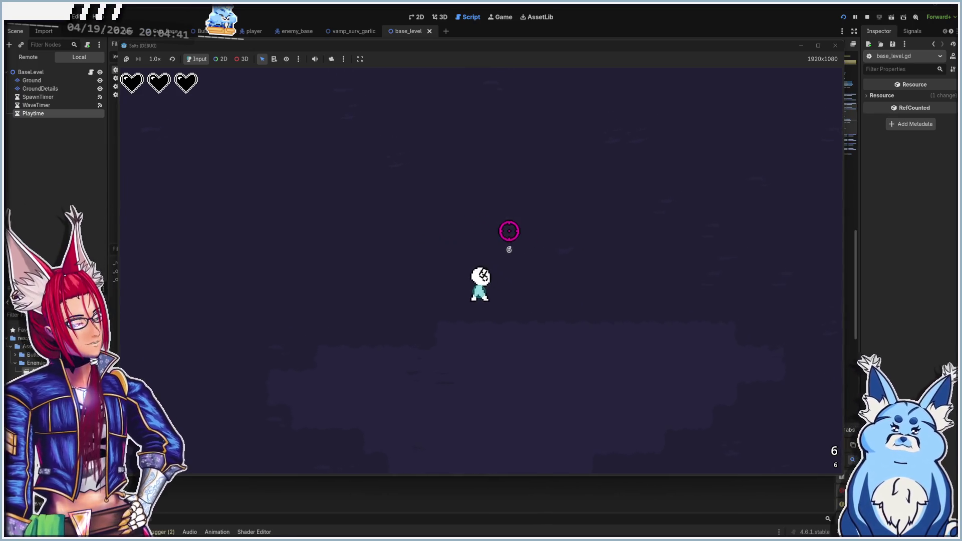
key("w")
key("a")
- Shoot the slime and winged enemies, then pick the Test Title 2 level-up card
left_click(591, 243)
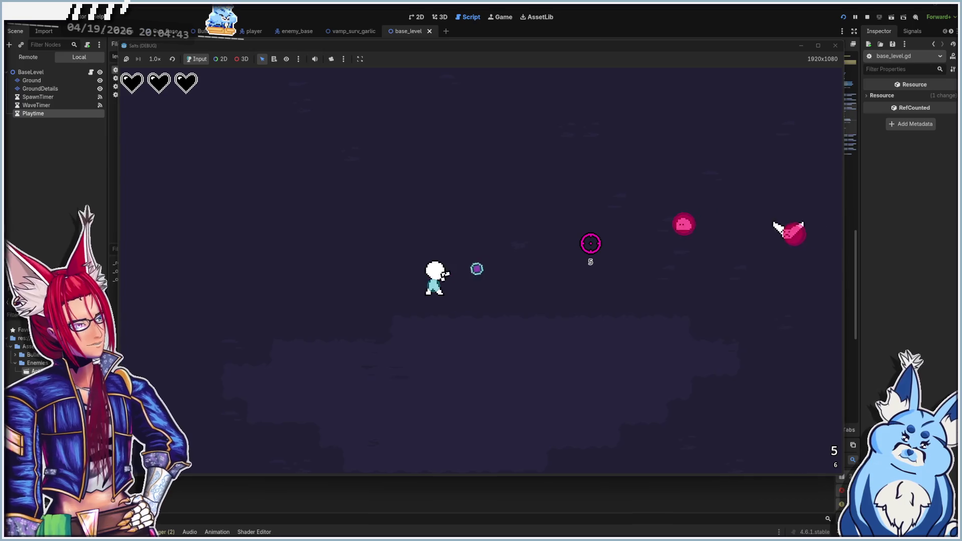
key("d")
key("a")
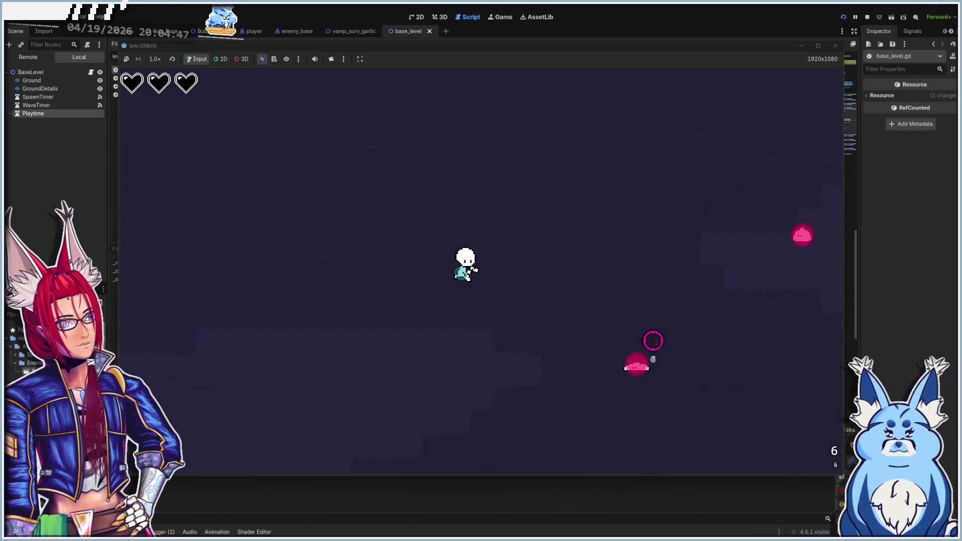
left_click(645, 343)
key("s")
left_click(639, 211)
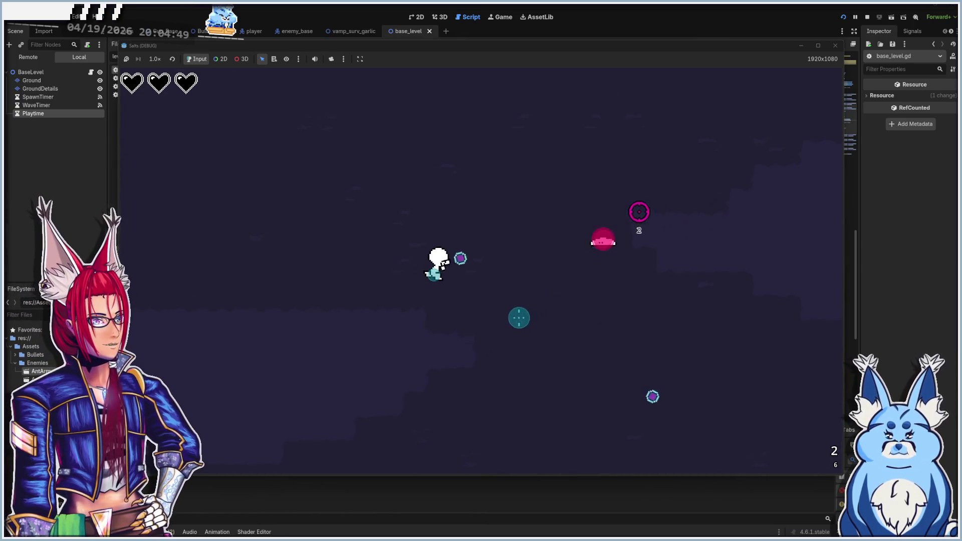
key("d")
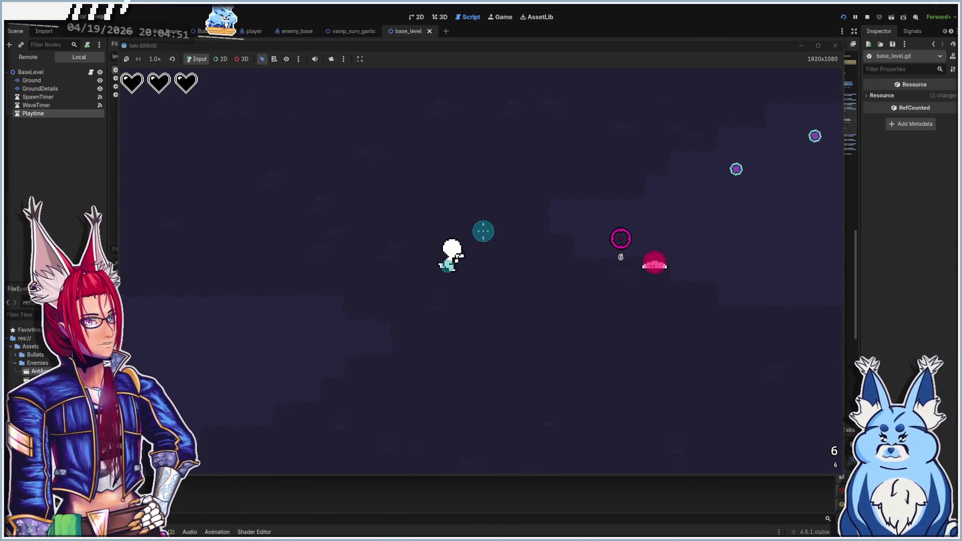
left_click(583, 272)
left_click(572, 250)
key("d")
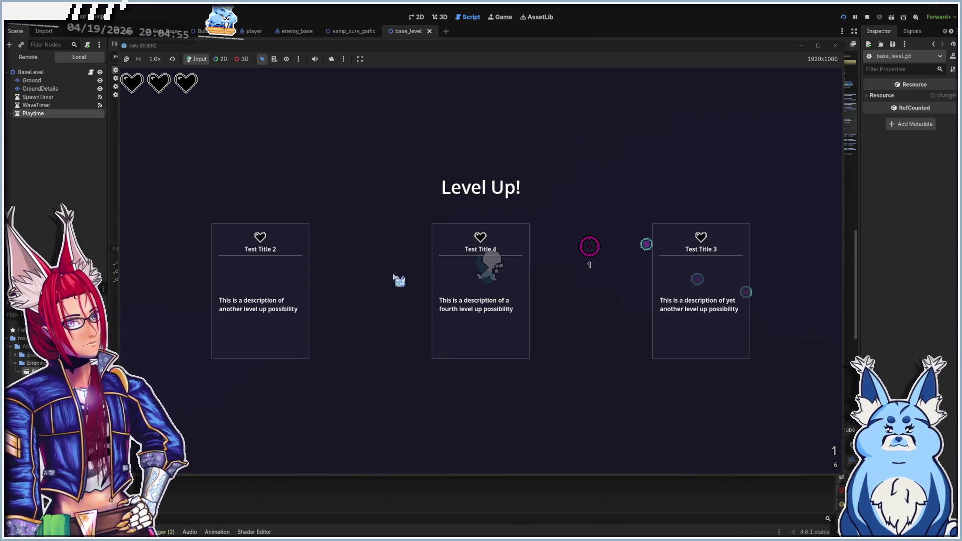
left_click(267, 282)
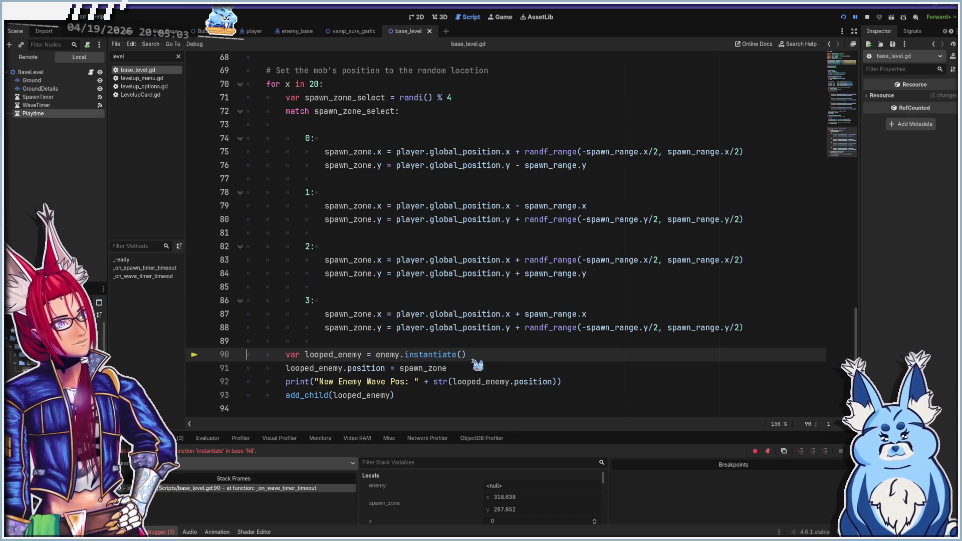
- Look up Timer's time_left documentation, then return to base_level.gd in the script editor
scroll(478, 364, "up", 5)
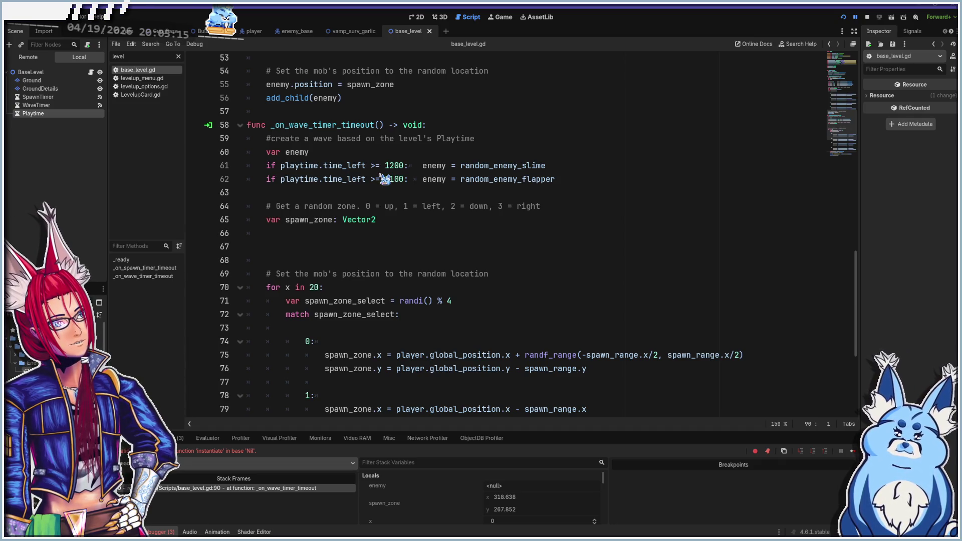
left_click(350, 172, "ctrl")
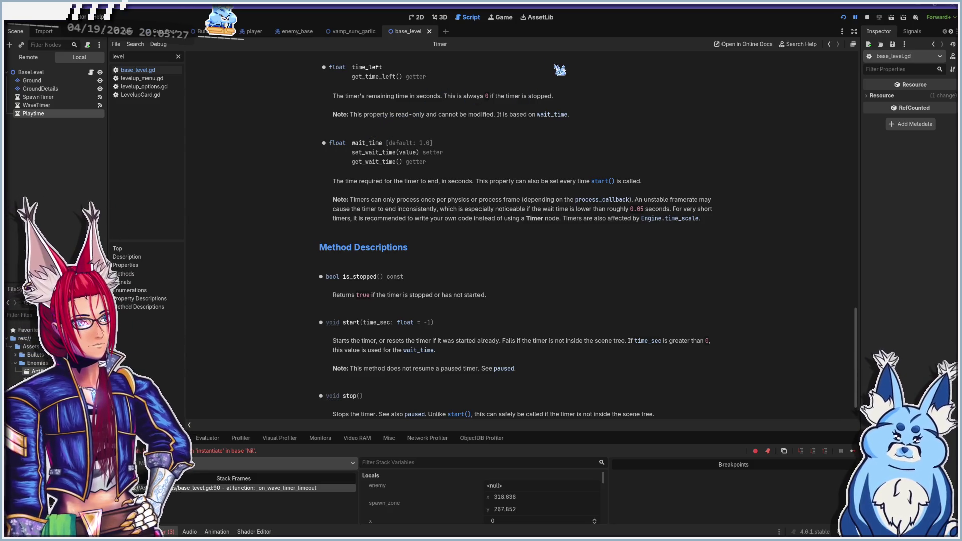
left_click(420, 18)
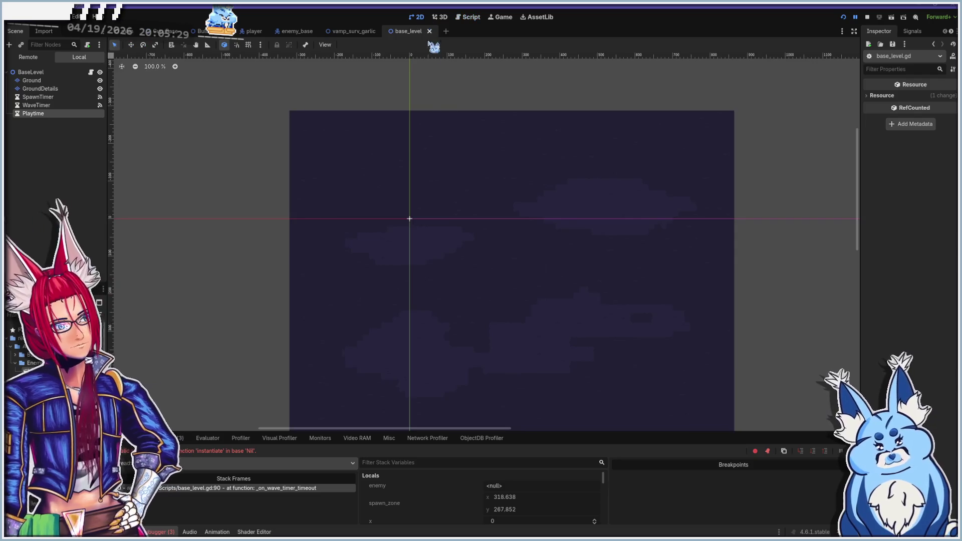
left_click(470, 18)
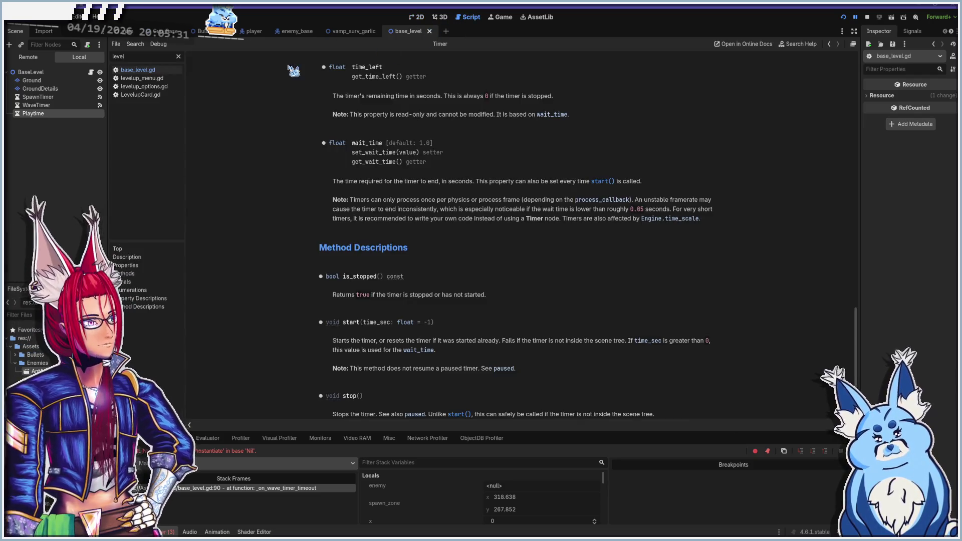
left_click(152, 71)
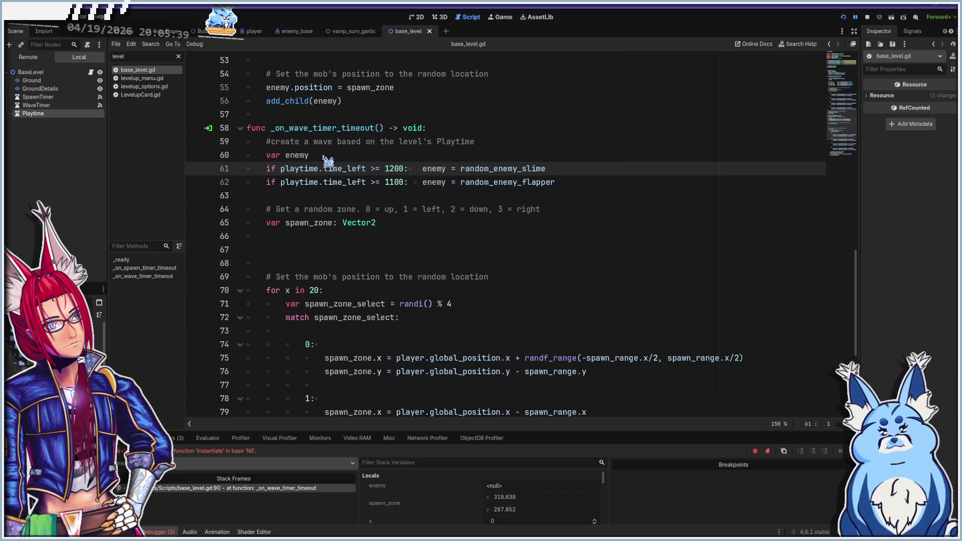
- Change both wave threshold comparisons from >= to <= and save the script
left_click(410, 194)
key("Return")
key("Up")
key("Tab")
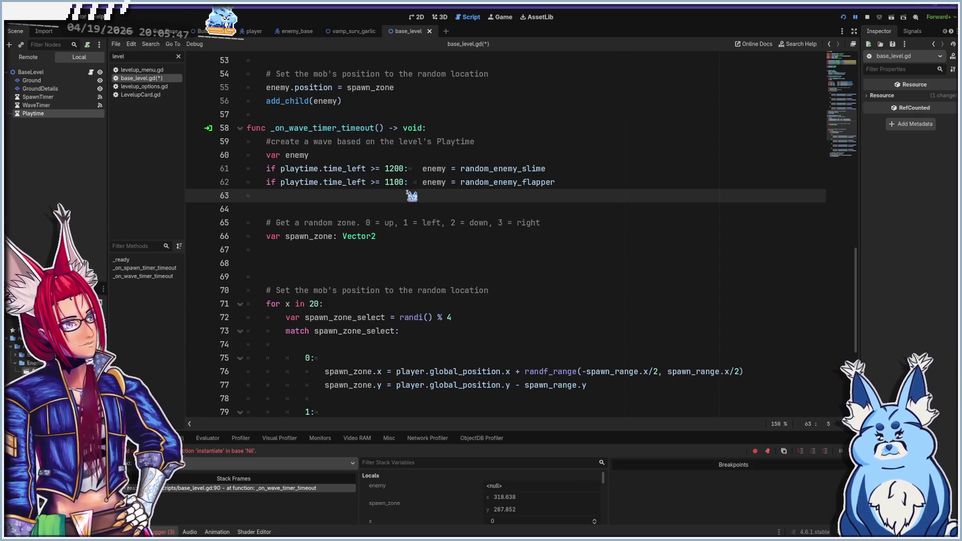
left_click(377, 170)
key("BackSpace")
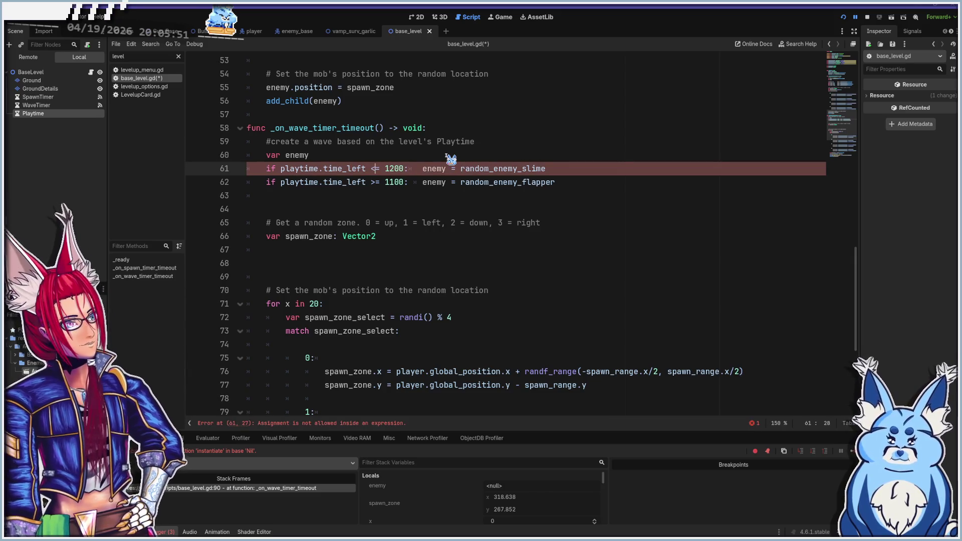
key("Down")
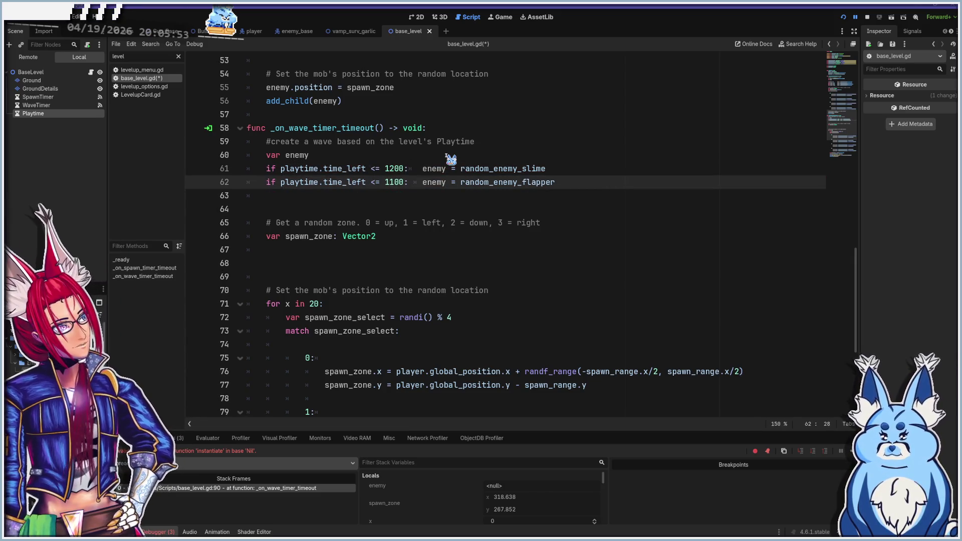
left_click(370, 198)
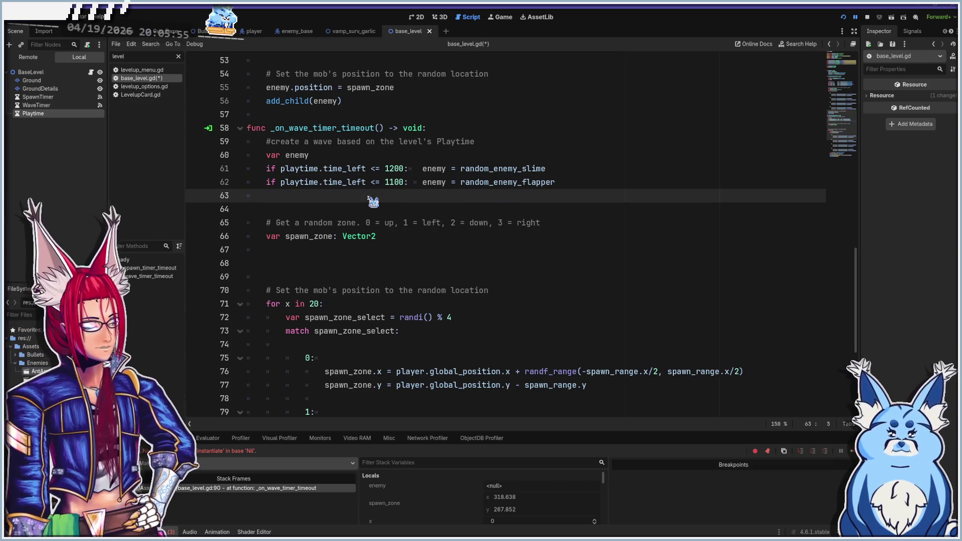
key("BackSpace")
key("BackSpace")
key("ctrl+s")
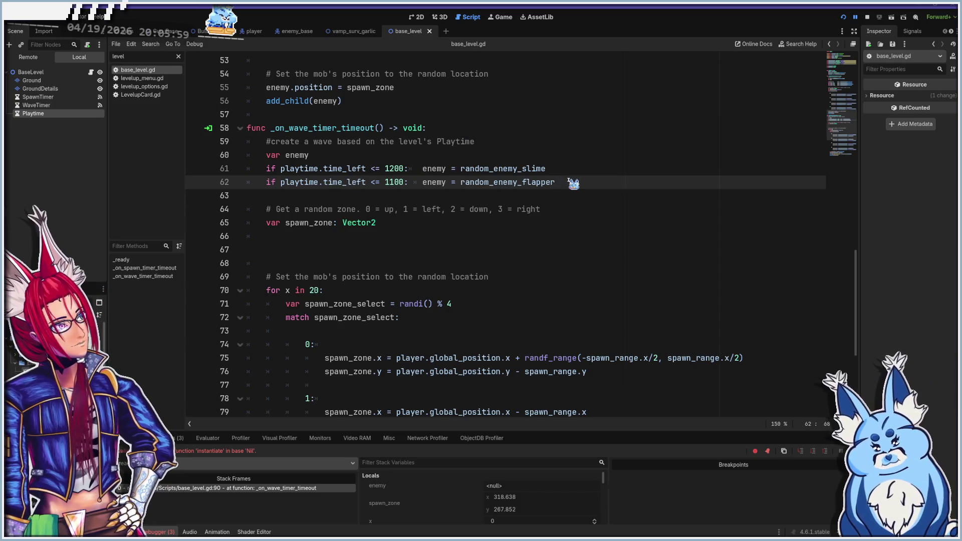
- Put the flapper 1100 check above an elif slime 1200 check, save, and relaunch the game
key("shift+Home")
key("ctrl+c")
key("BackSpace")
key("Up")
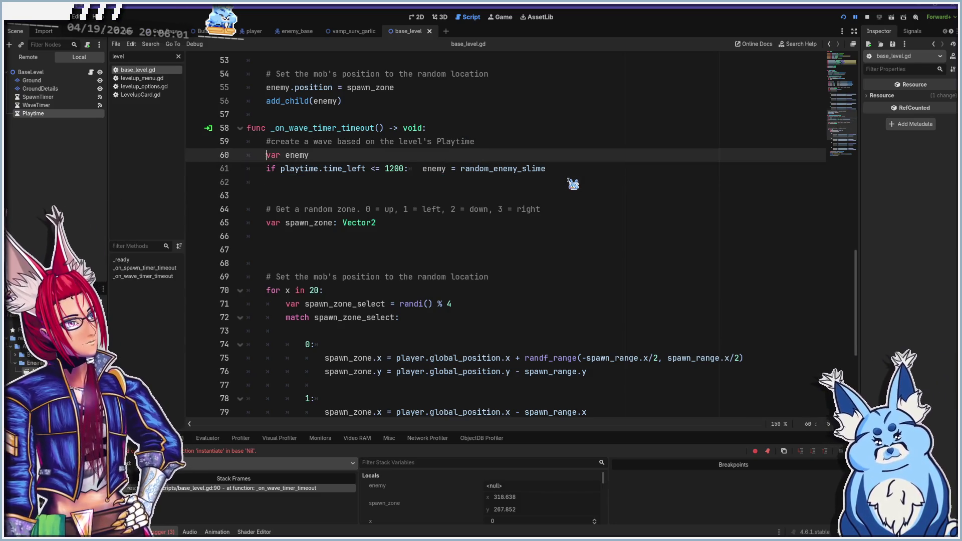
key("Return")
key("Up")
key("ctrl+v")
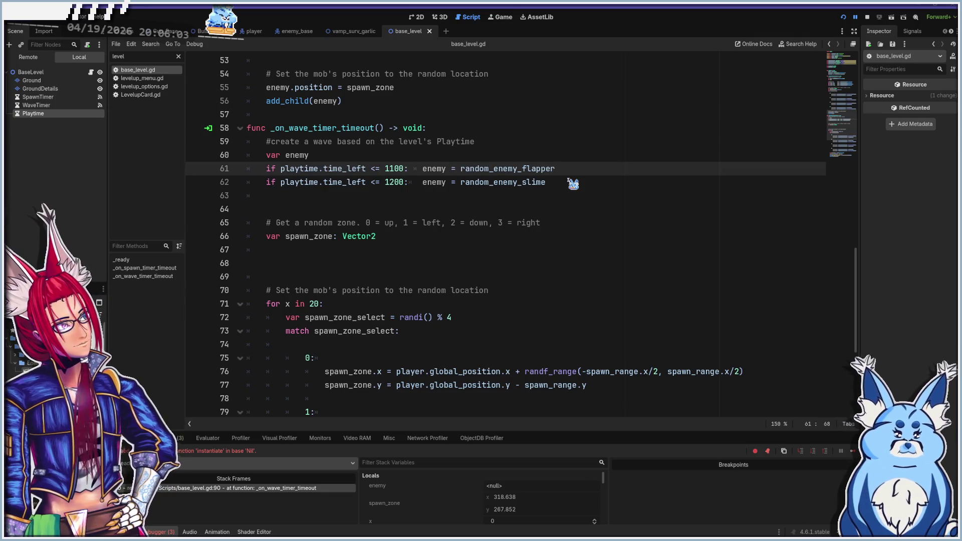
key("Down")
key("Down")
key("Down")
key("BackSpace")
key("Up")
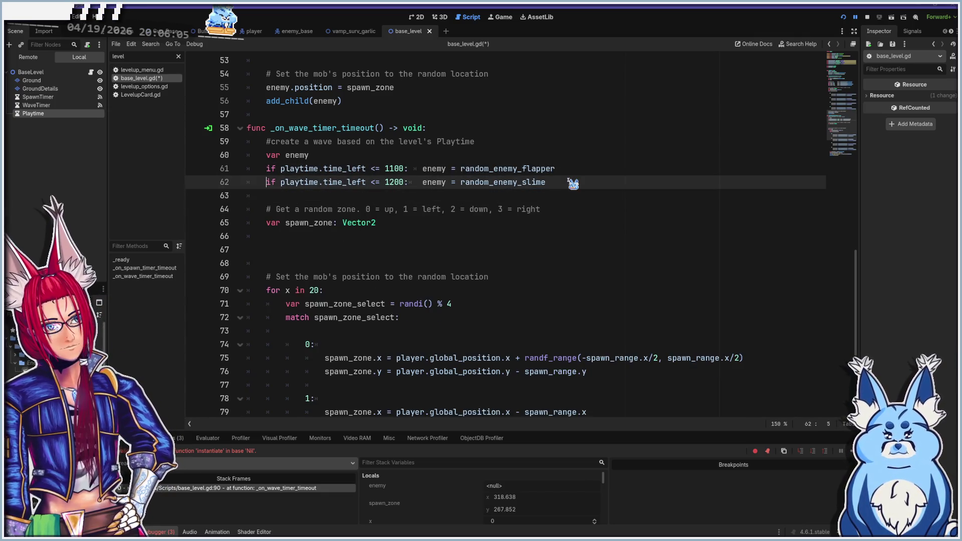
type("el")
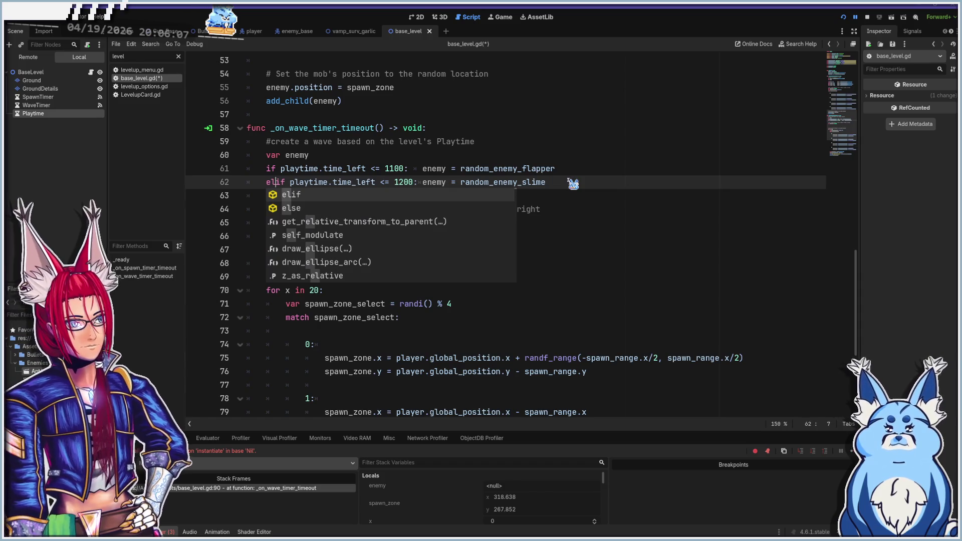
key("Tab")
key("ctrl+s")
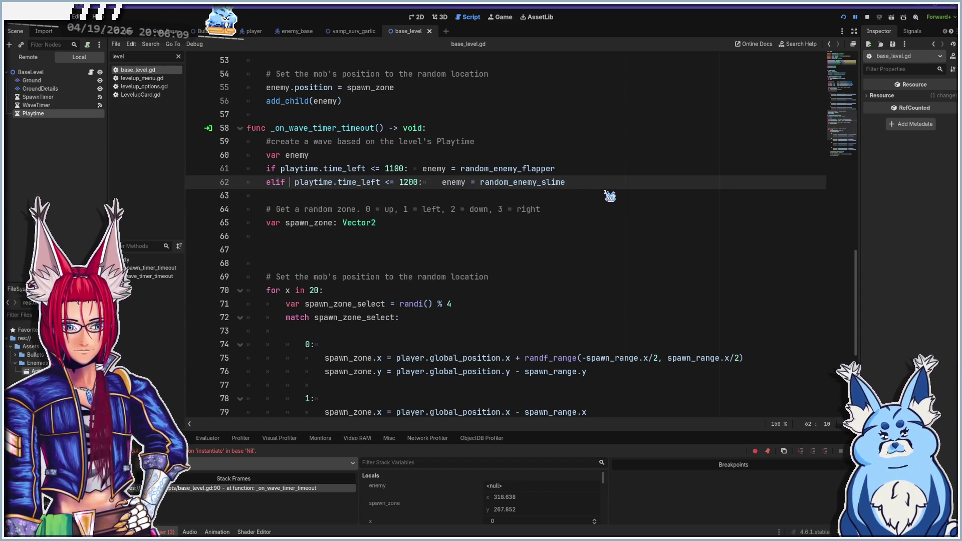
key("F5")
left_click(489, 347)
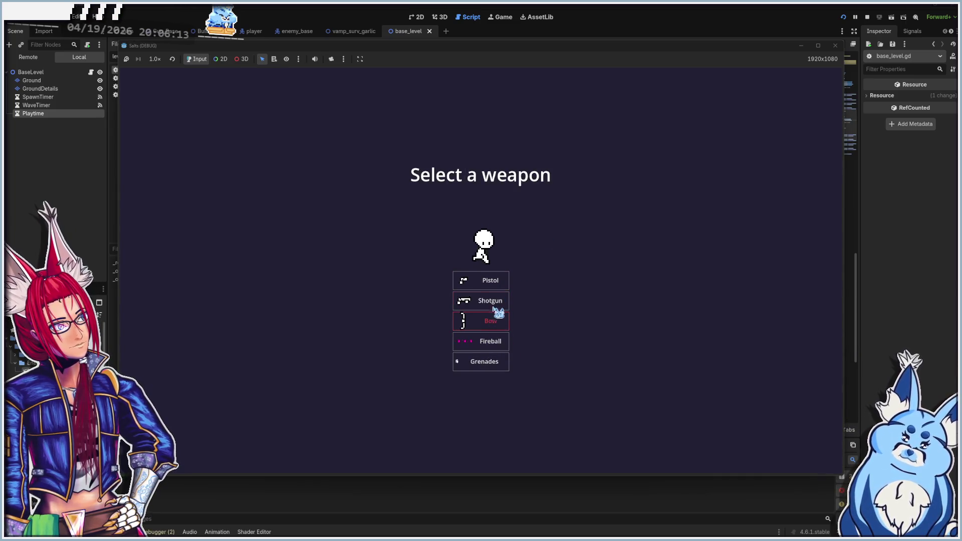
- Choose the Shotgun and fire at the approaching enemies while retreating downward
left_click(492, 300)
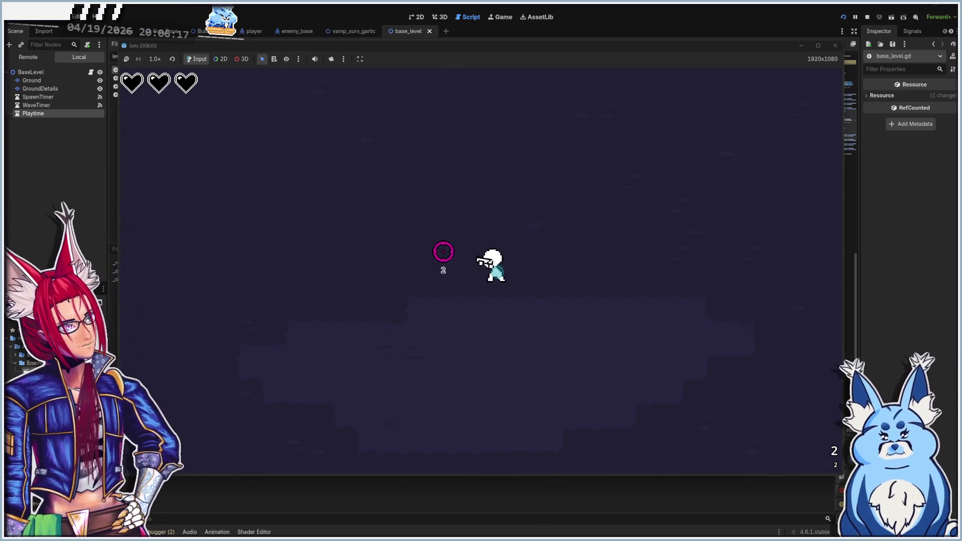
left_click(664, 271)
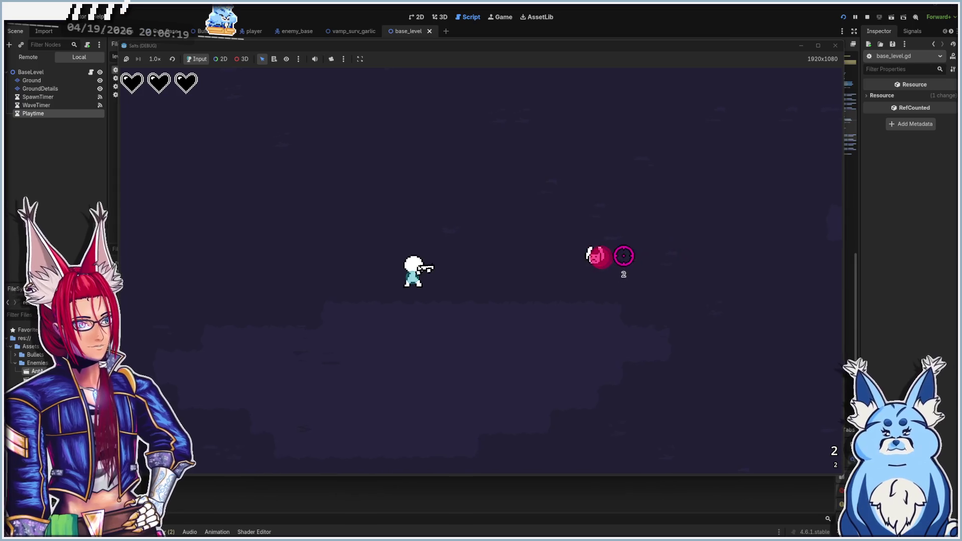
key("d")
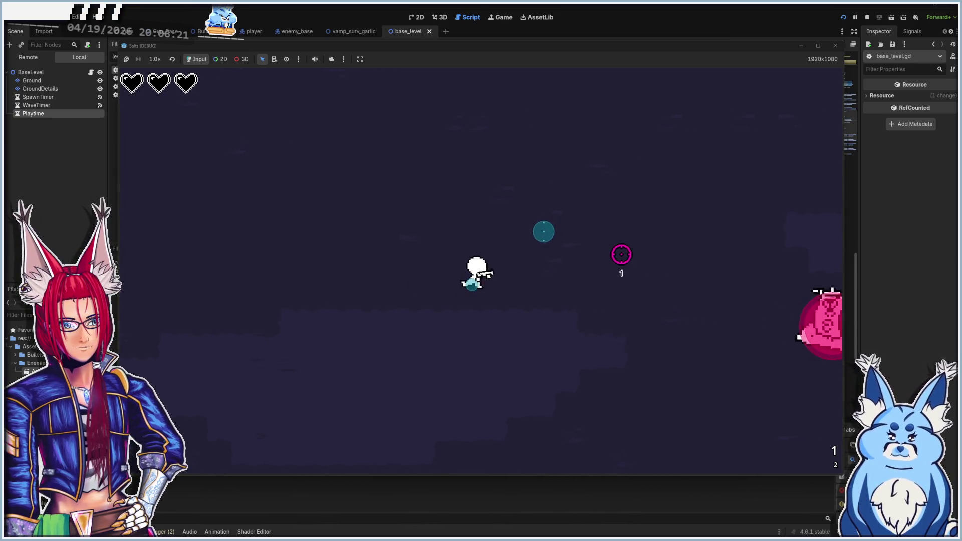
left_click(626, 291)
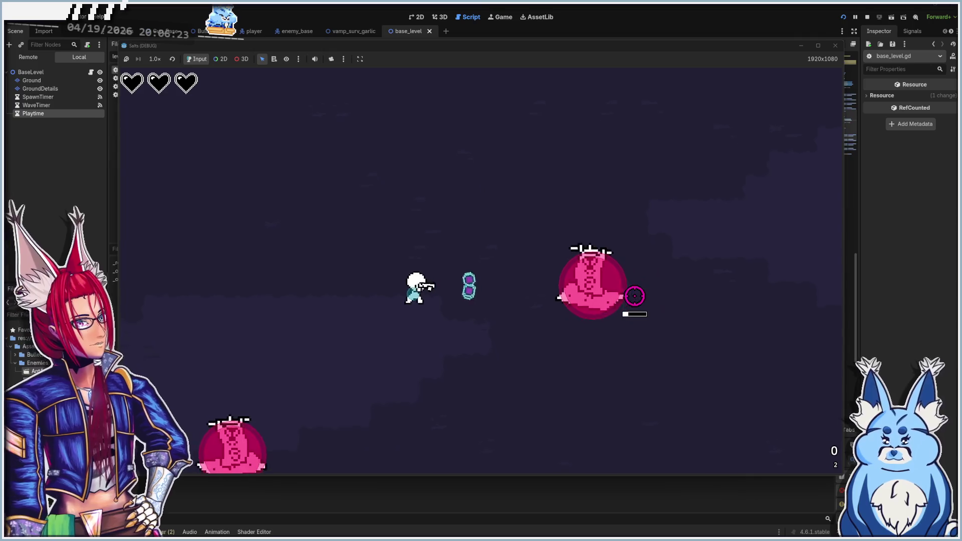
key("s")
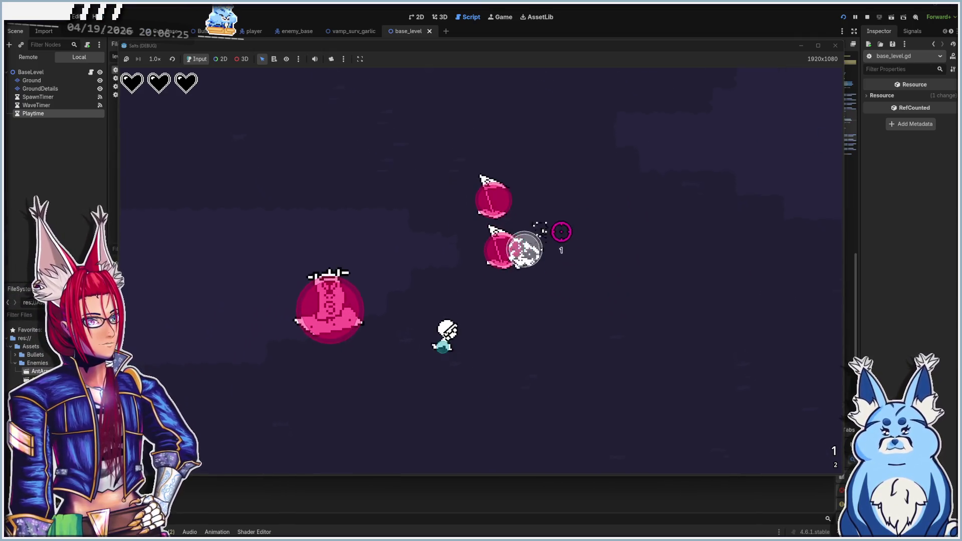
key("s")
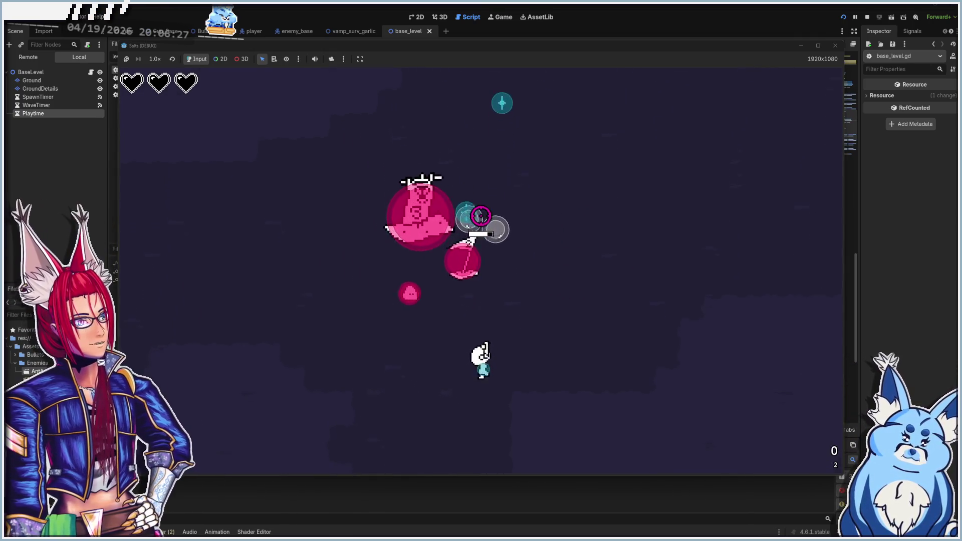
key("s")
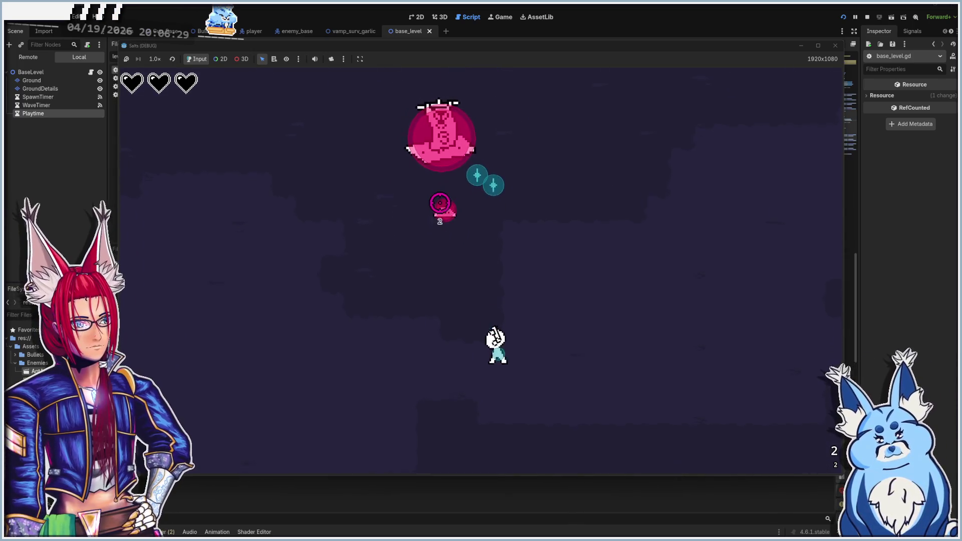
key("s")
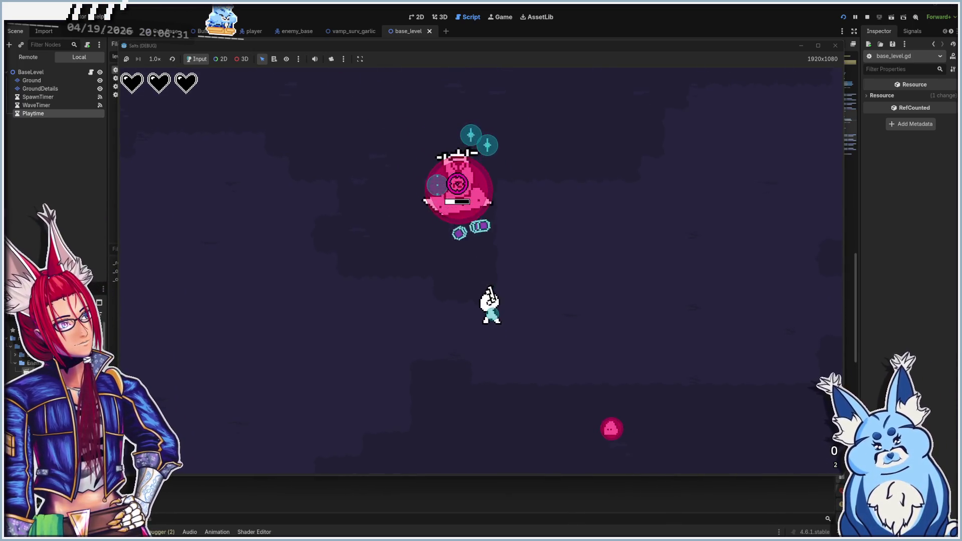
left_click(541, 296)
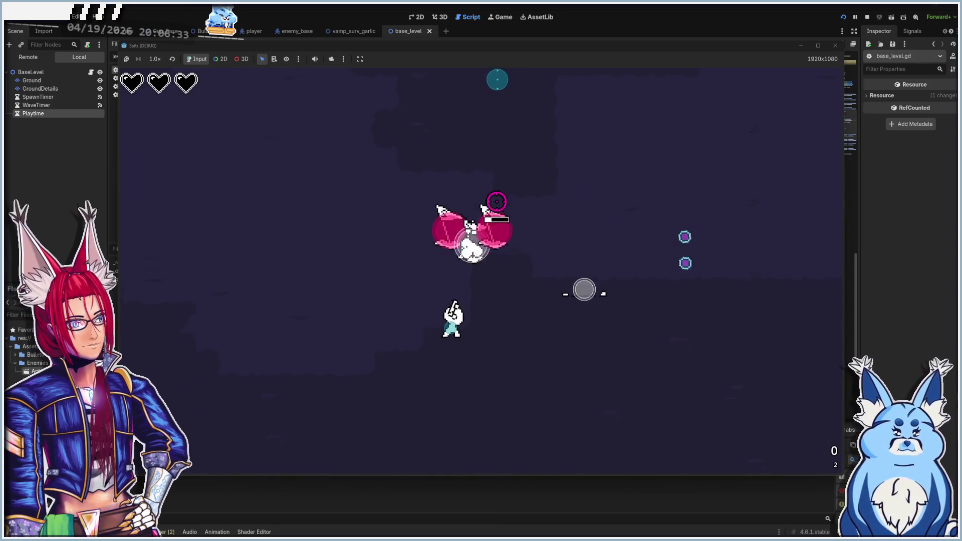
key("s")
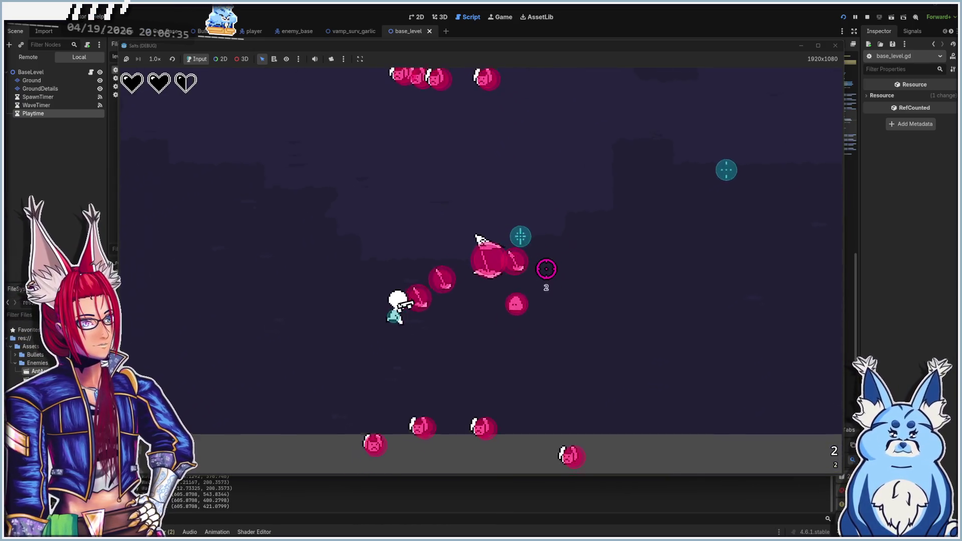
key("s")
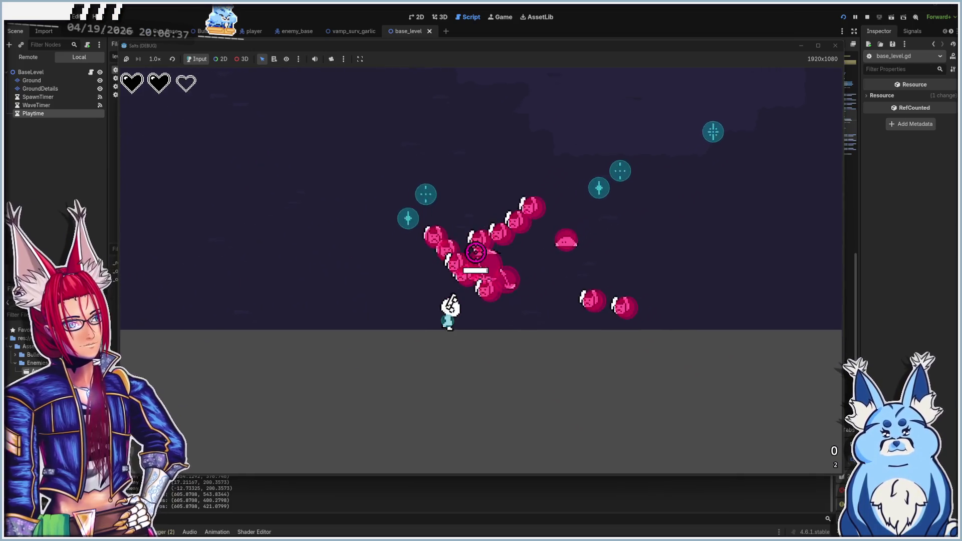
key("s")
left_click(516, 272)
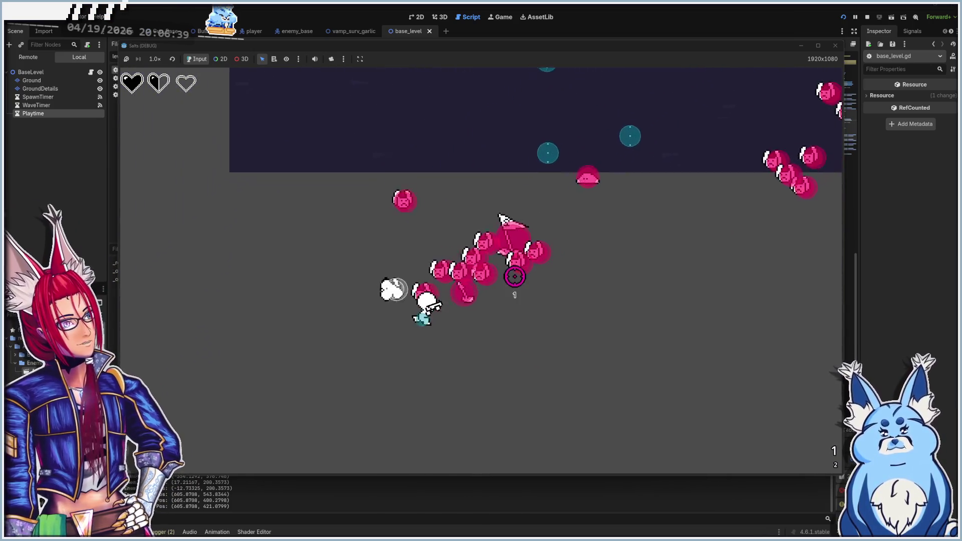
- Dodge around the pink swarm until the player is overrun, then close the game
key("s")
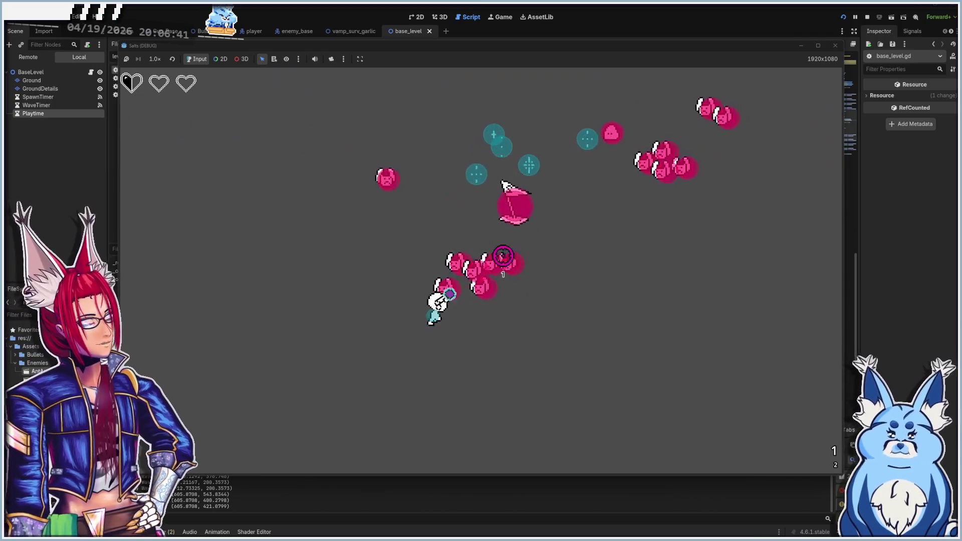
key("a")
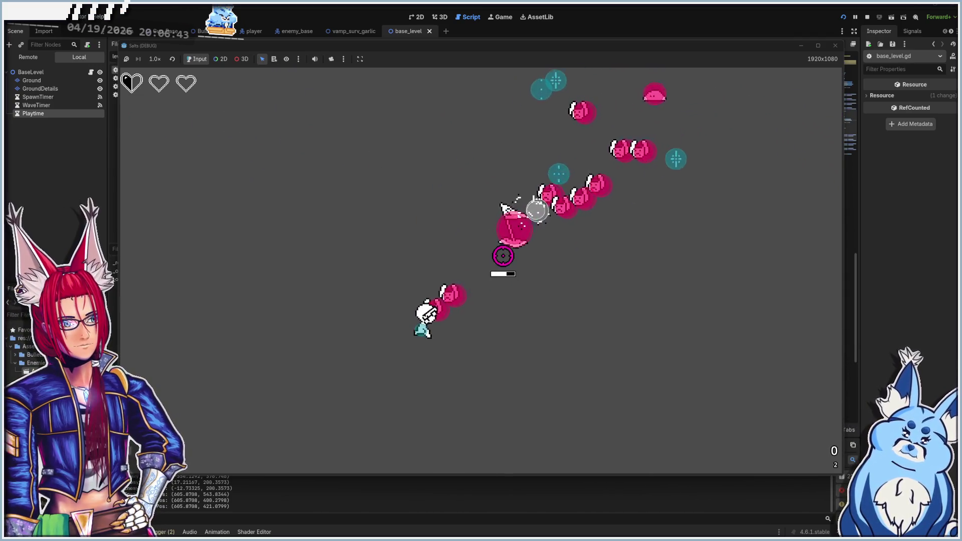
key("d")
key("w")
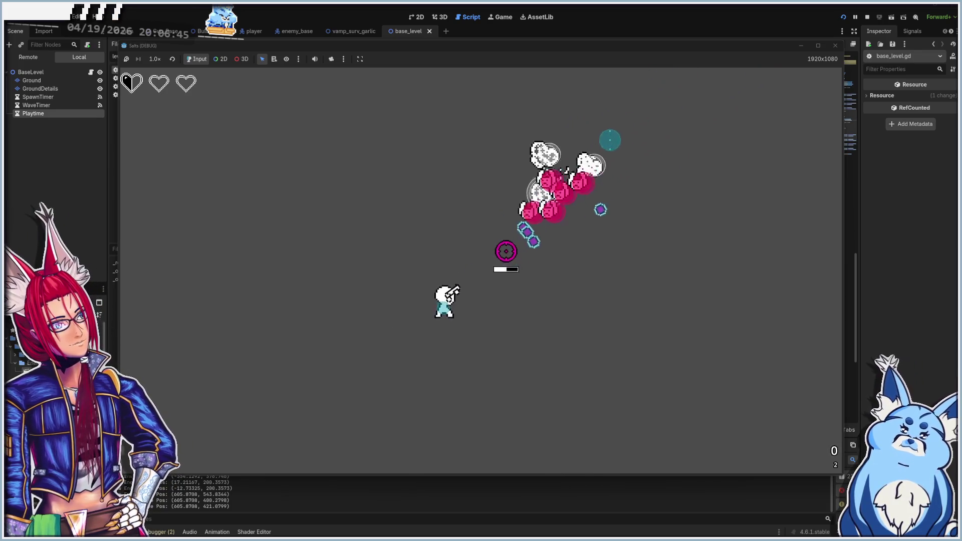
key("a")
key("s")
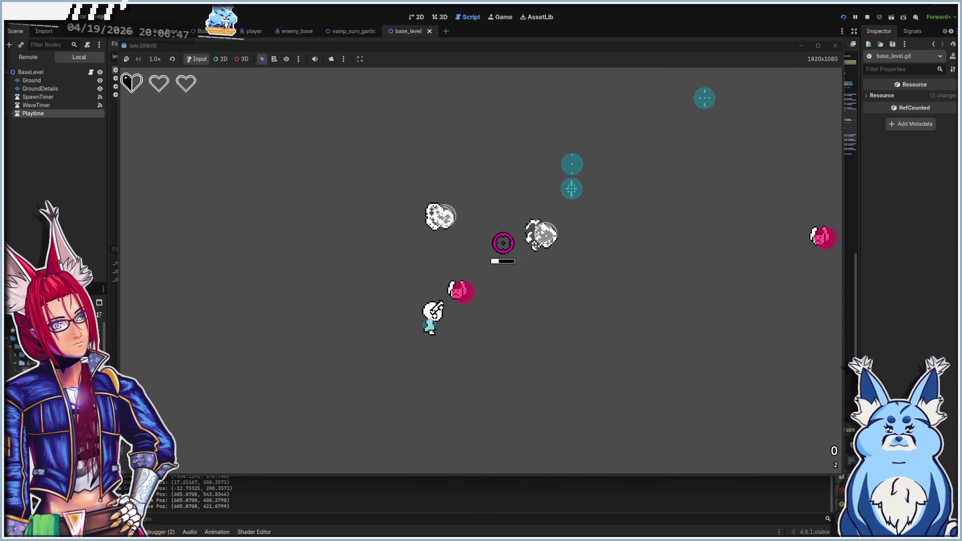
key("w")
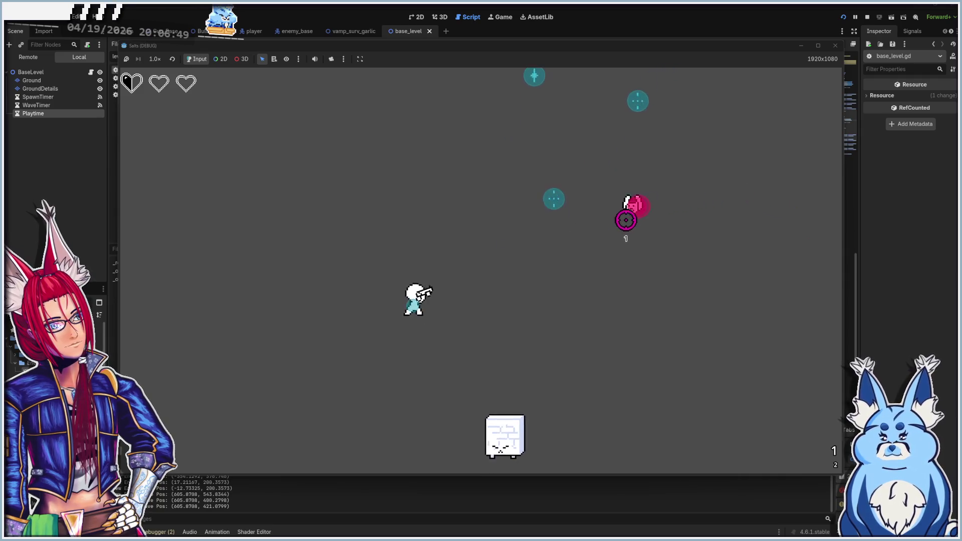
key("d")
key("s")
key("a")
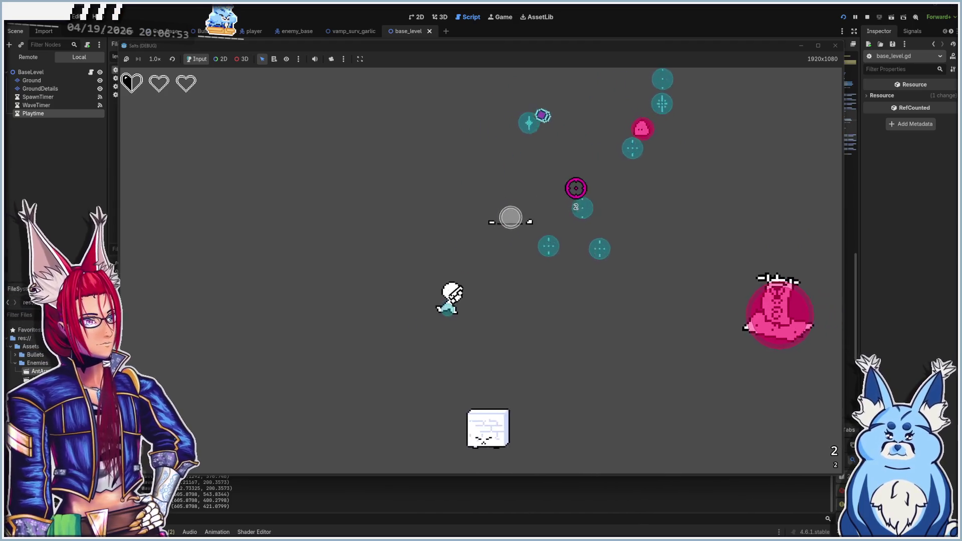
key("w")
key("a")
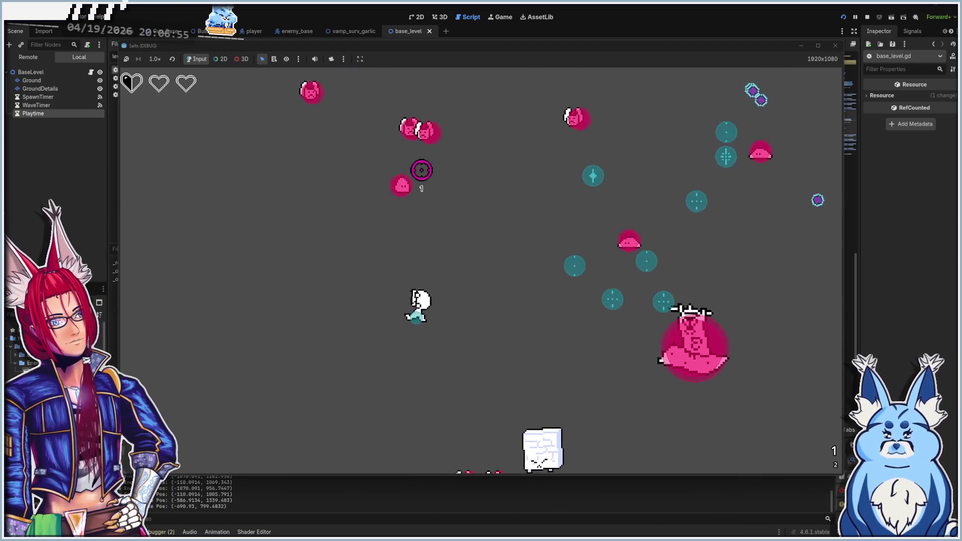
key("s")
key("a")
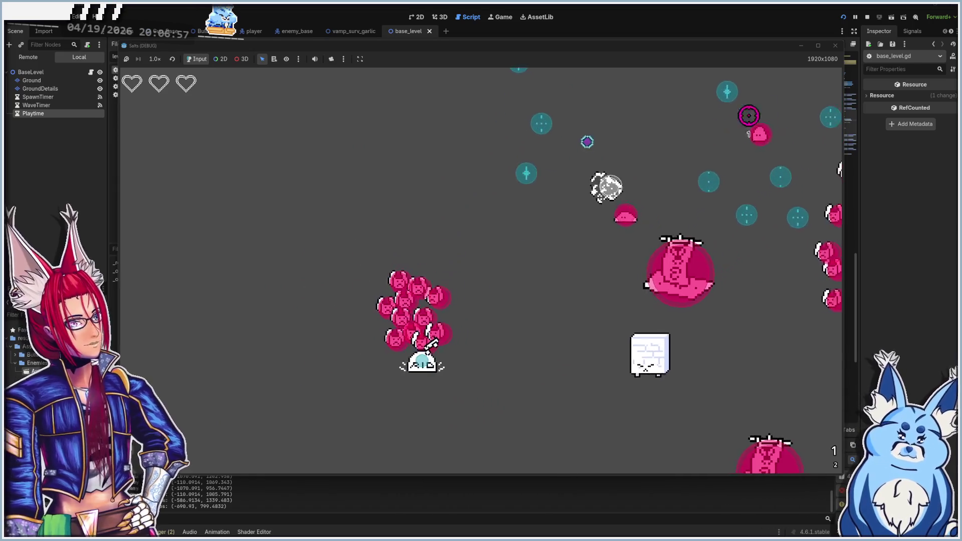
left_click(836, 46)
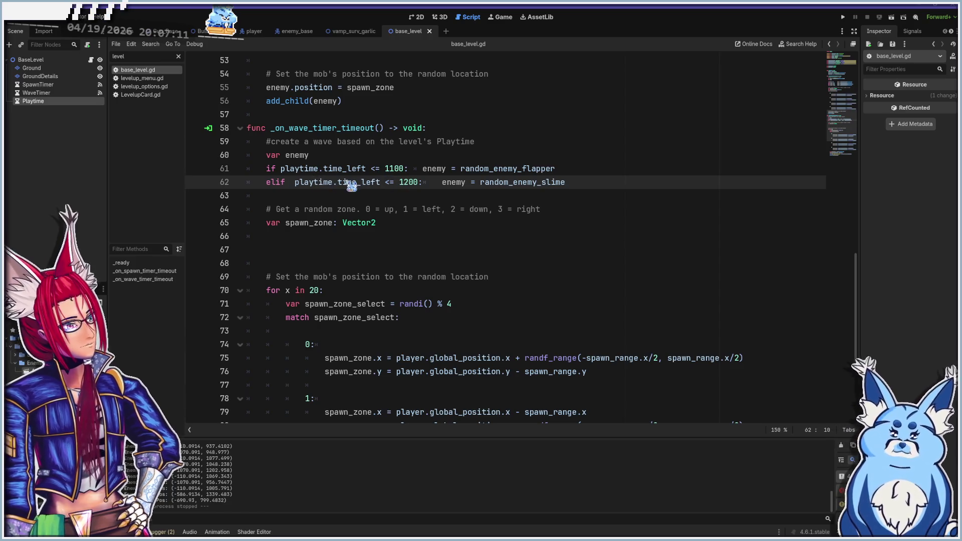
- Add print("Playtime Time Left = " + str(playtime.time_left)) below the wave checks and run the game
left_click(324, 197)
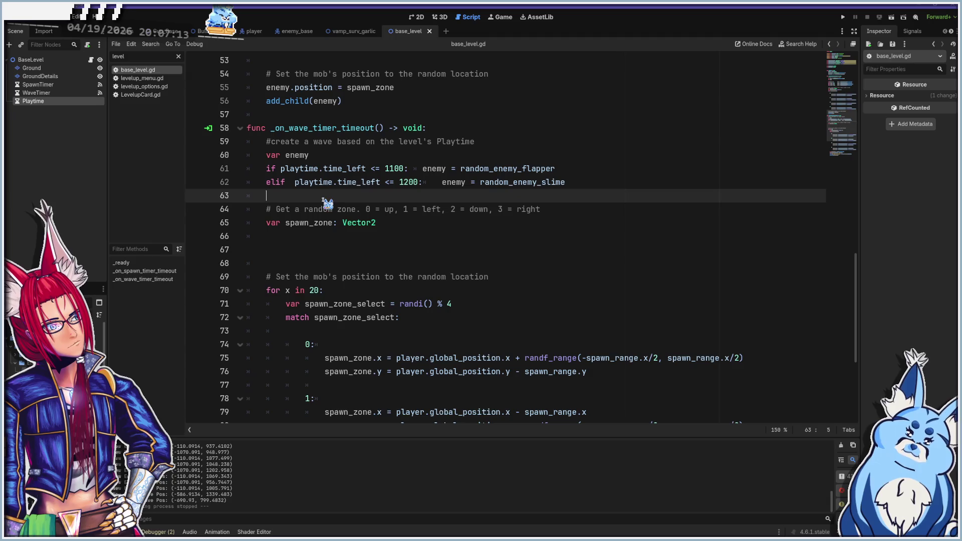
key("Return")
key("Return")
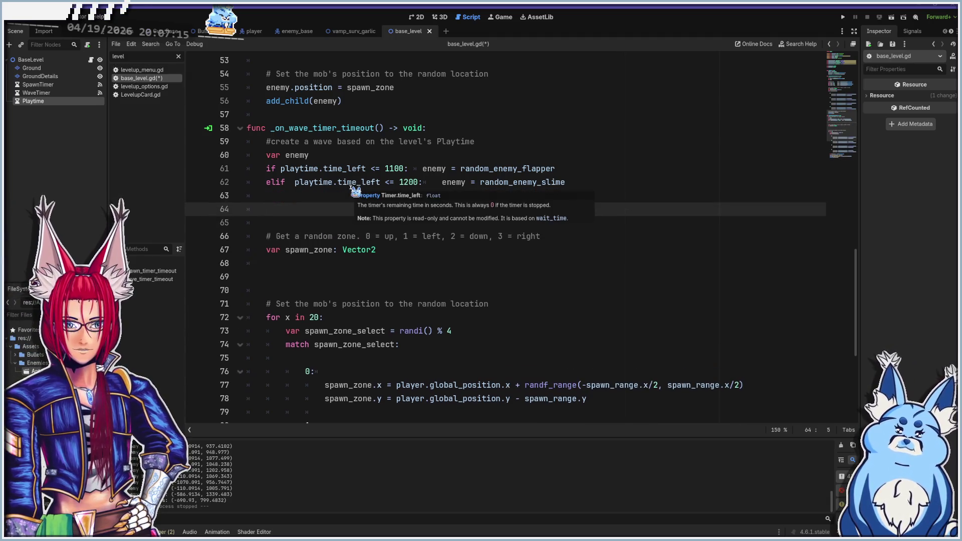
type("playtime")
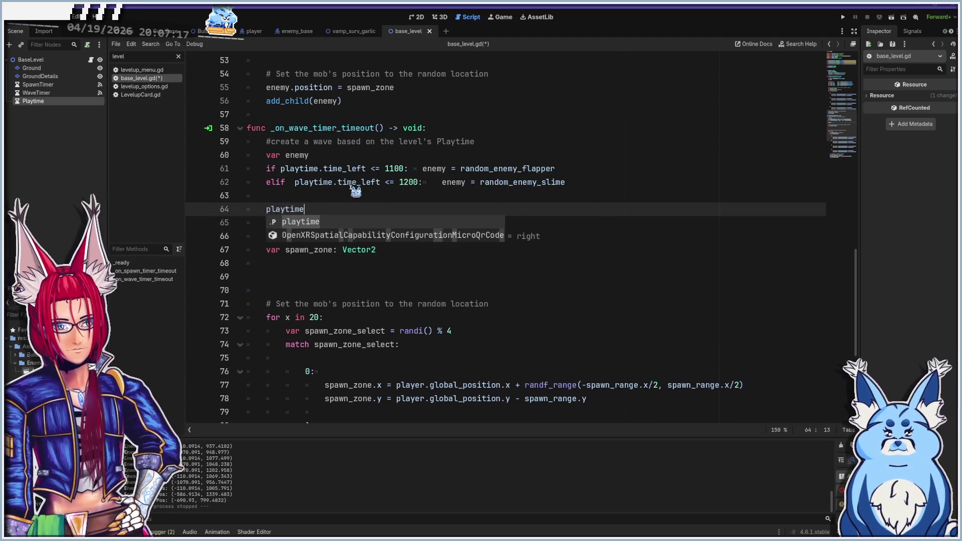
type(".time")
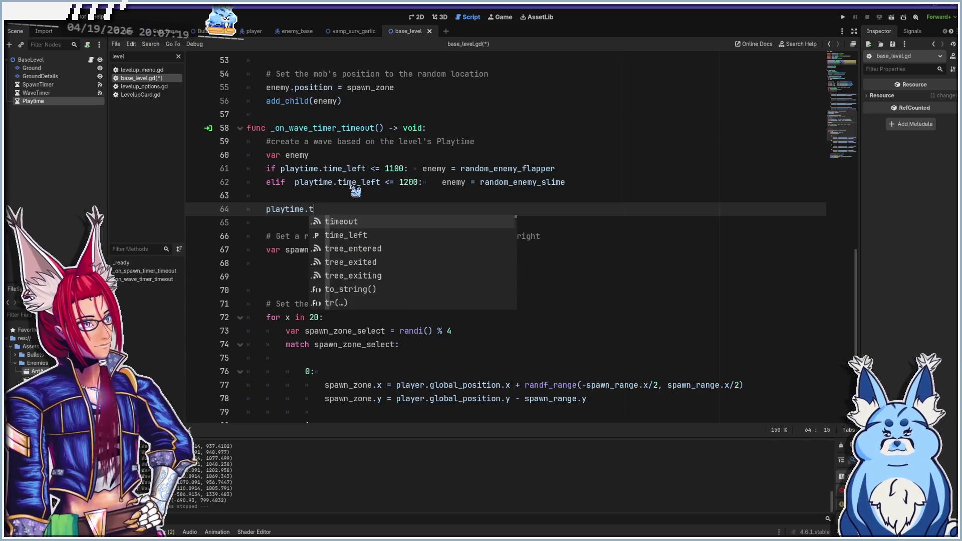
key("Down")
key("Return")
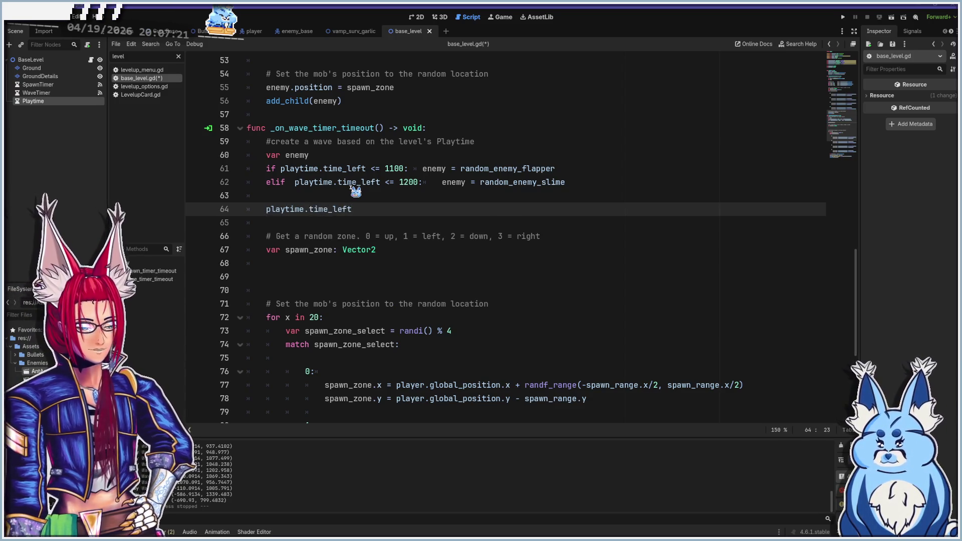
type("rint")
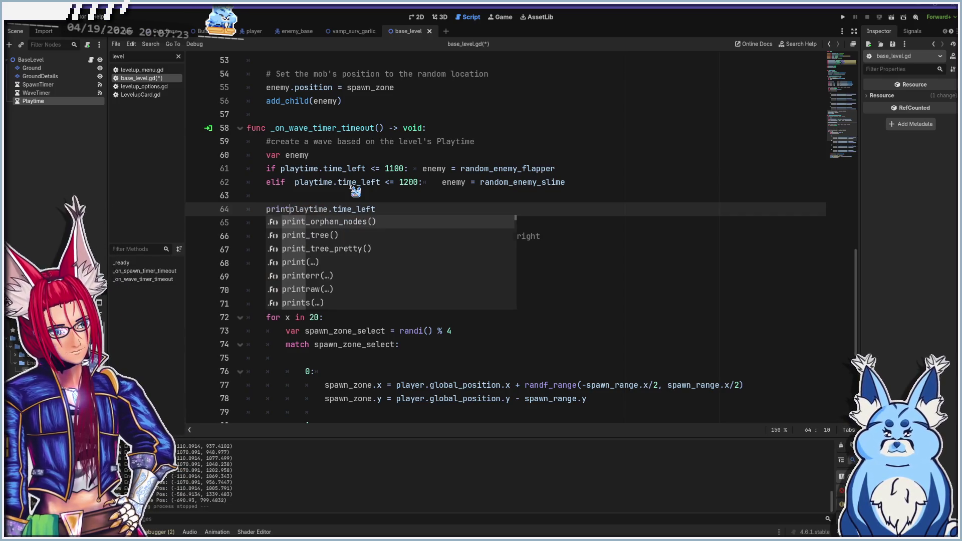
type("(\"Time L")
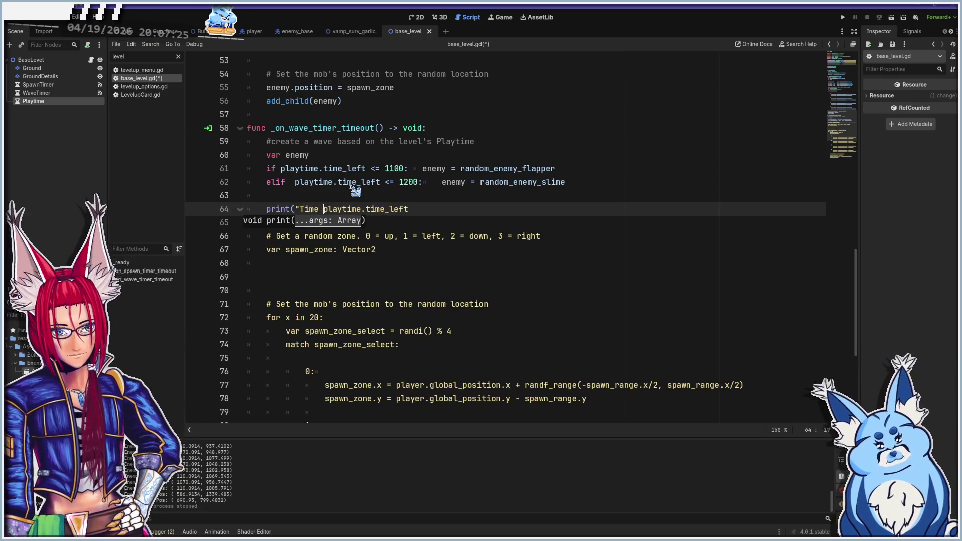
key("BackSpace")
key("BackSpace")
key("BackSpace")
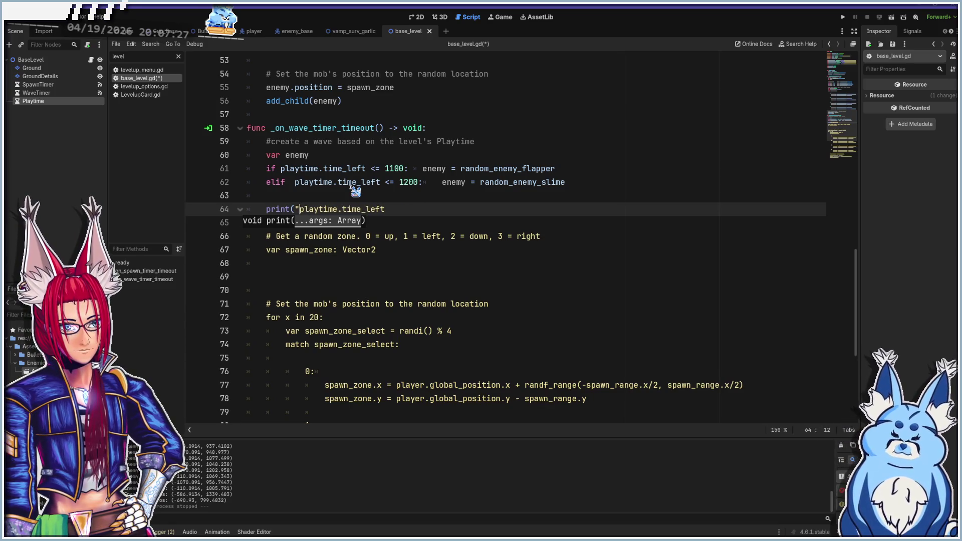
type("PlaytimeTime Left")
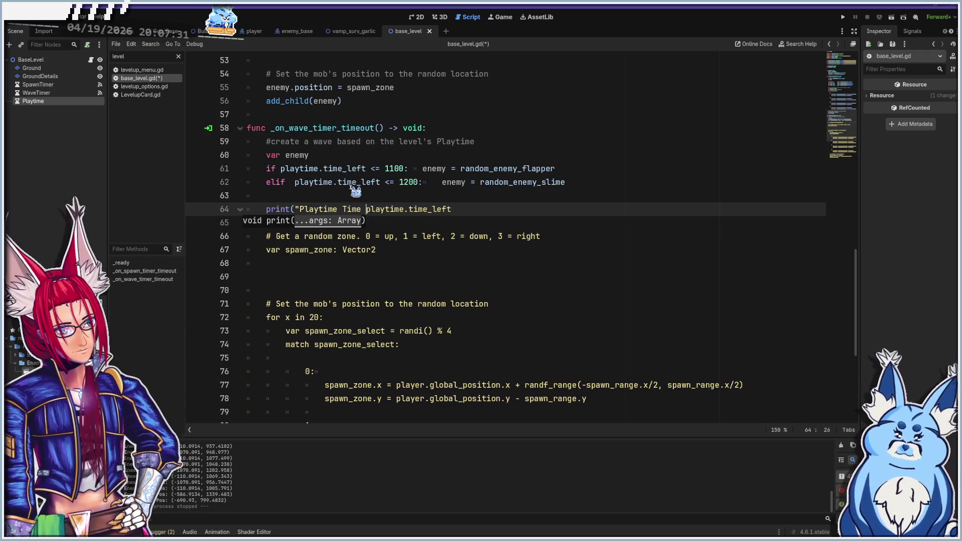
type("= \"")
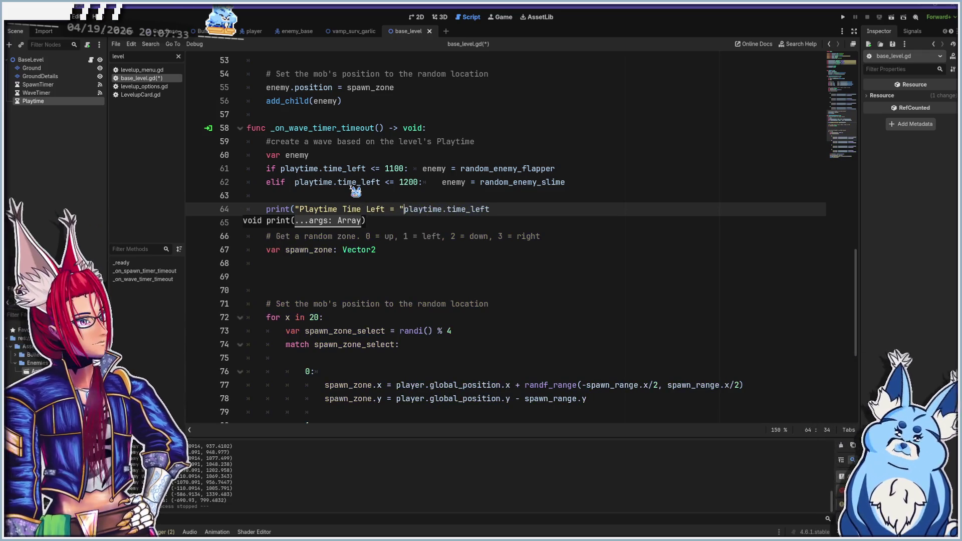
type("tri")
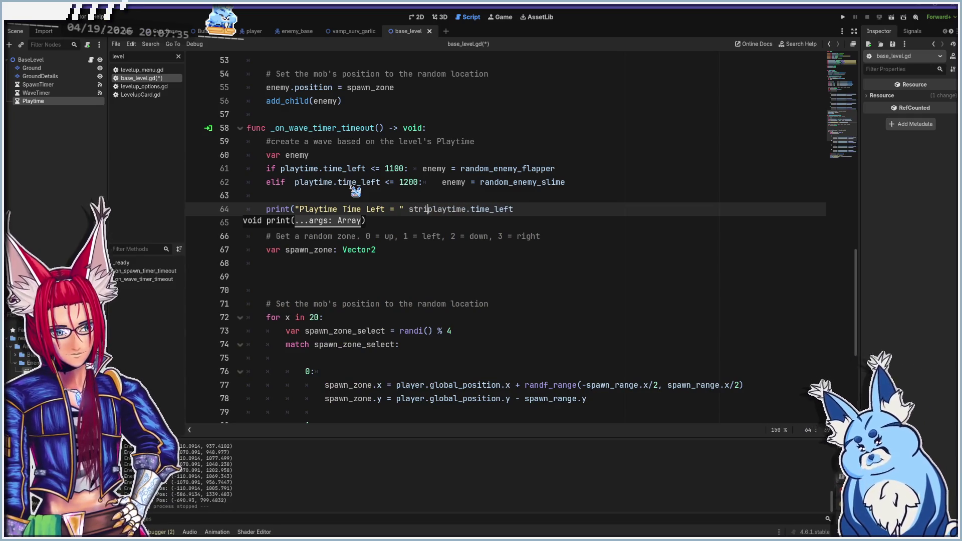
type("(")
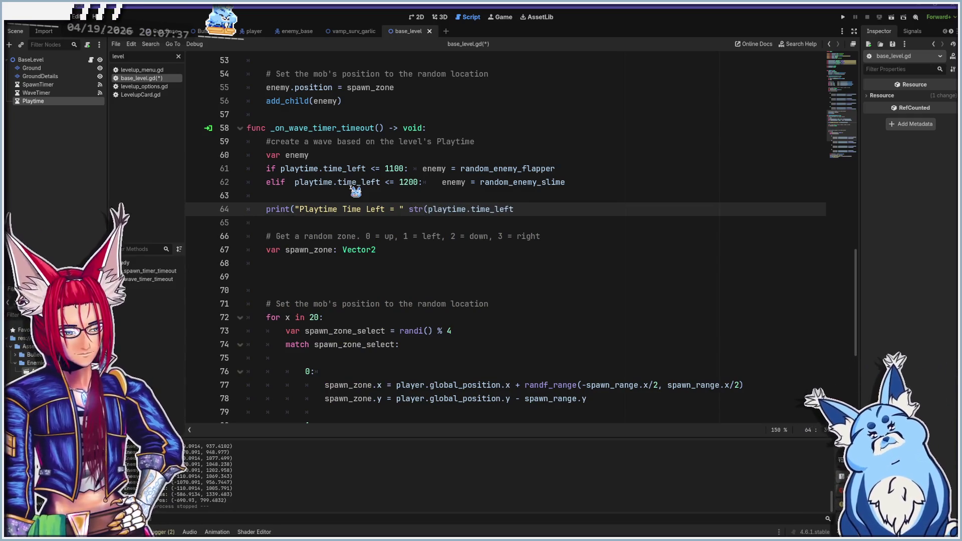
type(")")
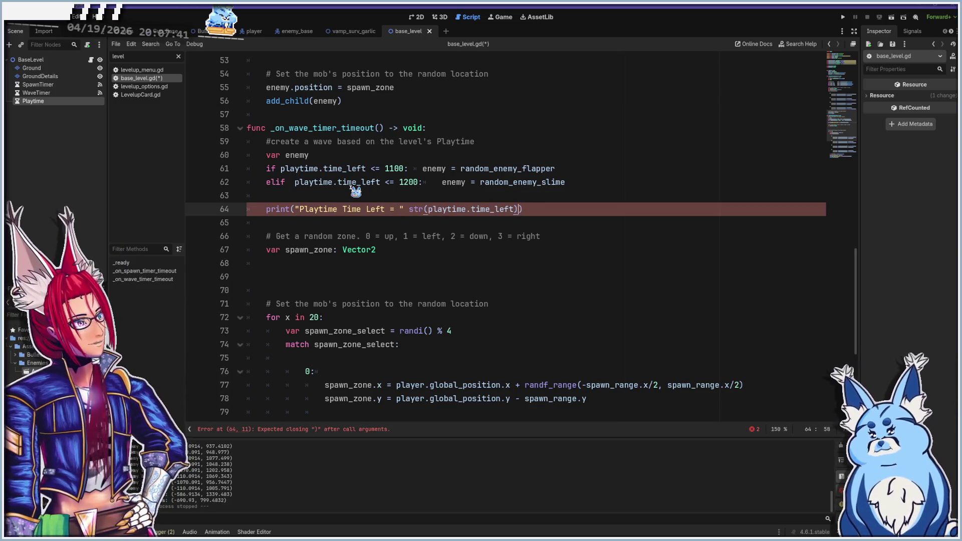
type("+")
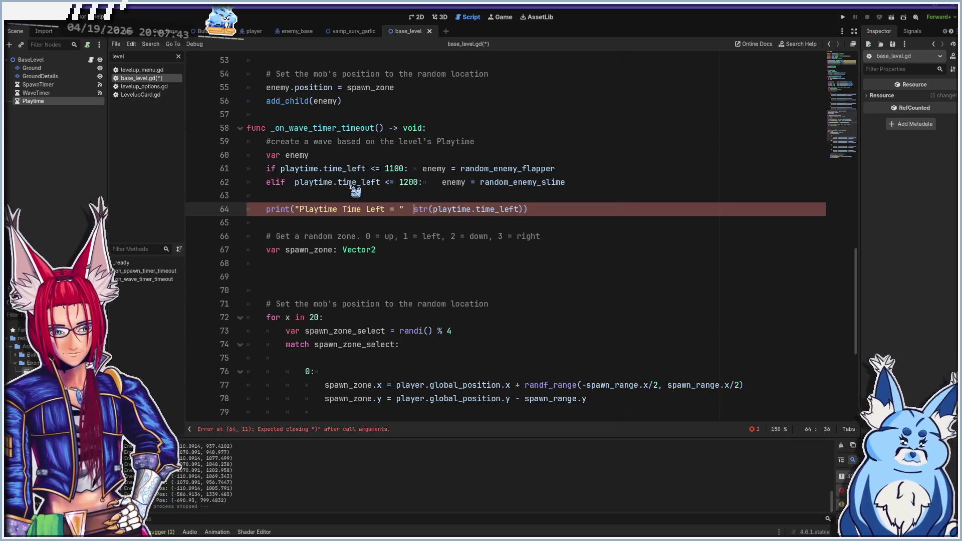
key("Left")
key("Left")
key("F5")
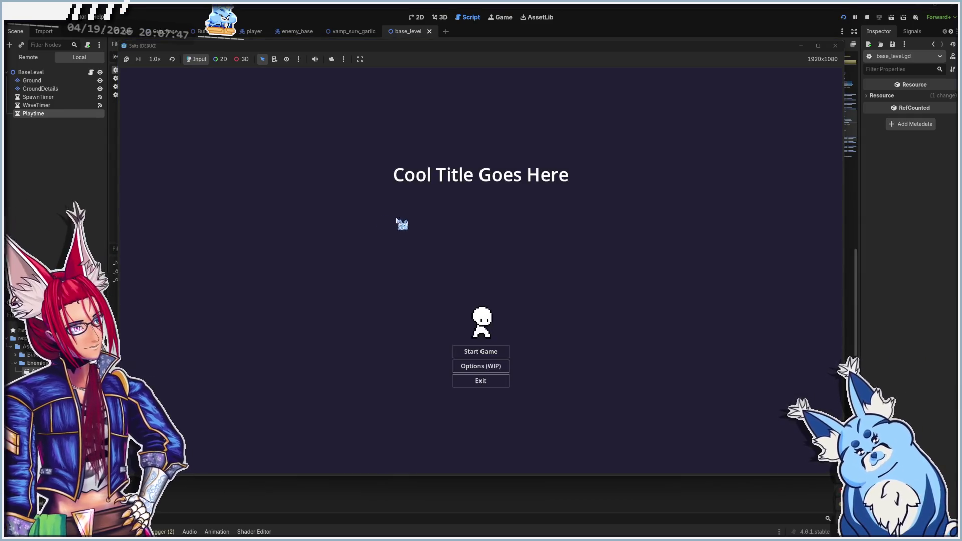
- Start a new game with the Pistol and shoot the first approaching enemies
left_click(473, 350)
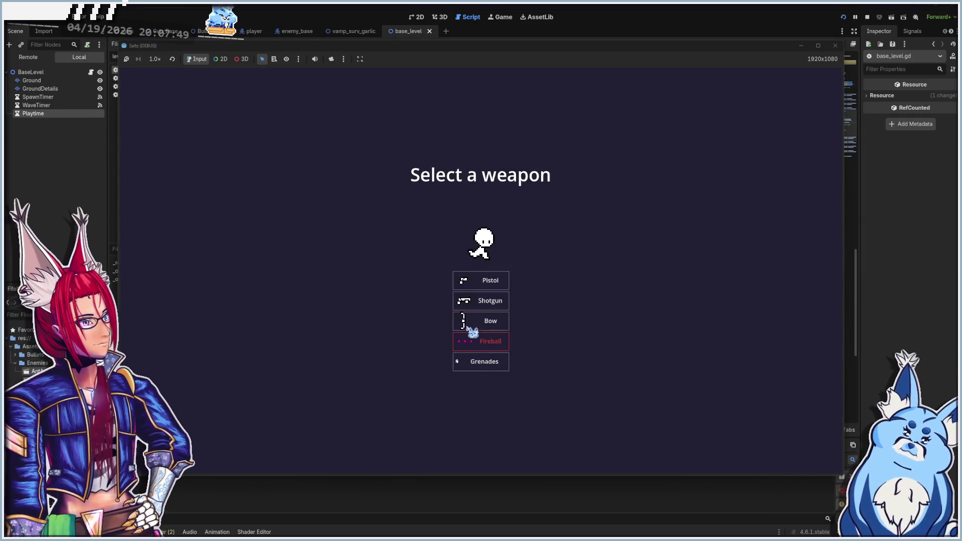
left_click(489, 282)
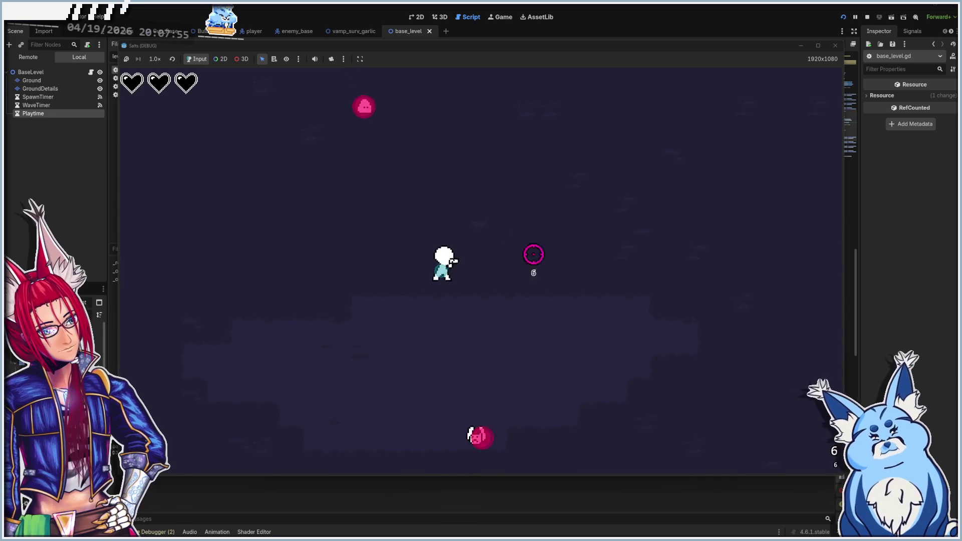
left_click(469, 273)
left_click(424, 184)
left_click(503, 297)
left_click(487, 281)
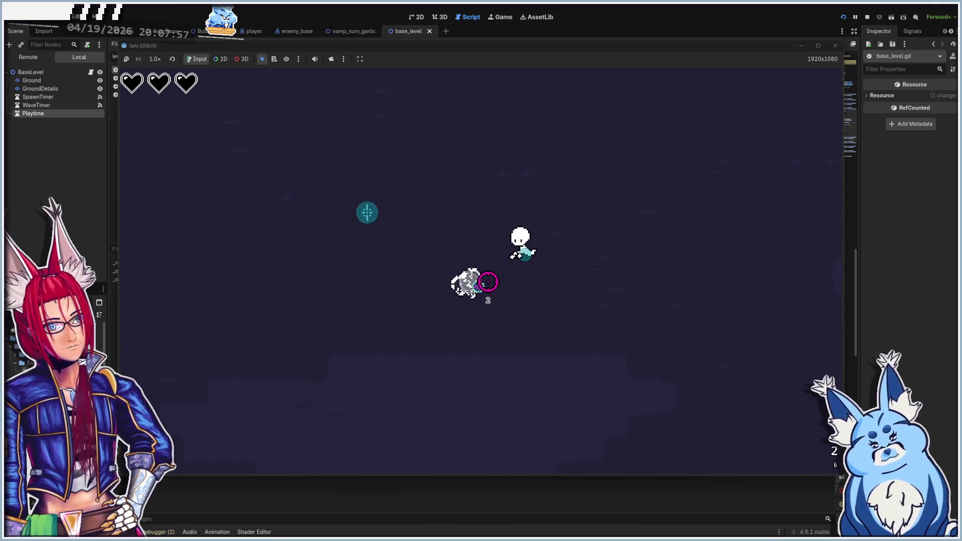
- Walk to collect the cyan drops, then fire at enemies below right and ahead
key("a")
key("w")
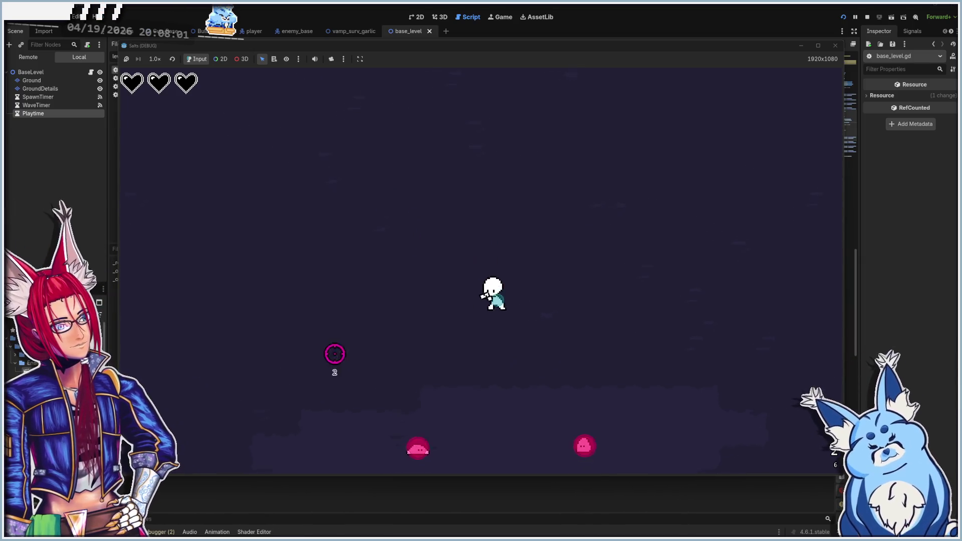
left_click(437, 369)
left_click(531, 326)
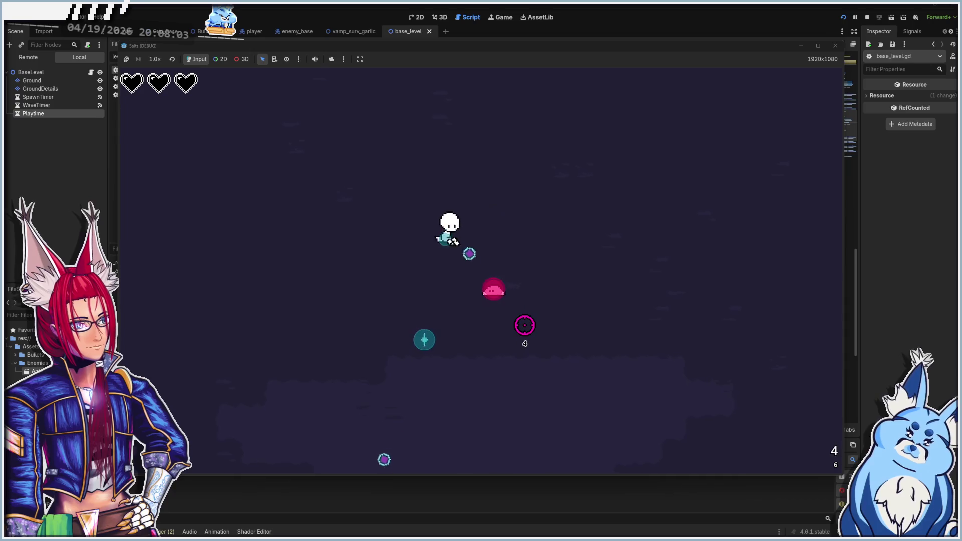
key("a")
key("s")
key("a")
left_click(660, 288)
left_click(652, 278)
left_click(639, 268)
- Keep dodging around the arena, firing at enemies above, and head toward the left edge
key("d")
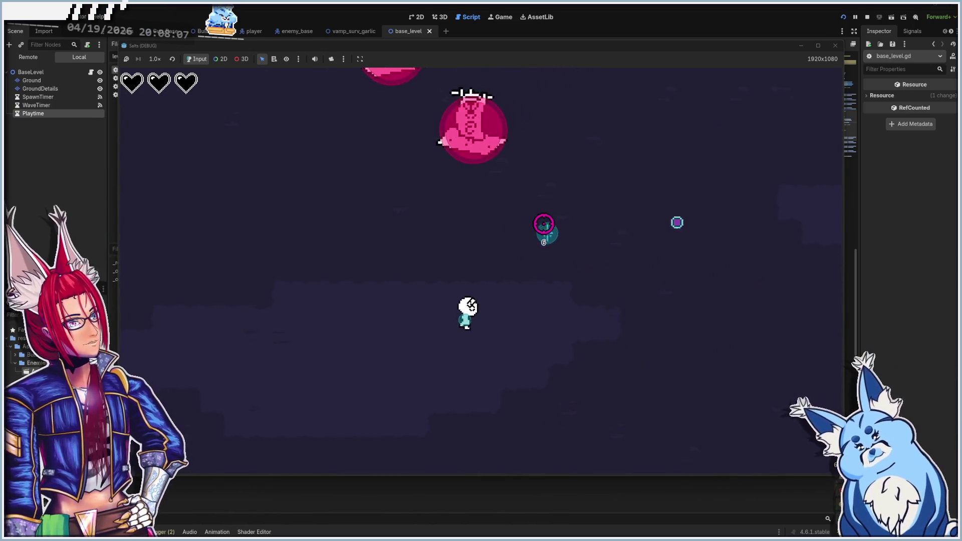
left_click(441, 169)
key("a")
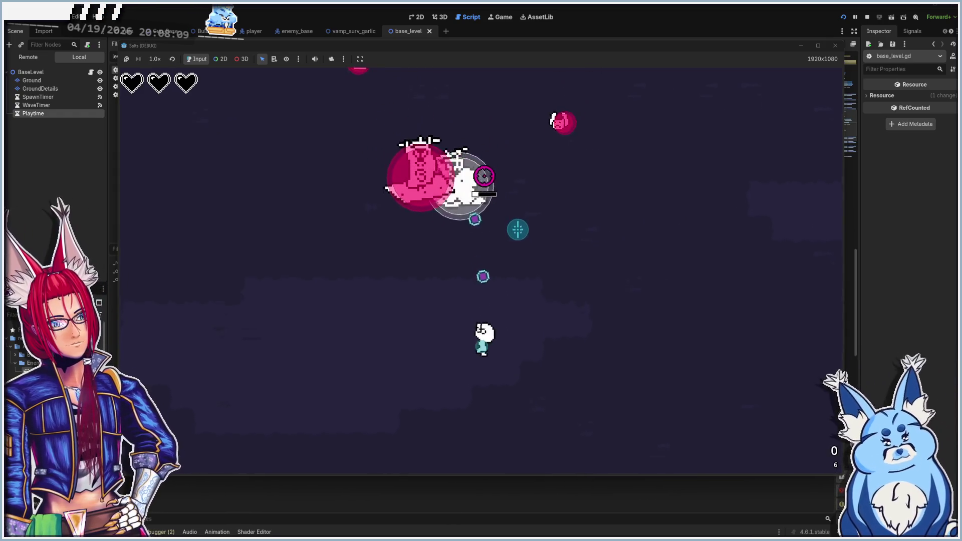
left_click(501, 178)
key("a")
key("w")
key("s")
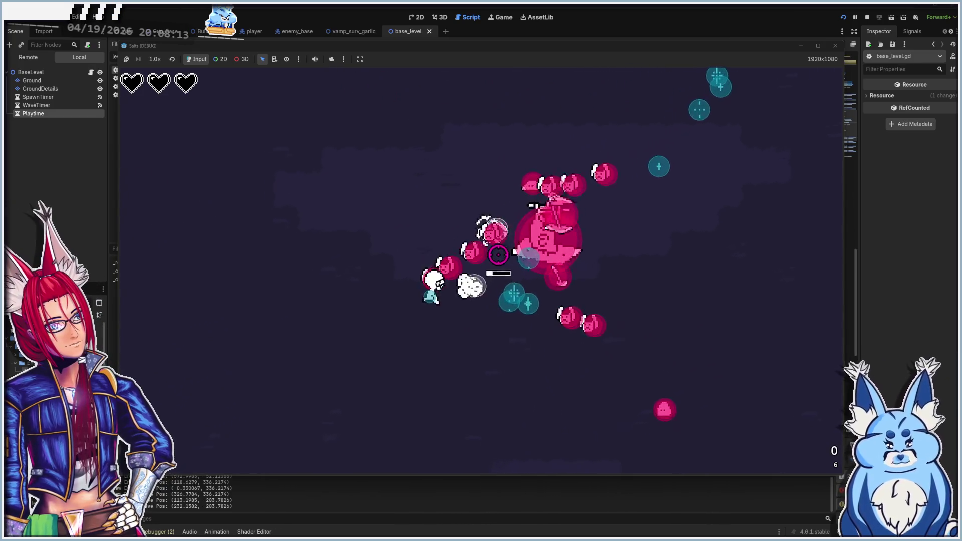
key("s")
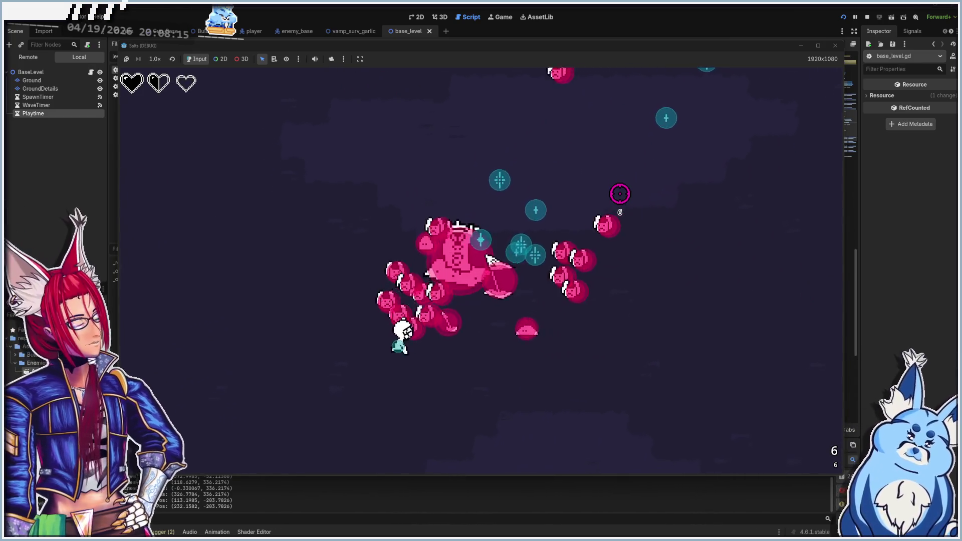
key("w")
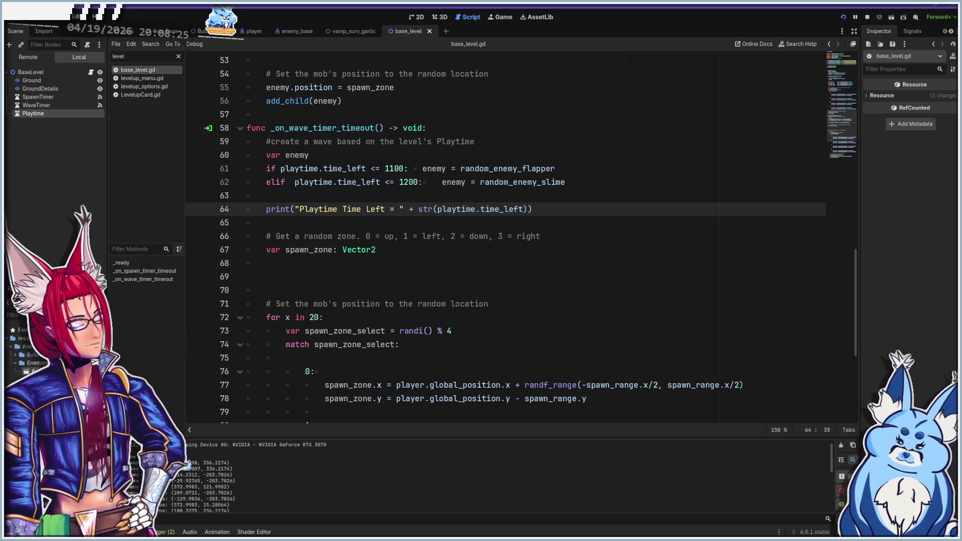
- Inspect the Playtime timer's properties and close the running game window
left_click(33, 113)
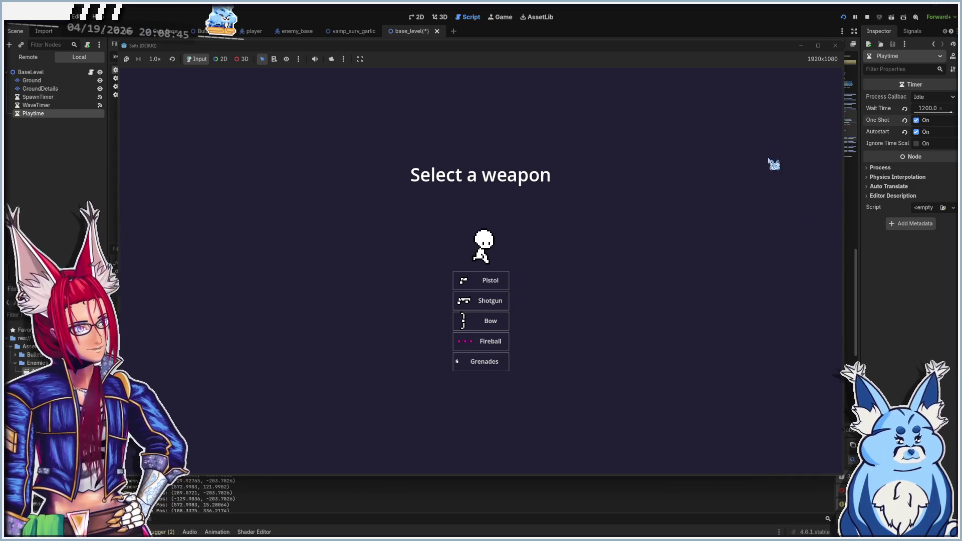
left_click(836, 46)
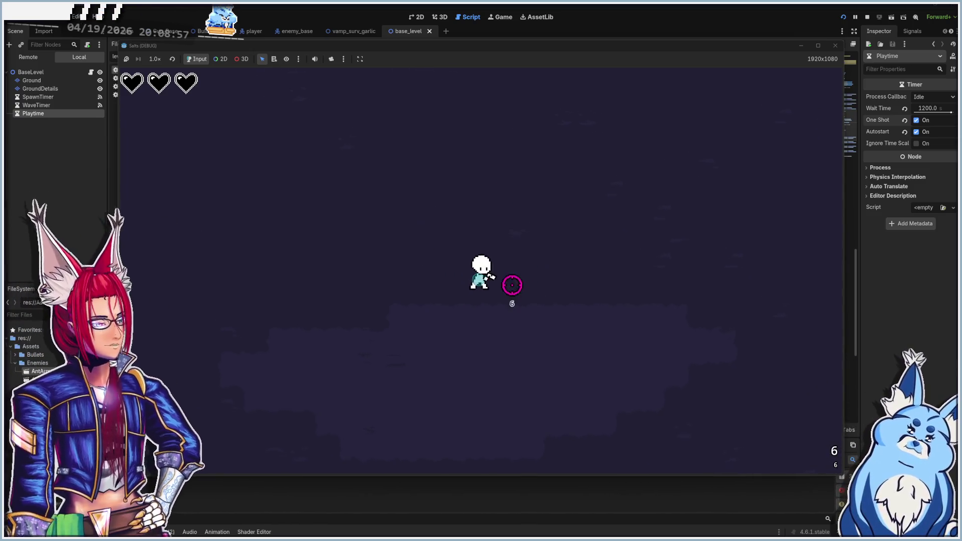
- Fire a shot, then steer the player down and right through the arena
left_click(305, 266)
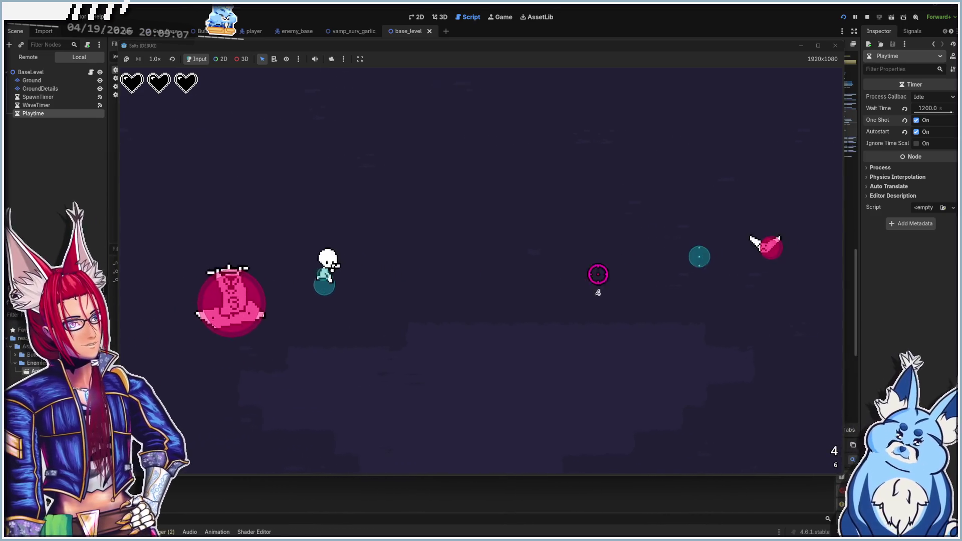
key("d")
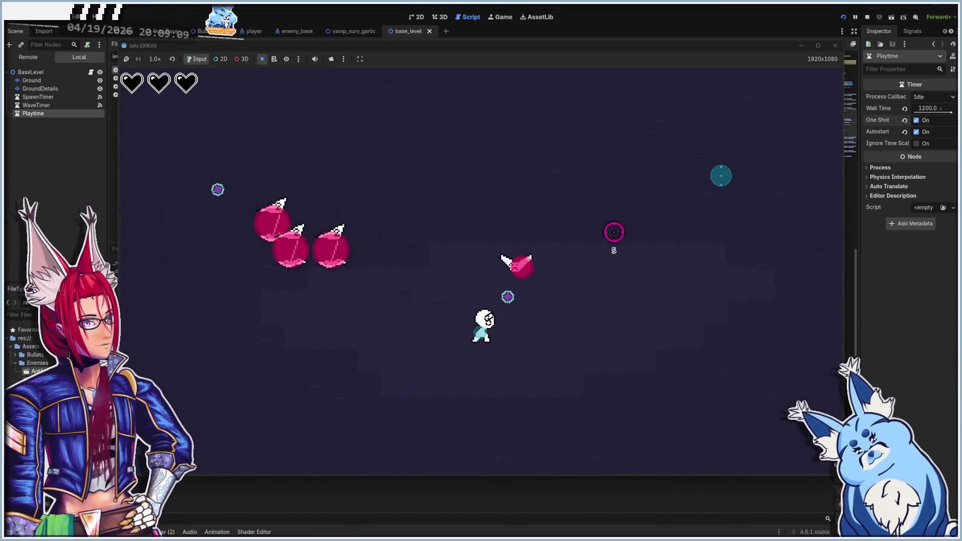
key("d")
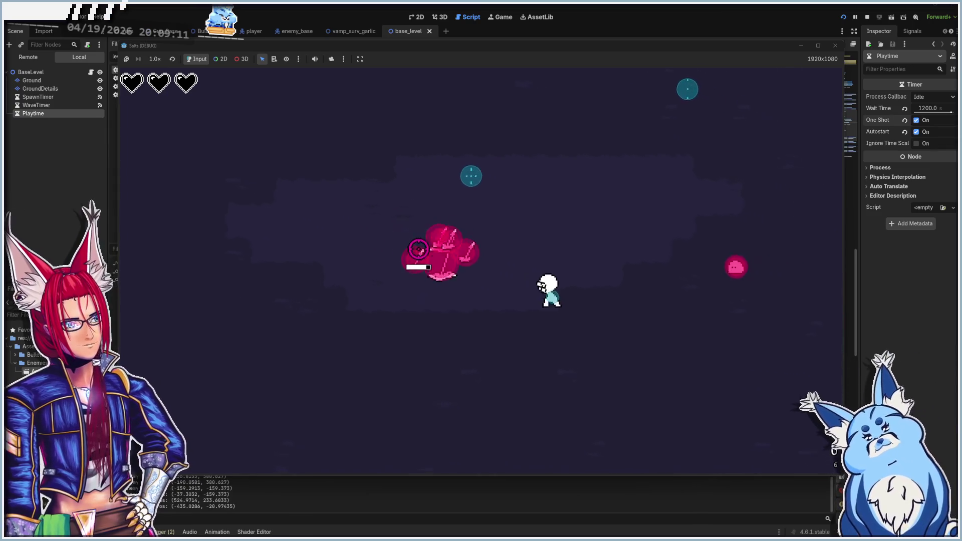
key("s")
key("d")
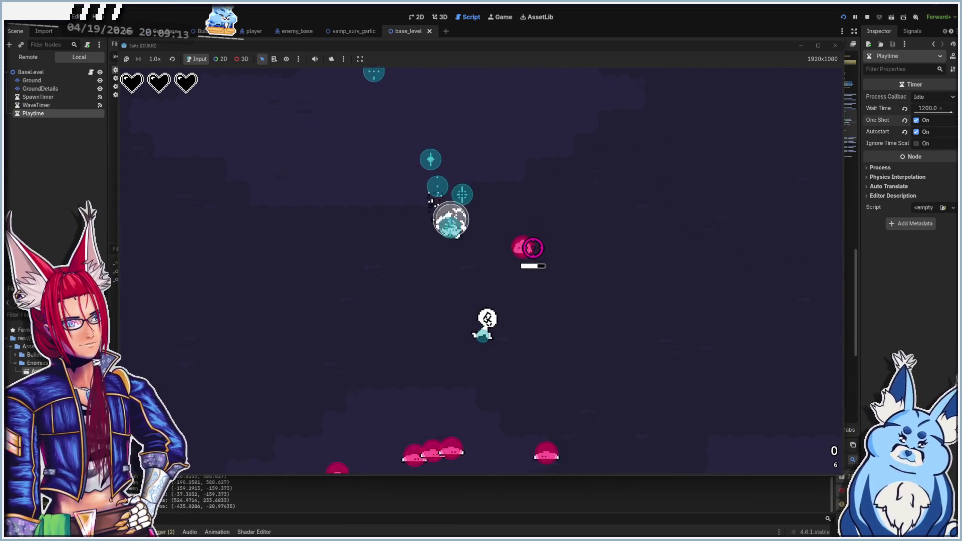
key("s")
key("a")
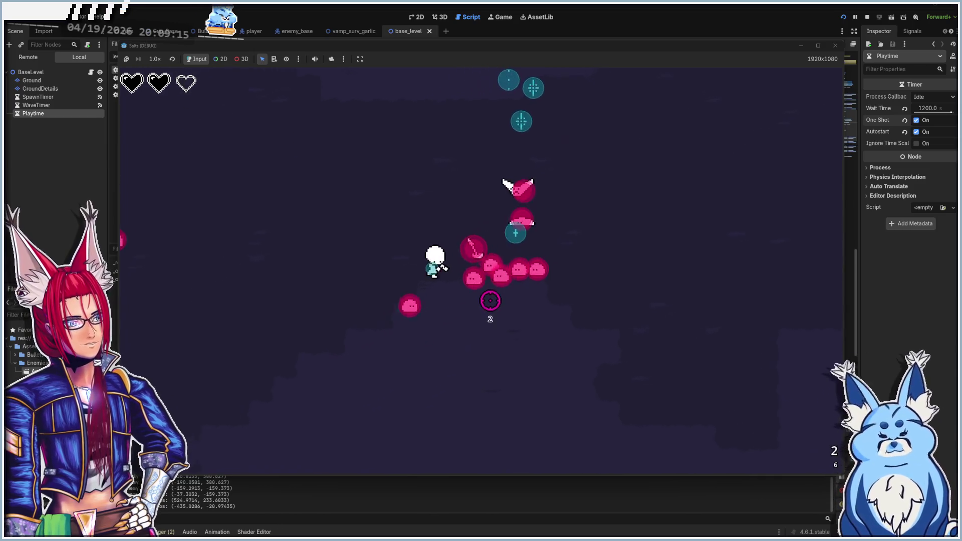
key("s")
key("d")
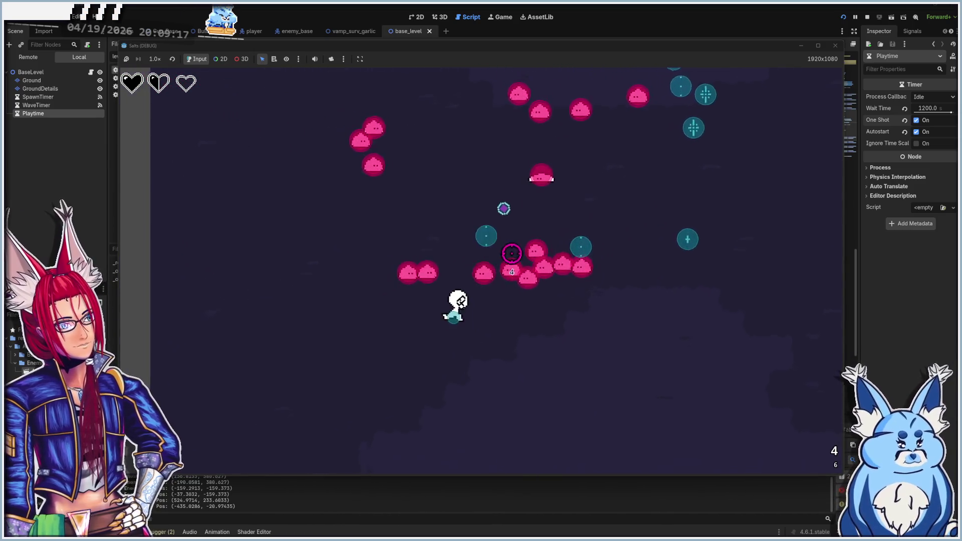
- Dodge the swarm by moving right, up and left, then take Bigger Bullets
key("a")
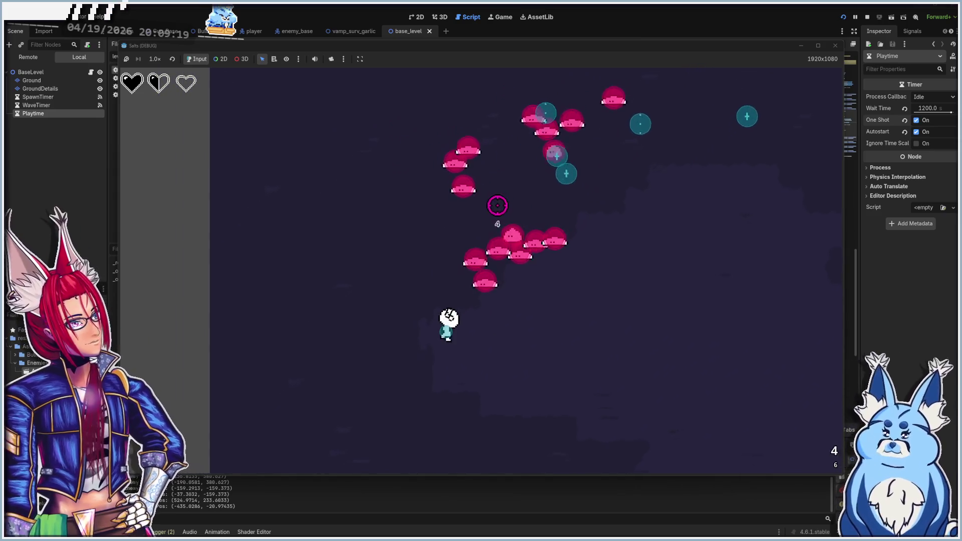
key("s")
key("d")
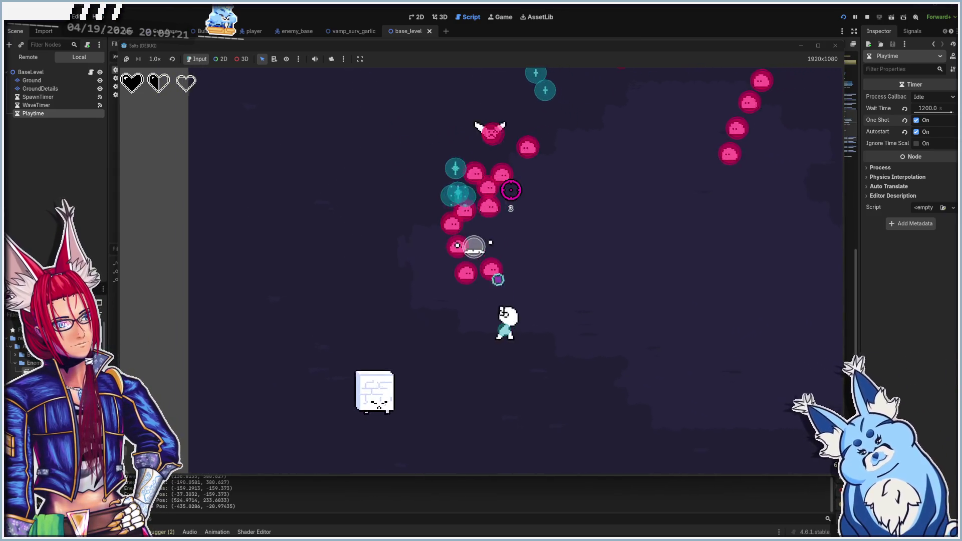
key("s")
key("d")
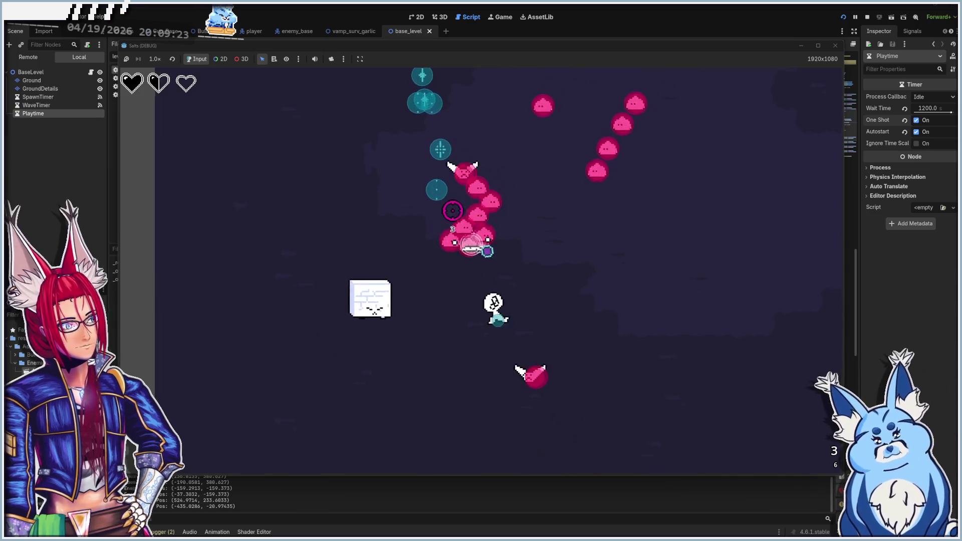
key("d")
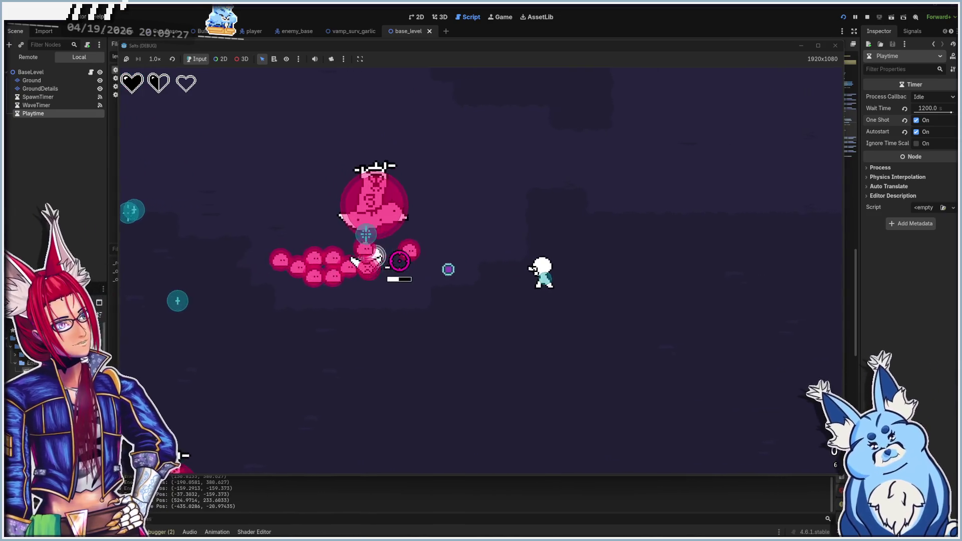
key("w")
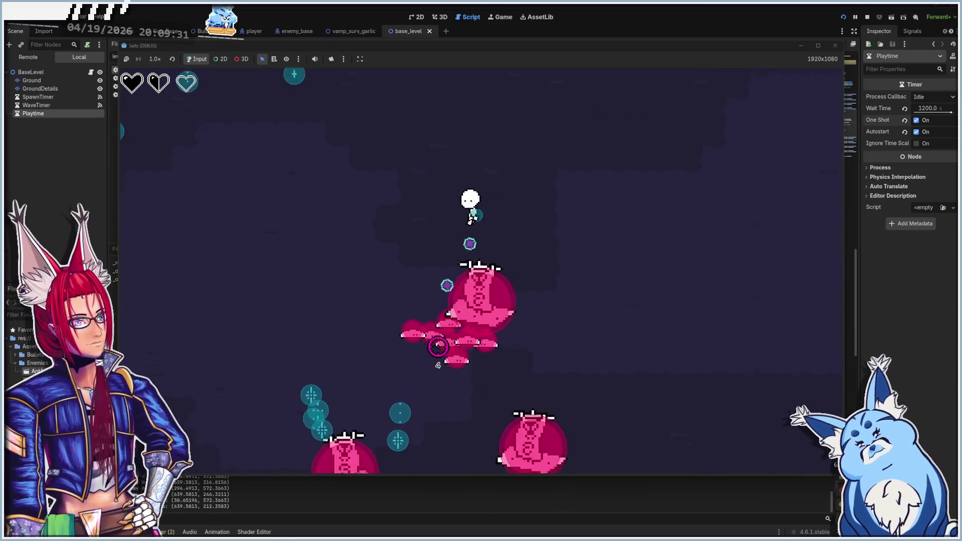
key("a")
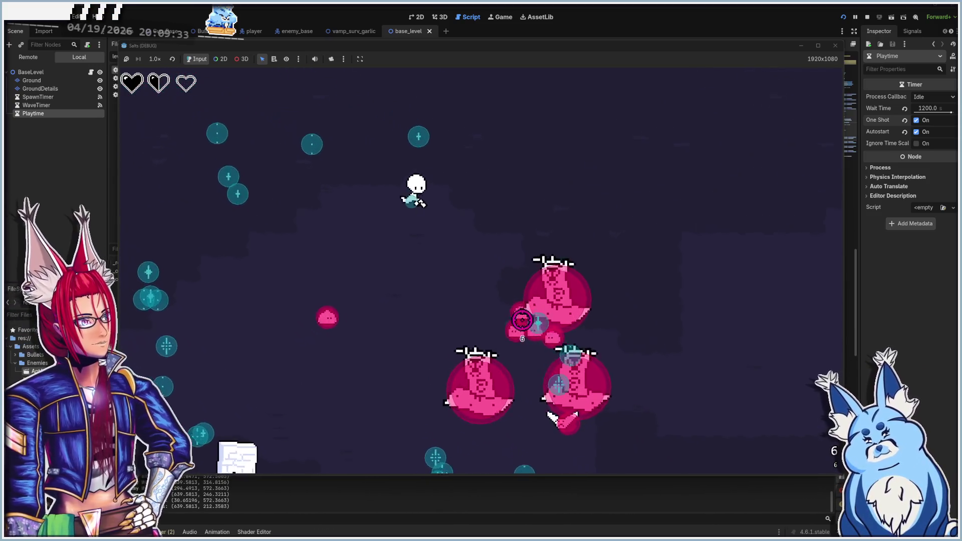
key("a")
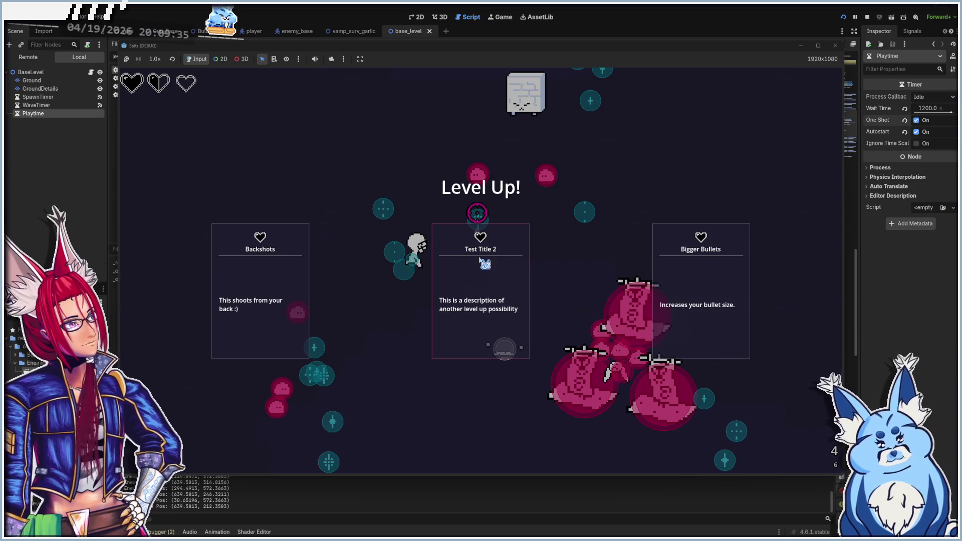
left_click(699, 297)
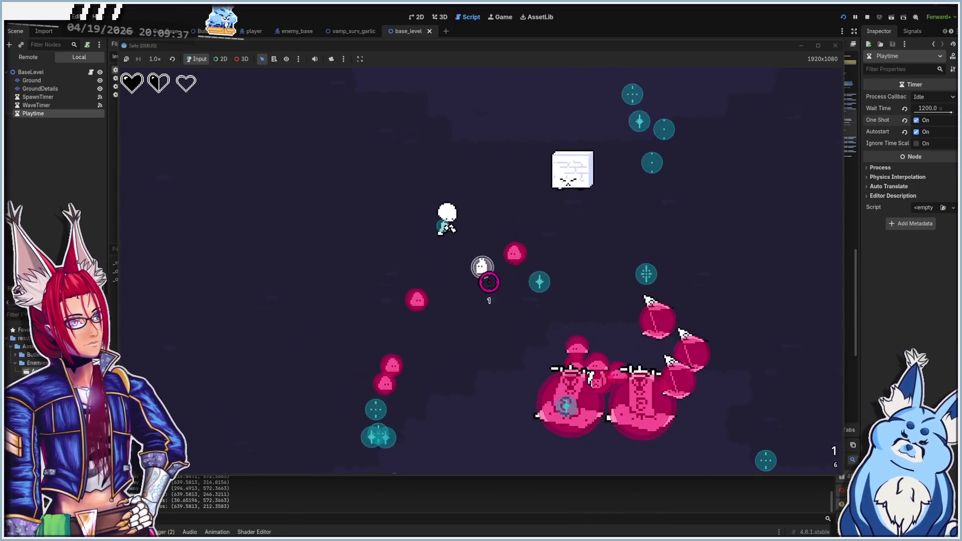
- Move the player up-right, then down-left, and pick the Speed Up upgrade
key("d")
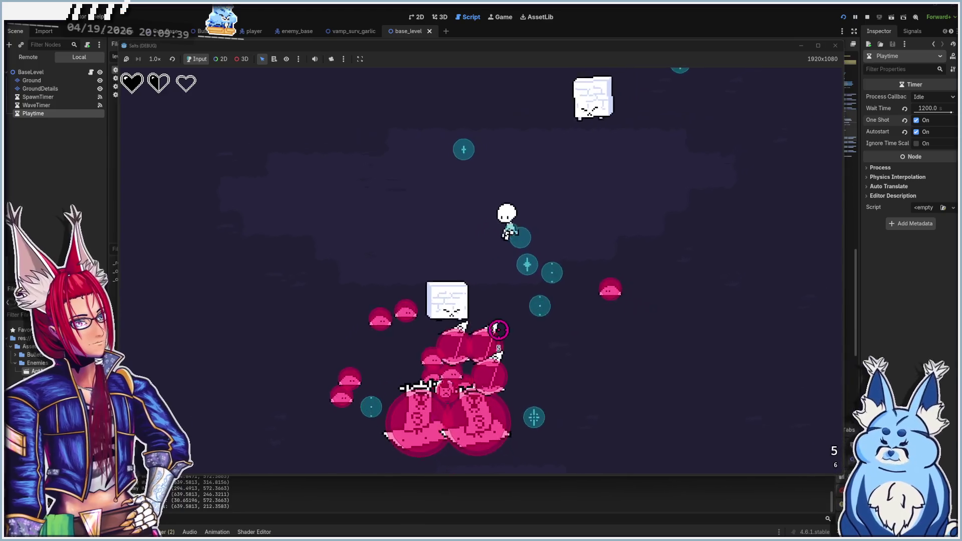
key("d")
key("w")
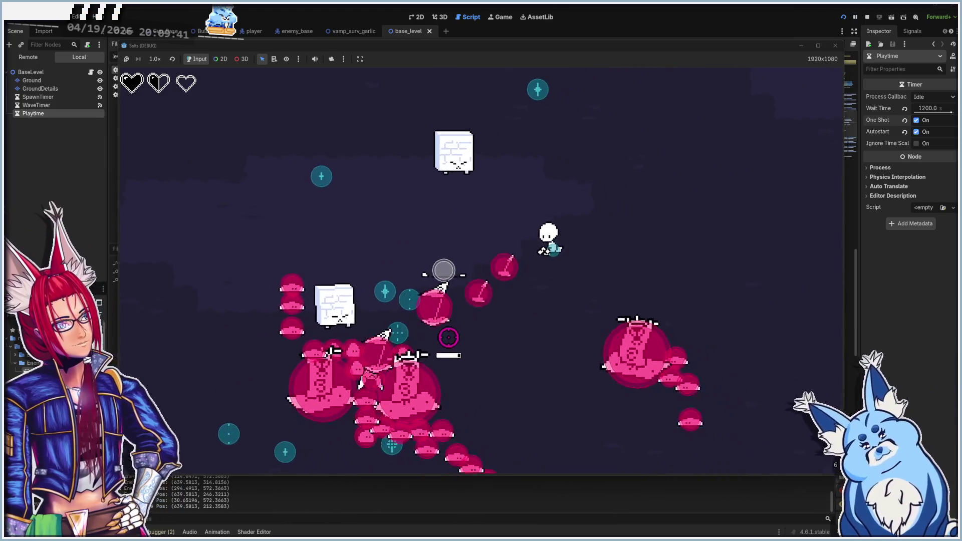
key("d")
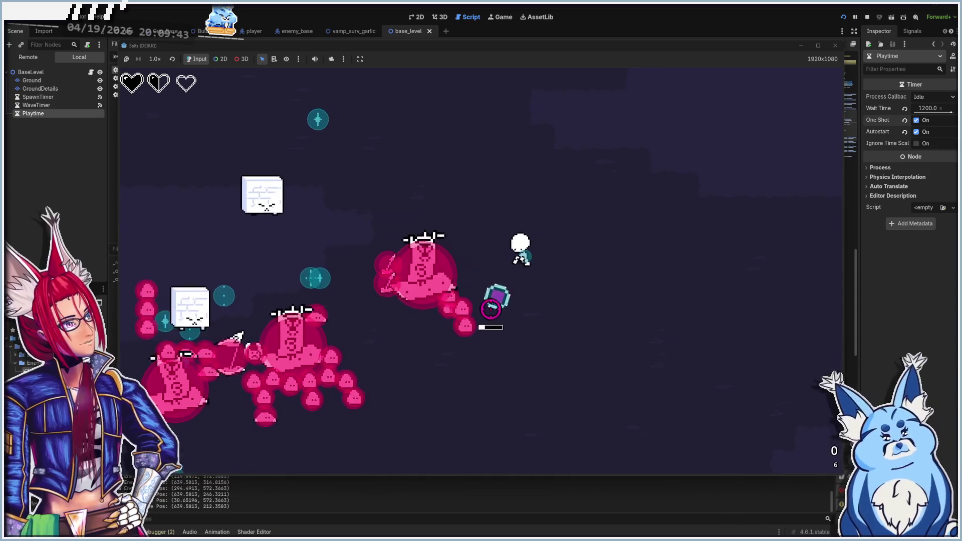
key("s")
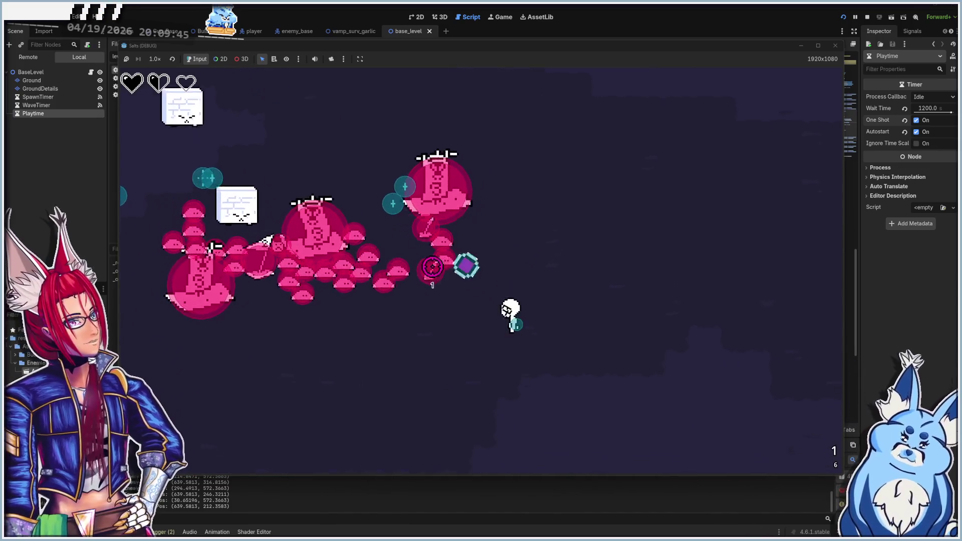
key("a")
key("s")
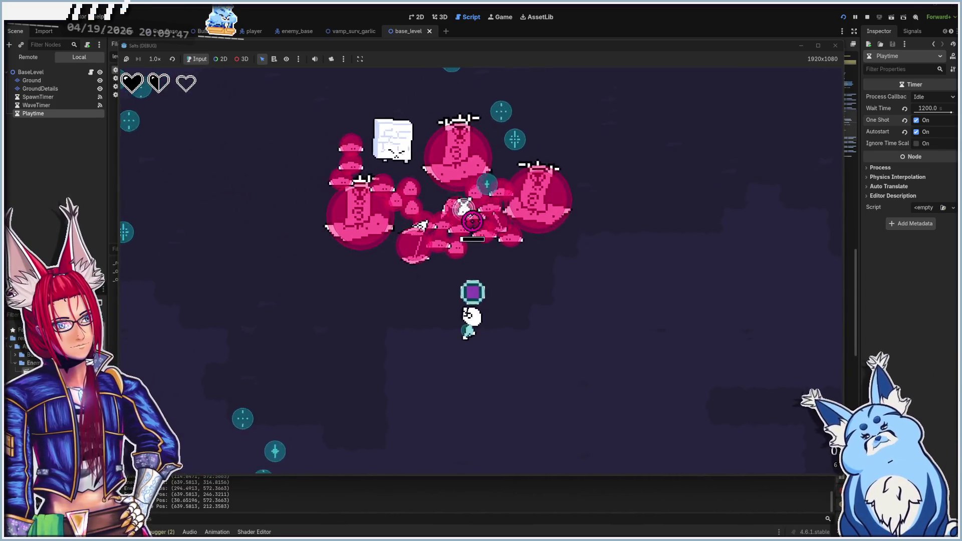
key("a")
key("s")
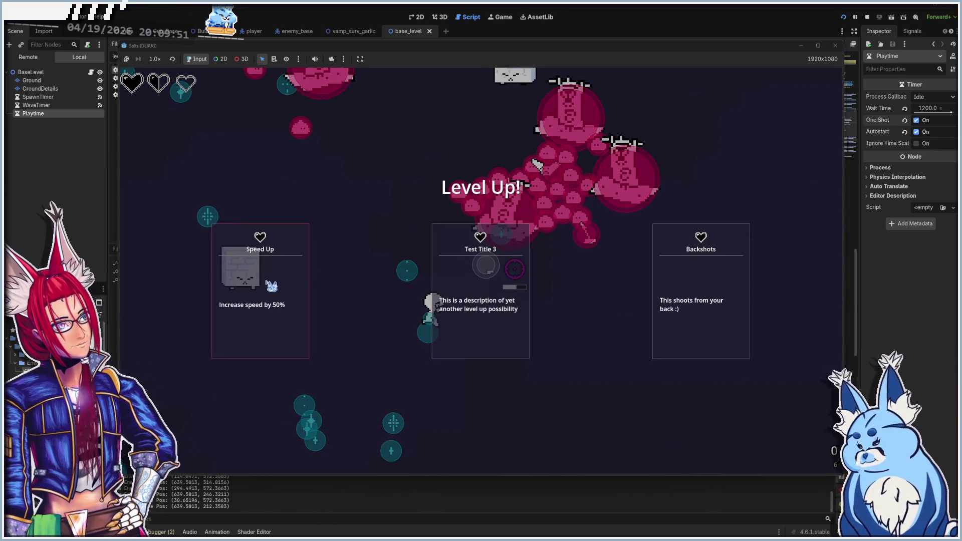
left_click(272, 286)
- Keep moving left and take the Butt Slash and Uh Oh Stinky upgrades
key("a")
key("s")
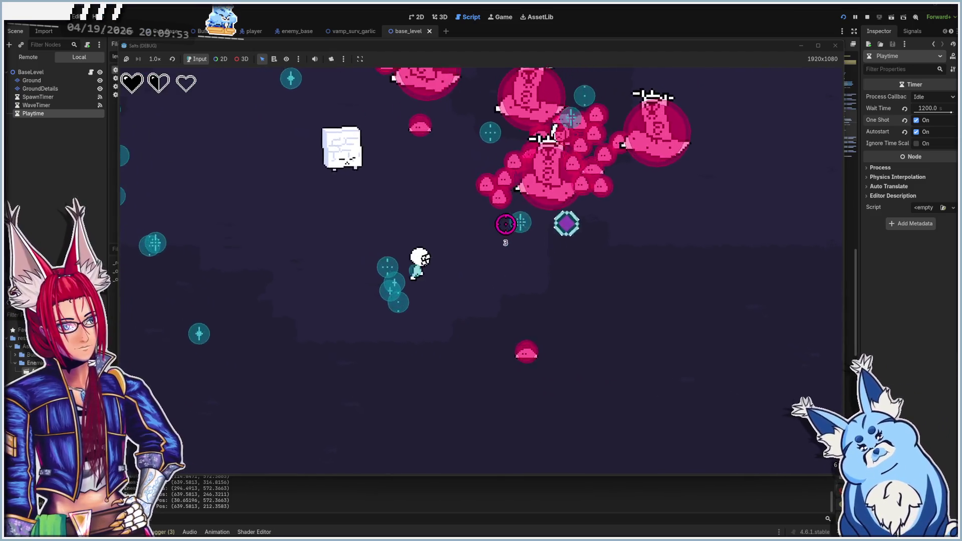
key("a")
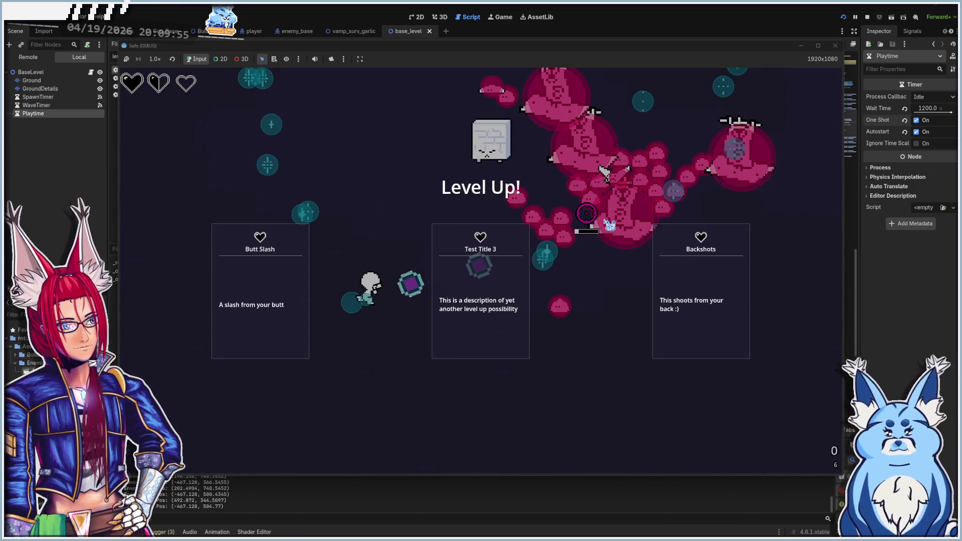
left_click(310, 276)
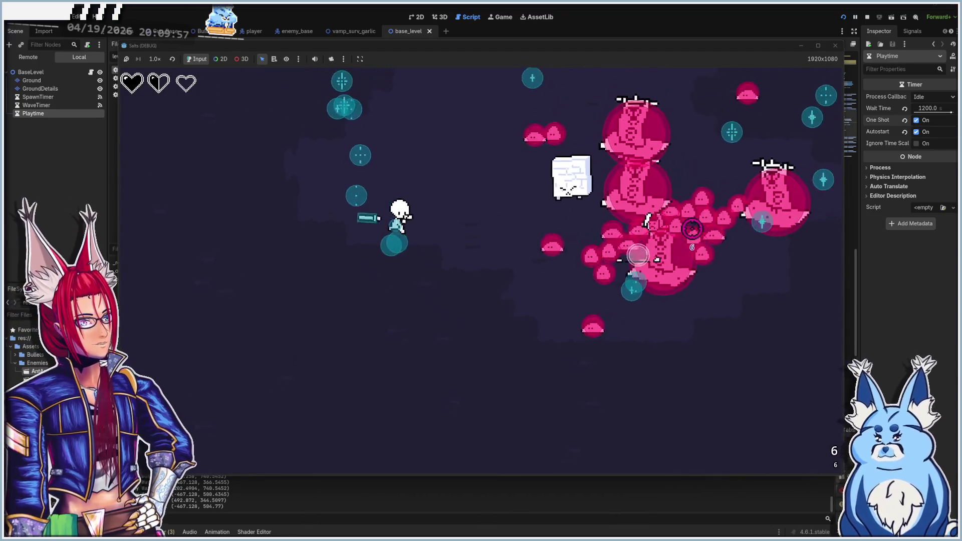
key("a")
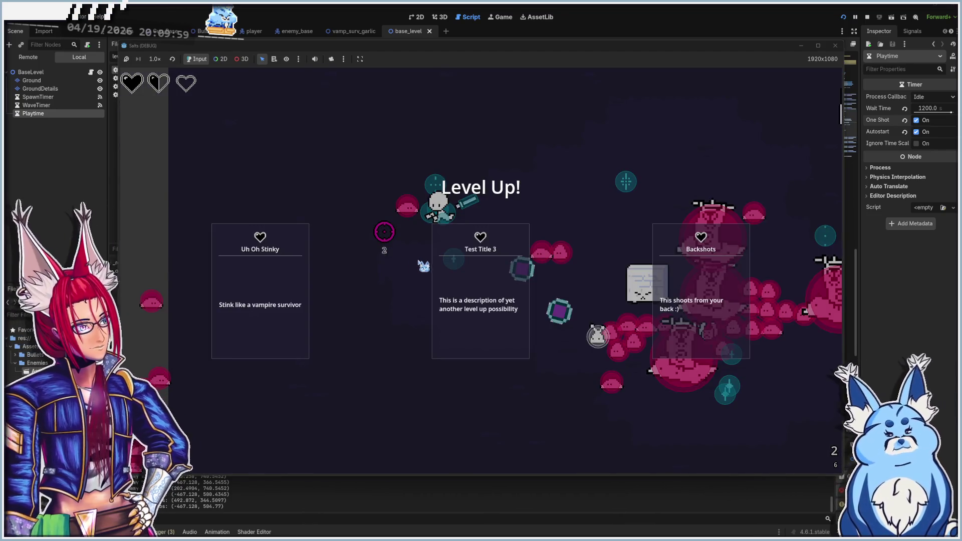
left_click(285, 284)
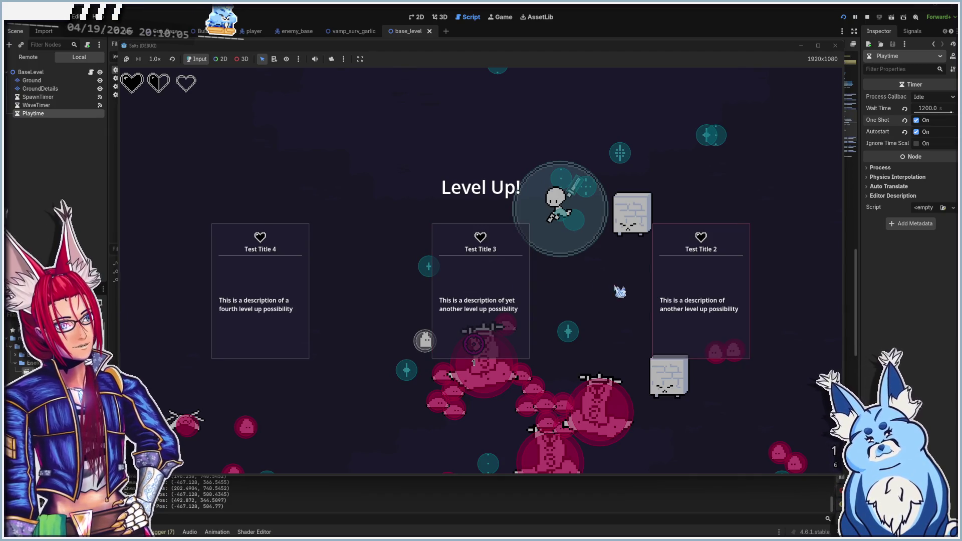
- Take Test Title 4, Backshots and Test Title 3 on successive Level Up screens
left_click(258, 303)
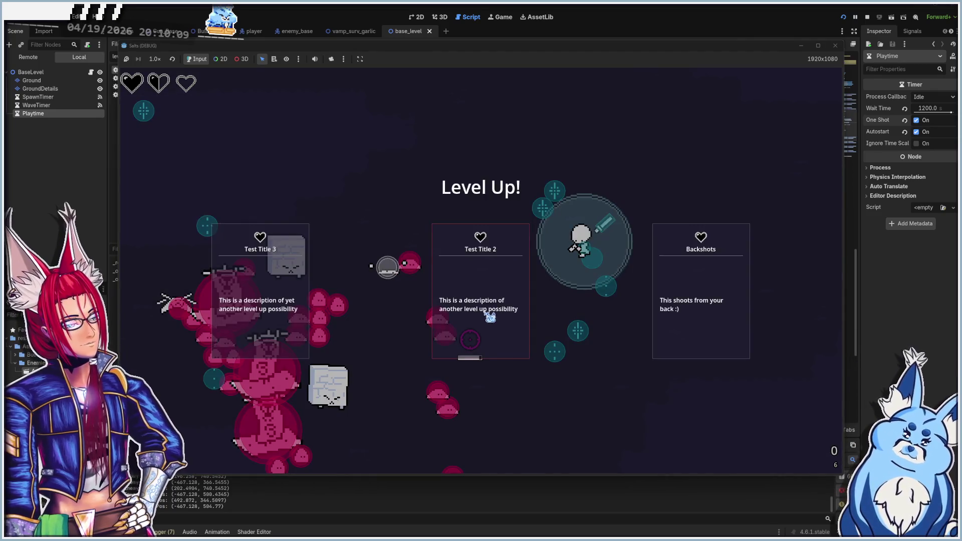
left_click(666, 295)
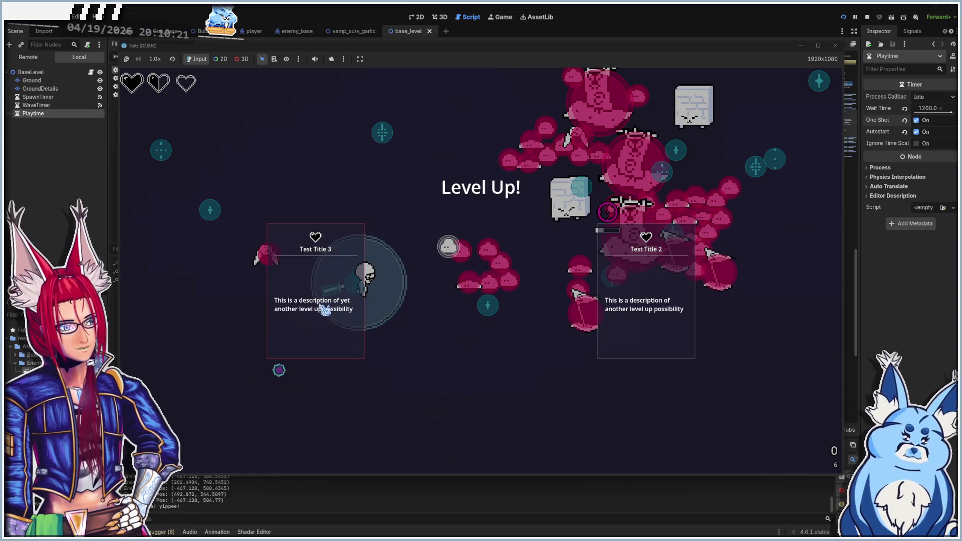
left_click(337, 300)
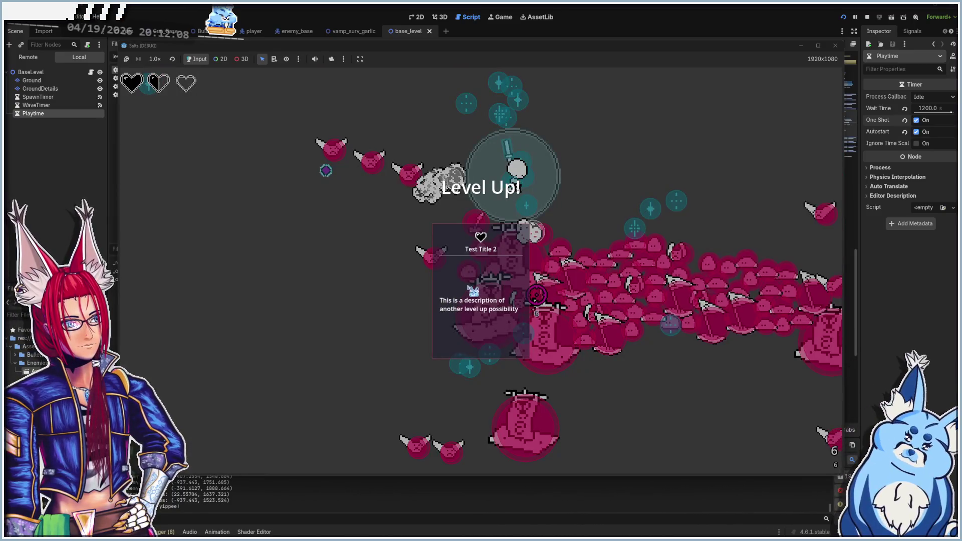
- Pick one more level-up upgrade, then close the running game window
left_click(469, 287)
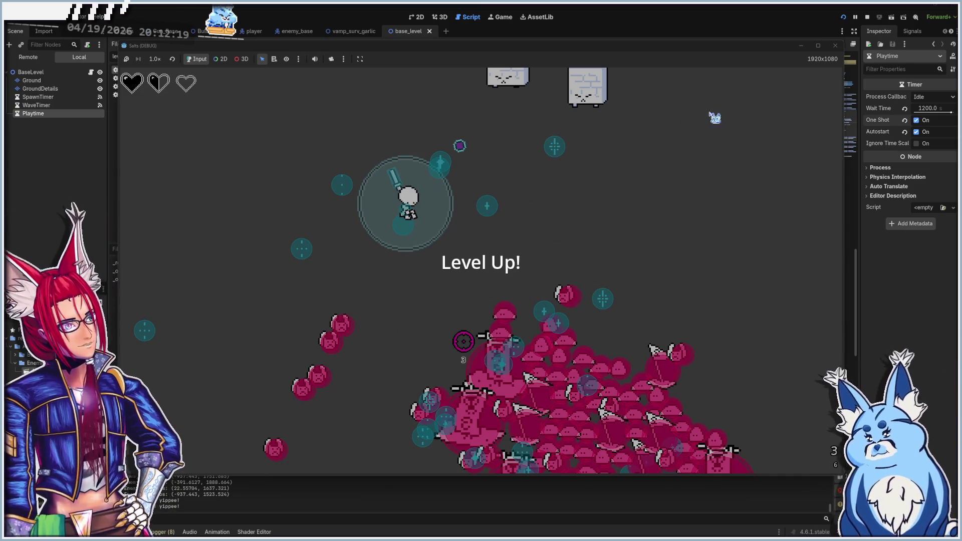
left_click(836, 46)
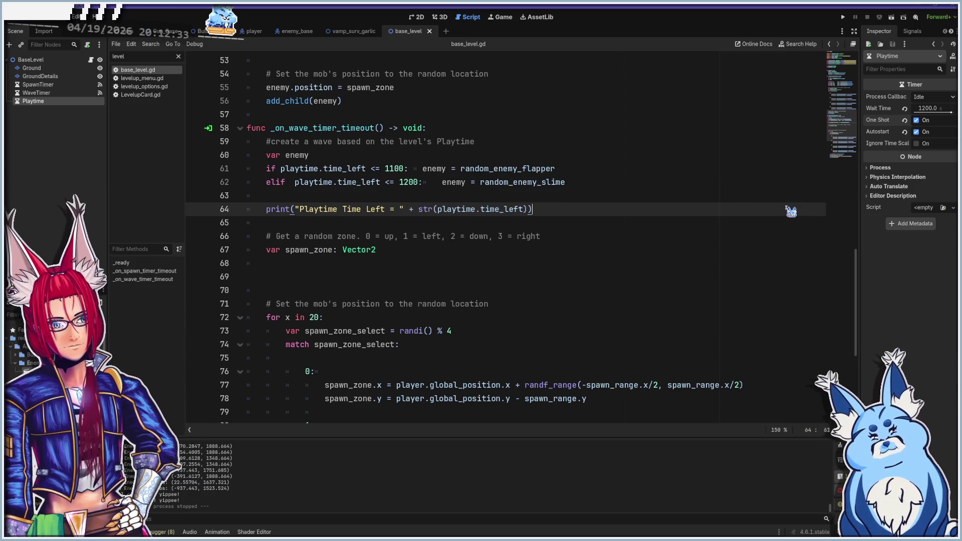
- Delete the Playtime and New Enemy Wave Pos debug print lines
key("shift+Home")
key("BackSpace")
key("BackSpace")
key("BackSpace")
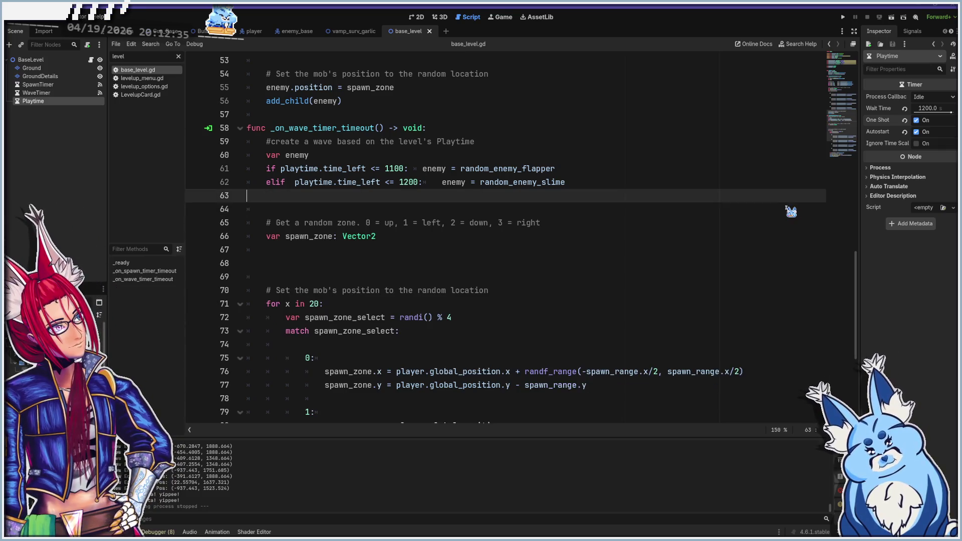
key("BackSpace")
scroll(692, 233, "down", 5)
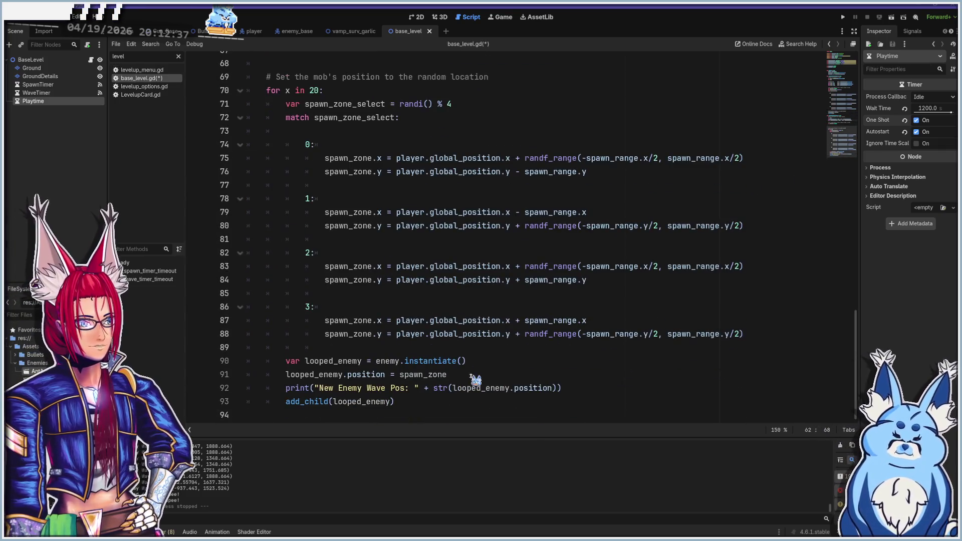
left_click(591, 390)
key("shift+Home")
key("BackSpace")
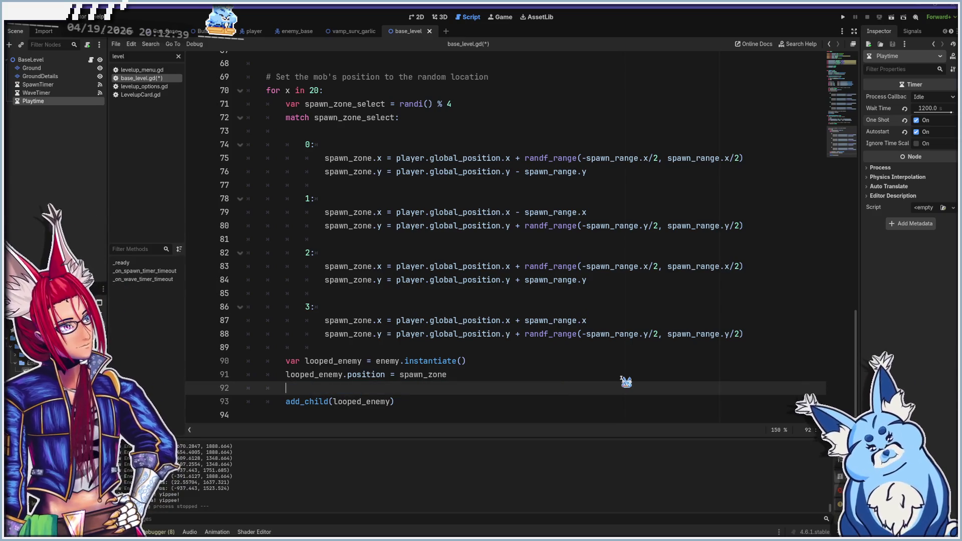
key("BackSpace")
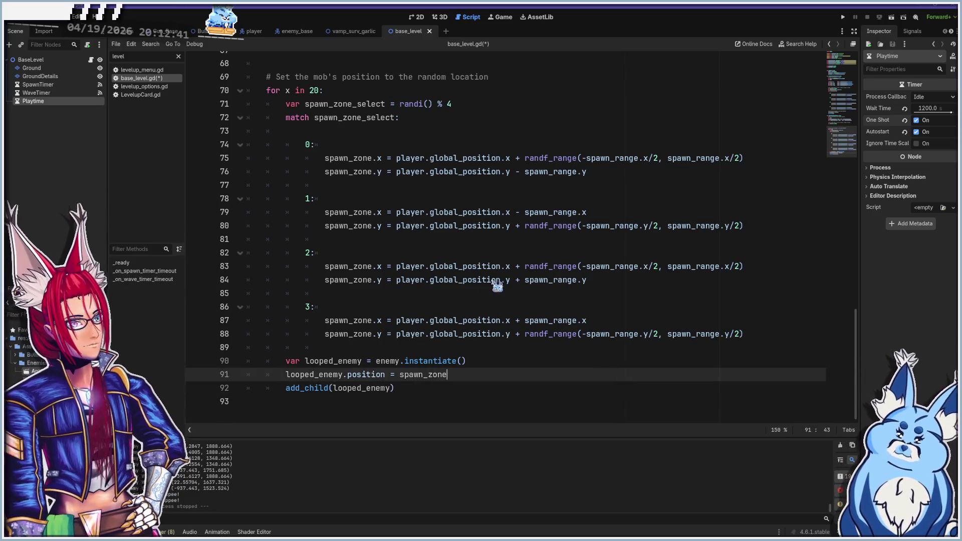
- Collapse the extra blank lines after the spawn_zone declaration down to one
scroll(457, 318, "up", 4)
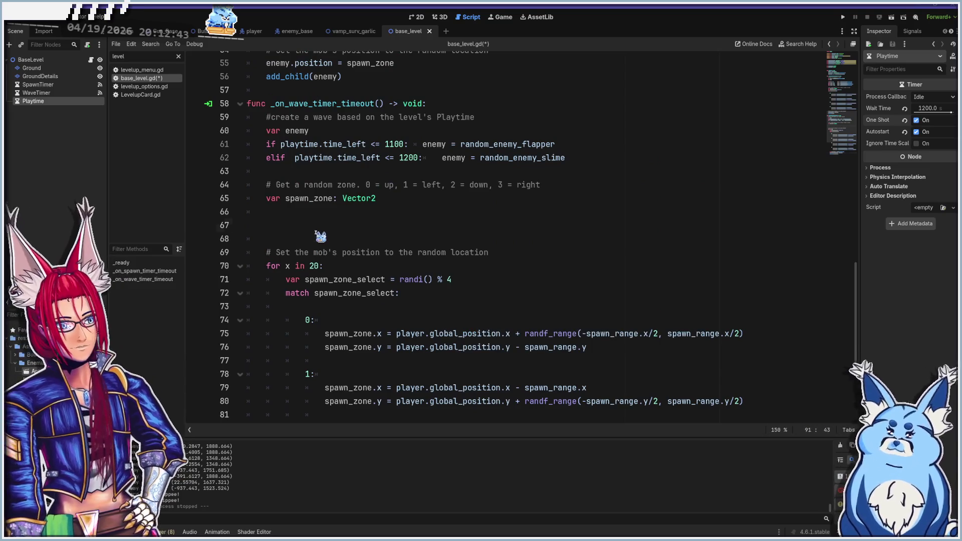
left_click(316, 232)
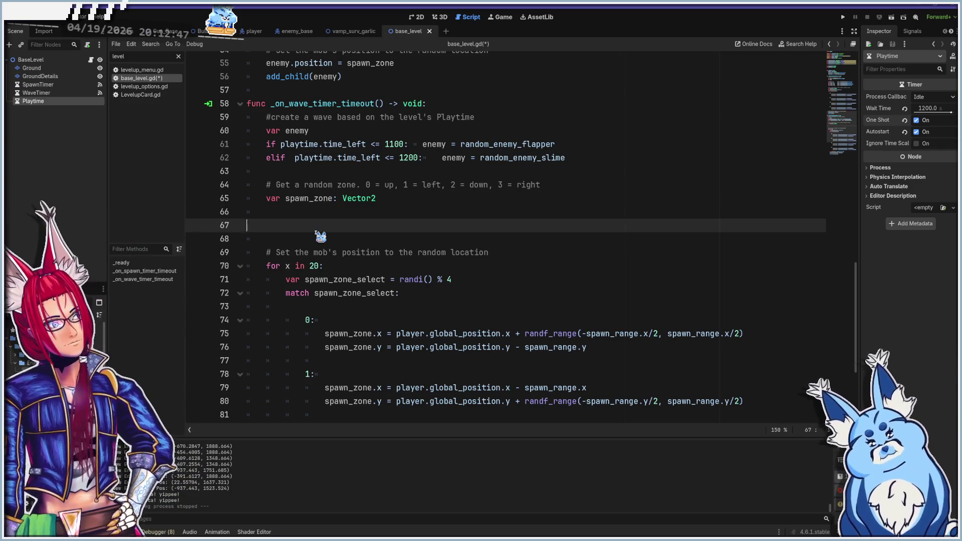
key("BackSpace")
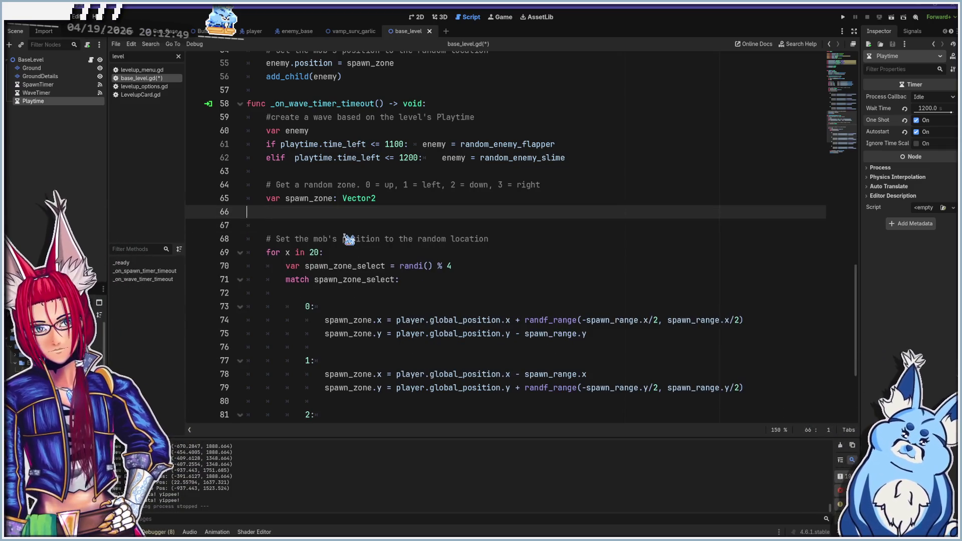
key("BackSpace")
key("Down")
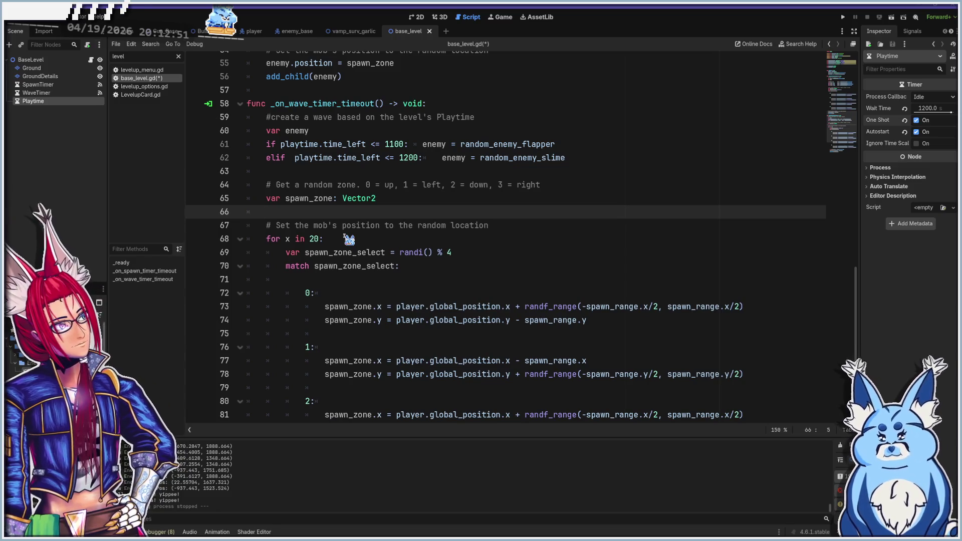
key("BackSpace")
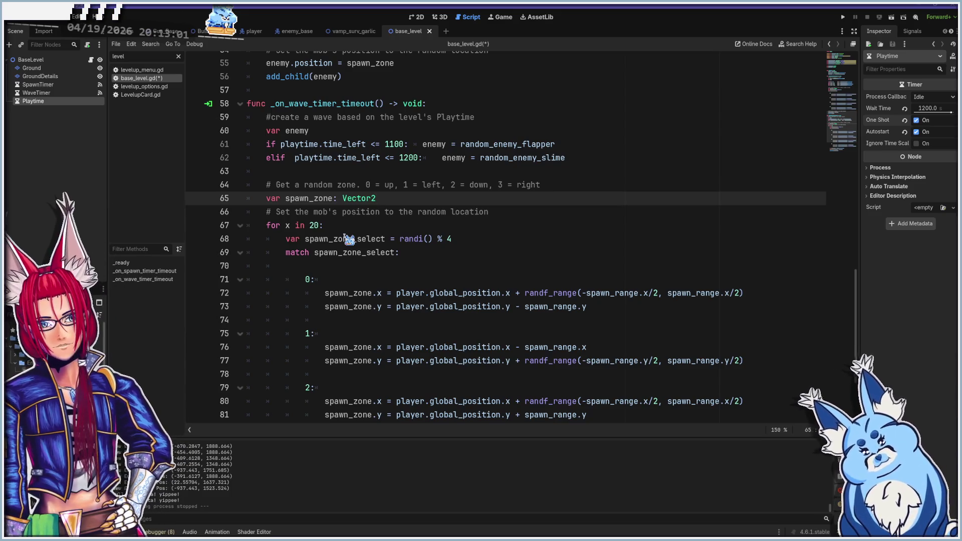
key("Return")
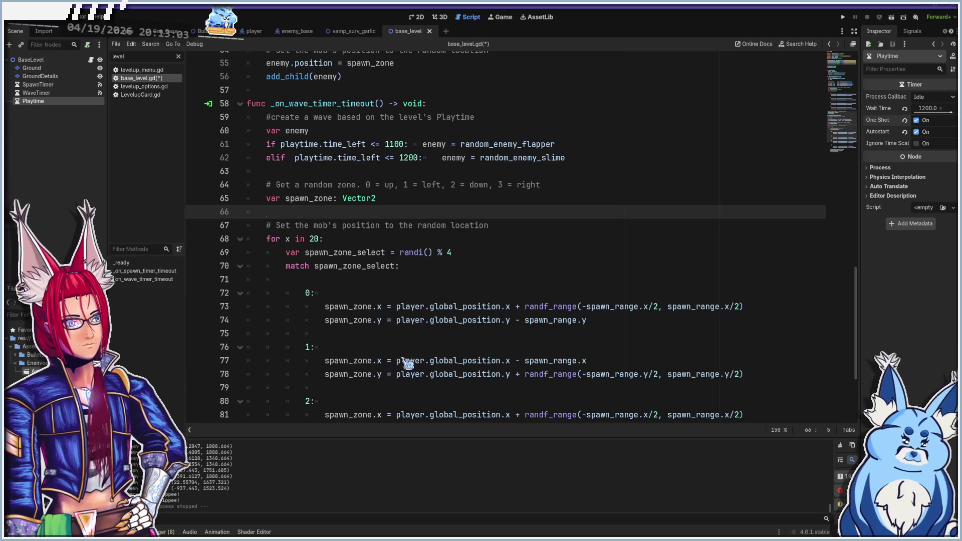
- Add a new empty line after add_child(looped_enemy) at the end of the spawning loop
scroll(407, 351, "down", 3)
left_click(435, 406)
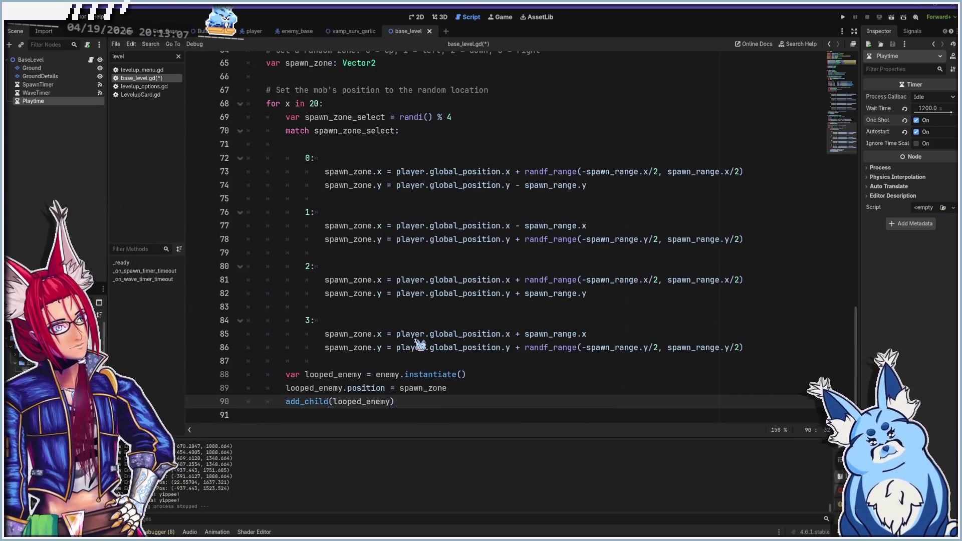
scroll(420, 345, "up", 5)
scroll(420, 344, "down", 5)
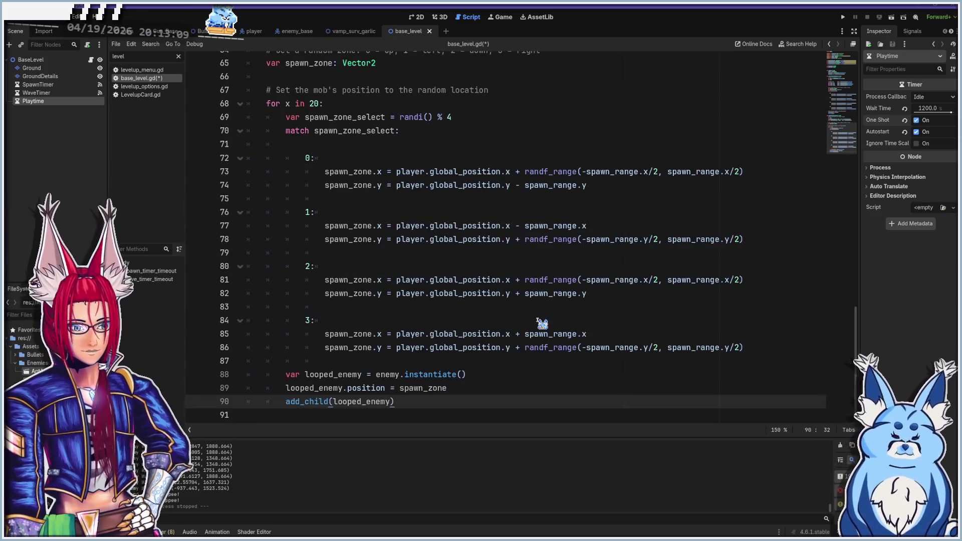
key("Return")
key("Return")
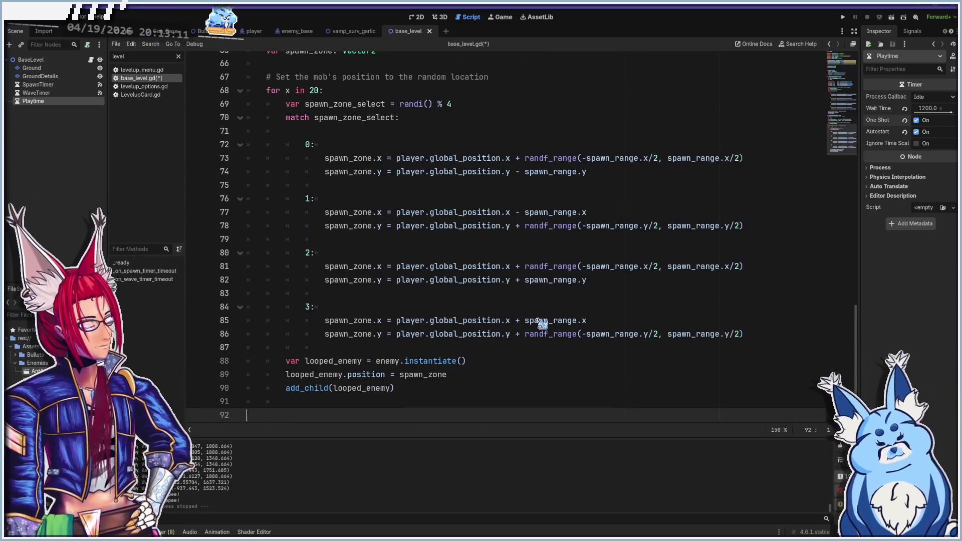
type("func")
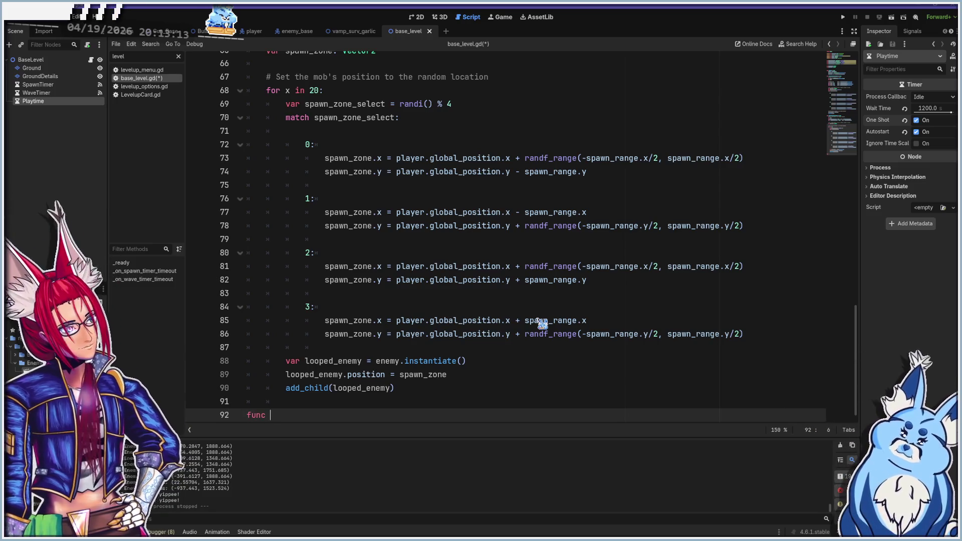
- Complete the spawn_slime_wave() -> void: header and start its body
type("spawn_slime_wave")
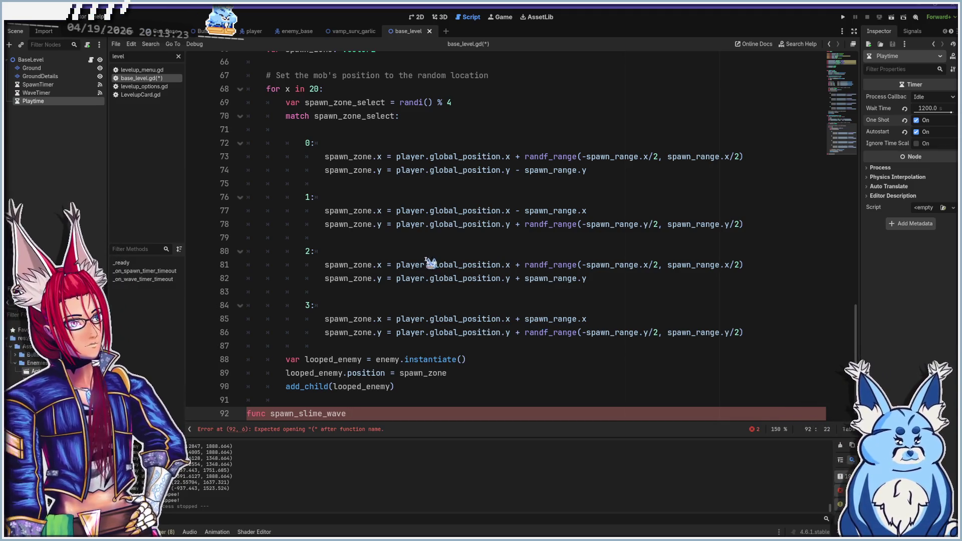
scroll(441, 261, "up", 6)
scroll(446, 294, "down", 6)
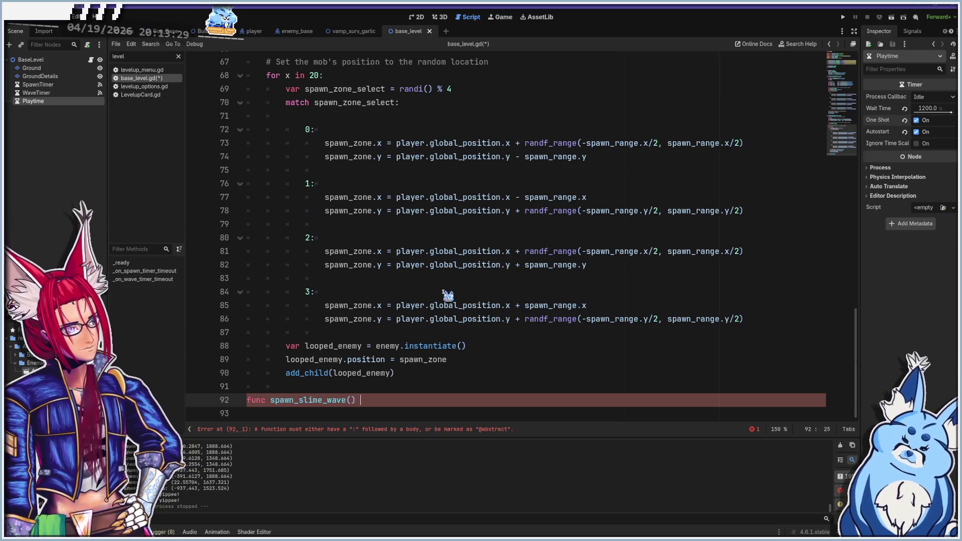
type("-> void")
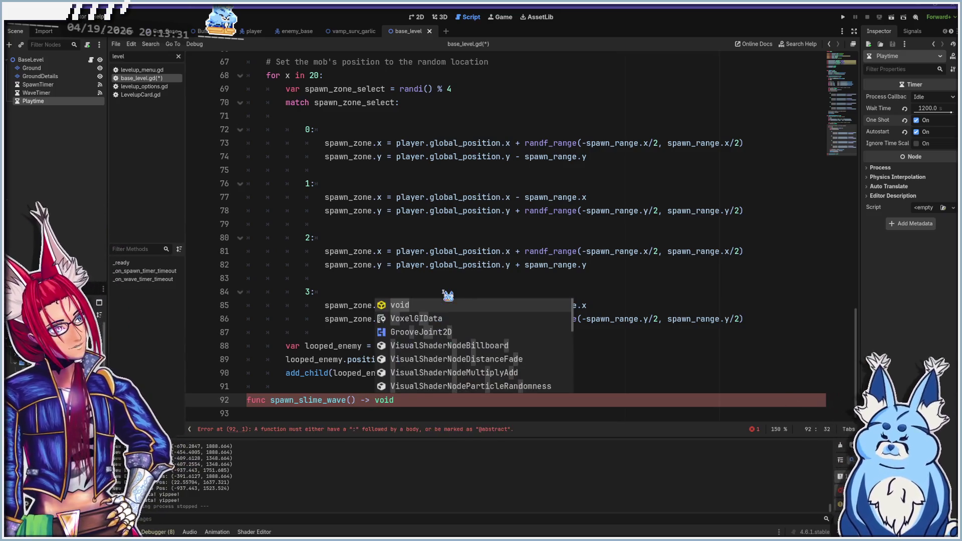
type(":")
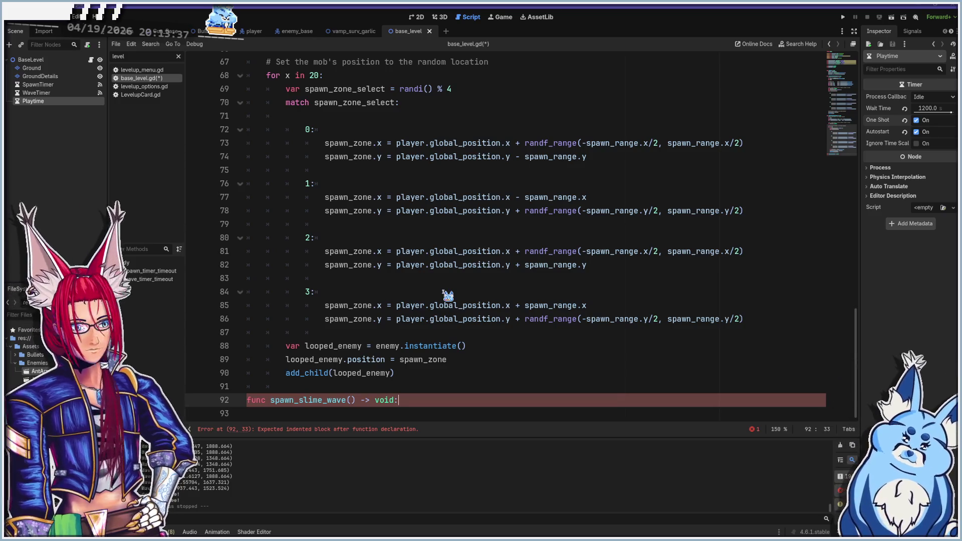
key("Return")
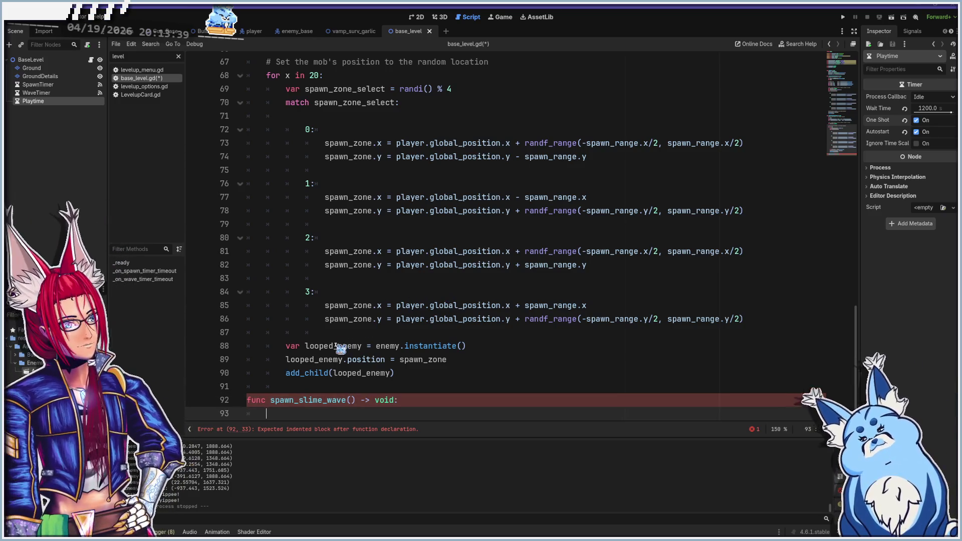
- Copy the spawn_zone declaration and spawn loop through add_child into spawn_slime_wave
left_click(310, 373)
scroll(316, 381, "up", 4)
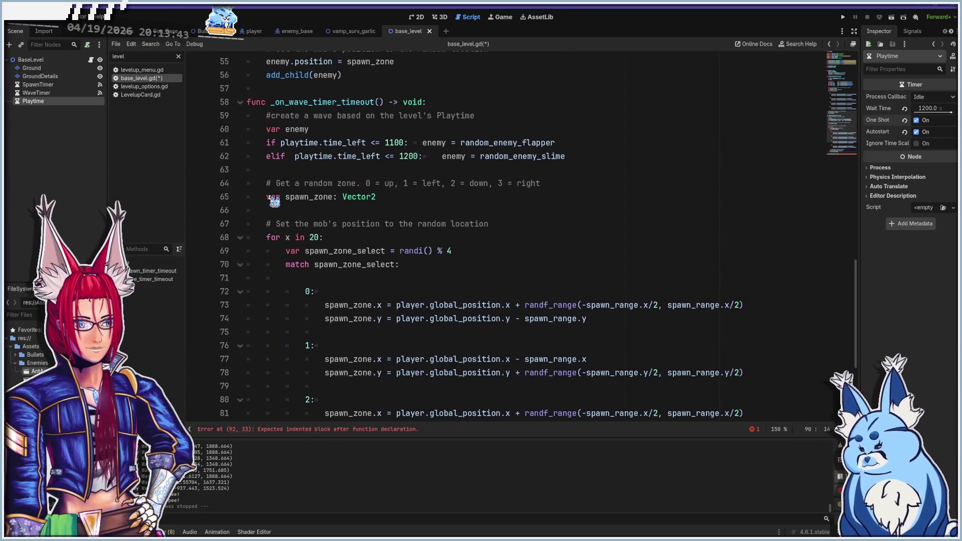
left_click(271, 199)
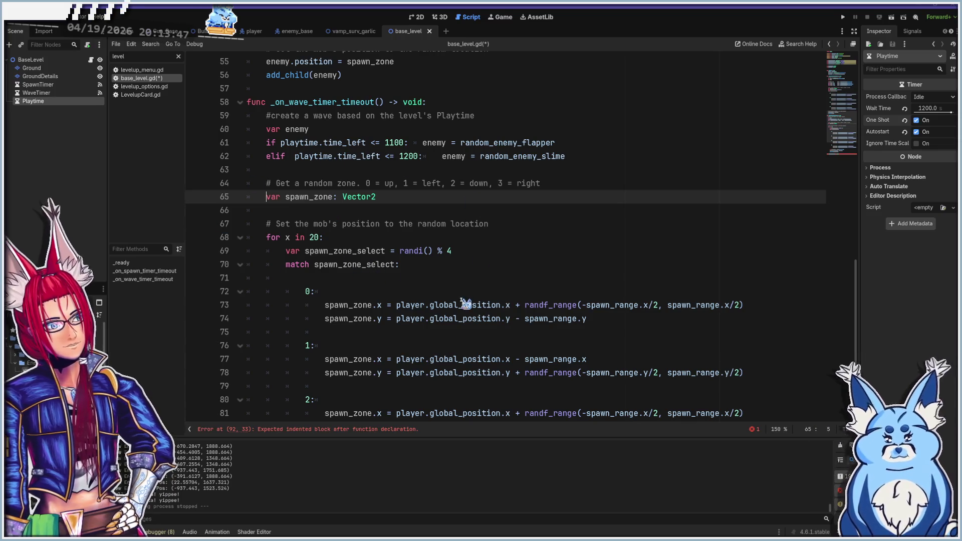
scroll(465, 304, "down", 4)
left_click(441, 375, "shift")
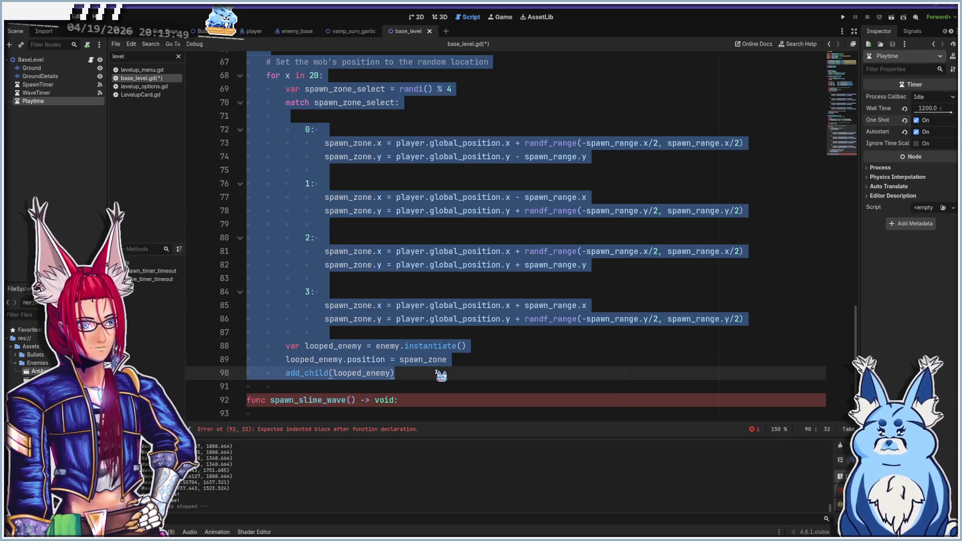
key("ctrl+c")
scroll(441, 375, "down", 1)
left_click(321, 403)
key("ctrl+v")
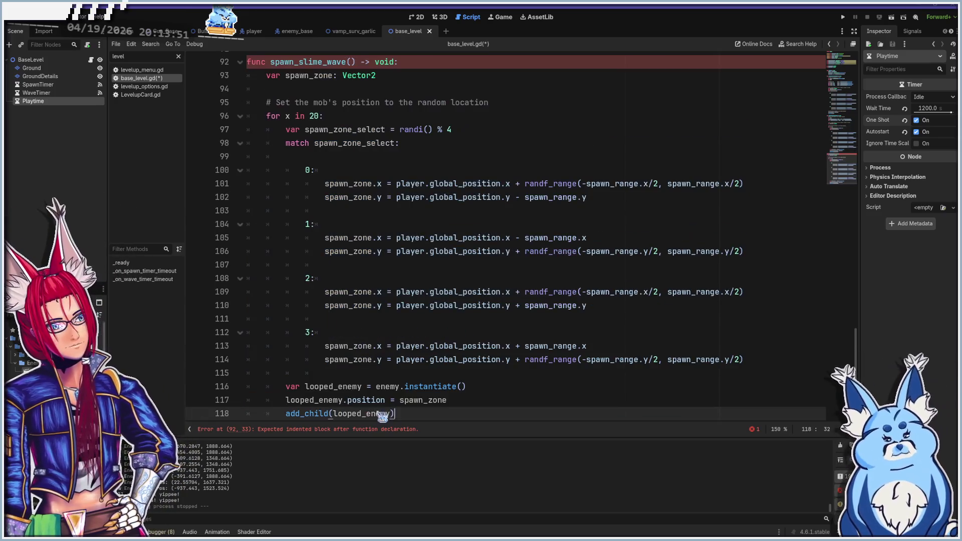
scroll(386, 351, "up", 3)
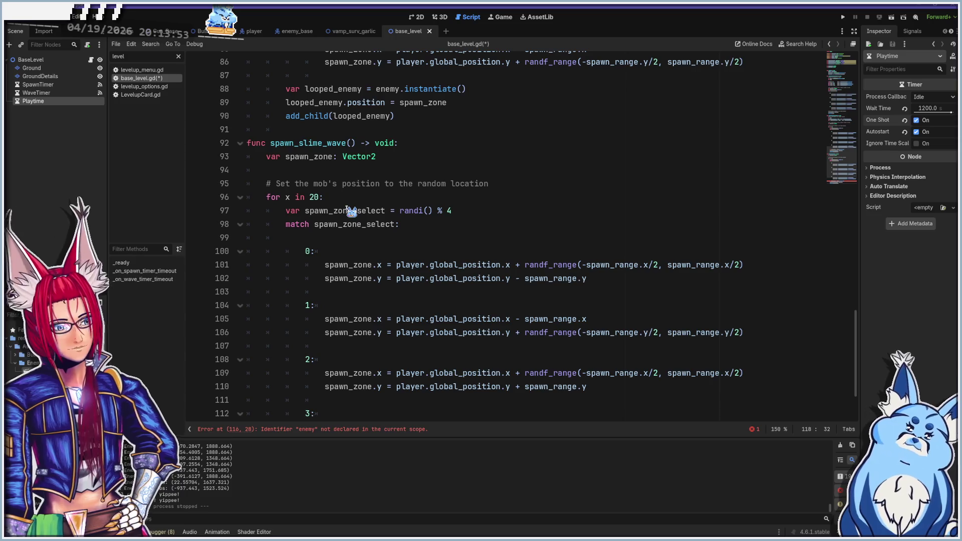
- Change the copied loop's count so it iterates over wave_size
left_click(344, 171)
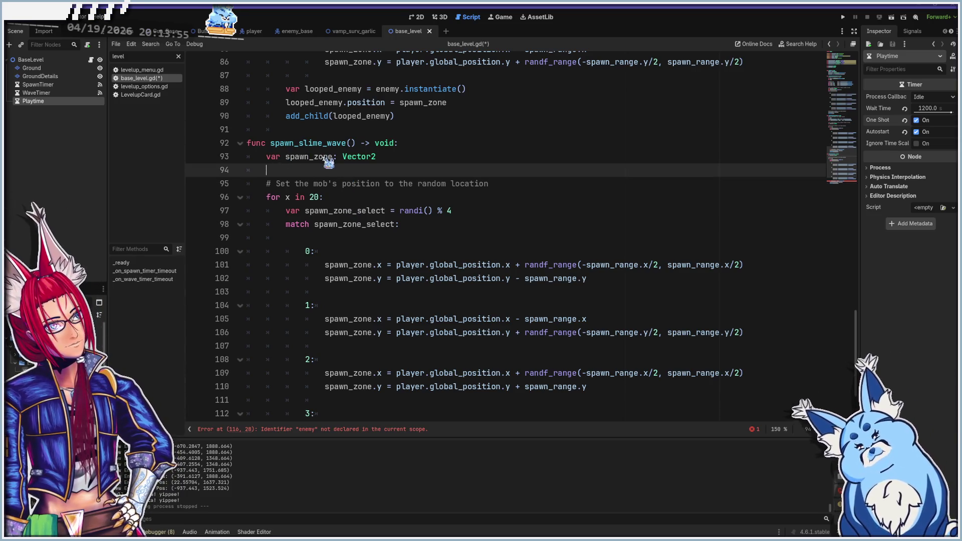
left_click(391, 159)
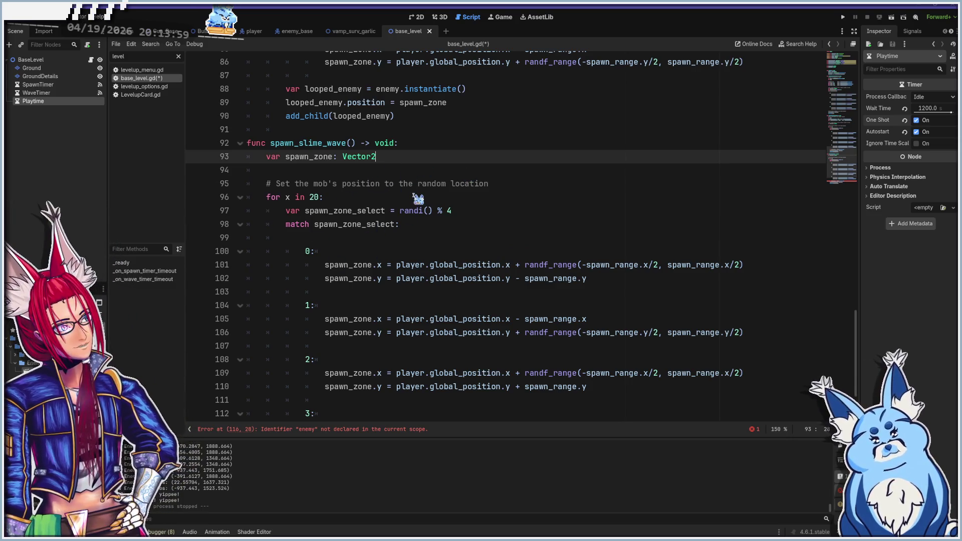
left_click(345, 173)
left_click(310, 198)
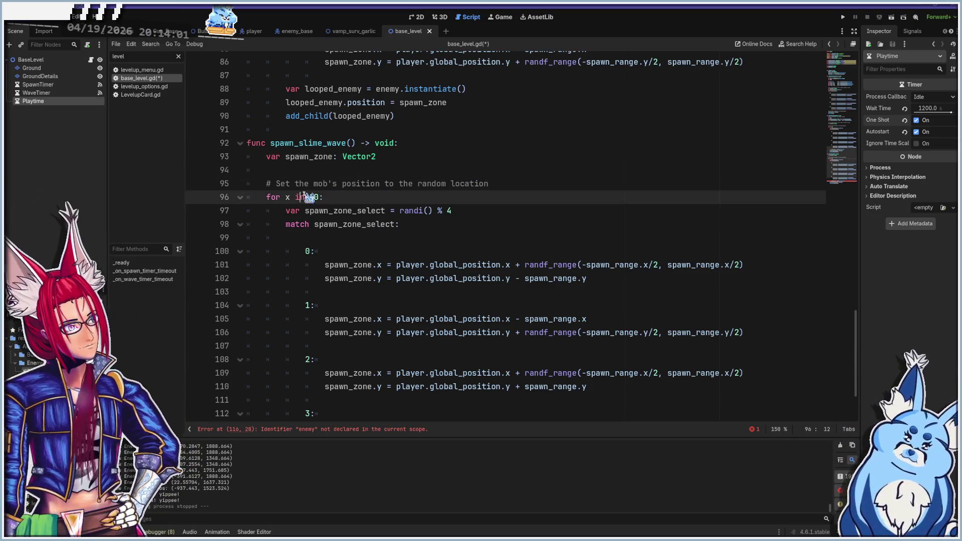
left_click(398, 170)
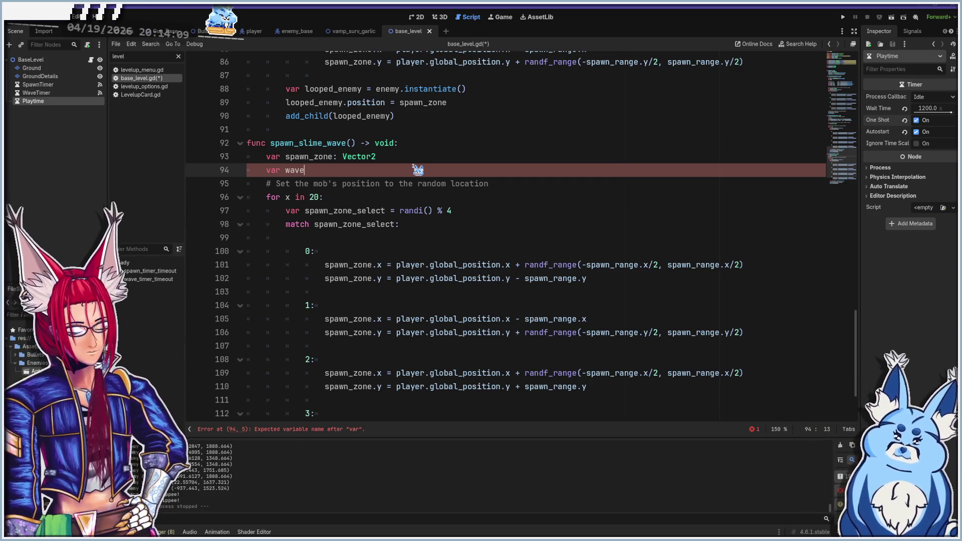
left_click(317, 198)
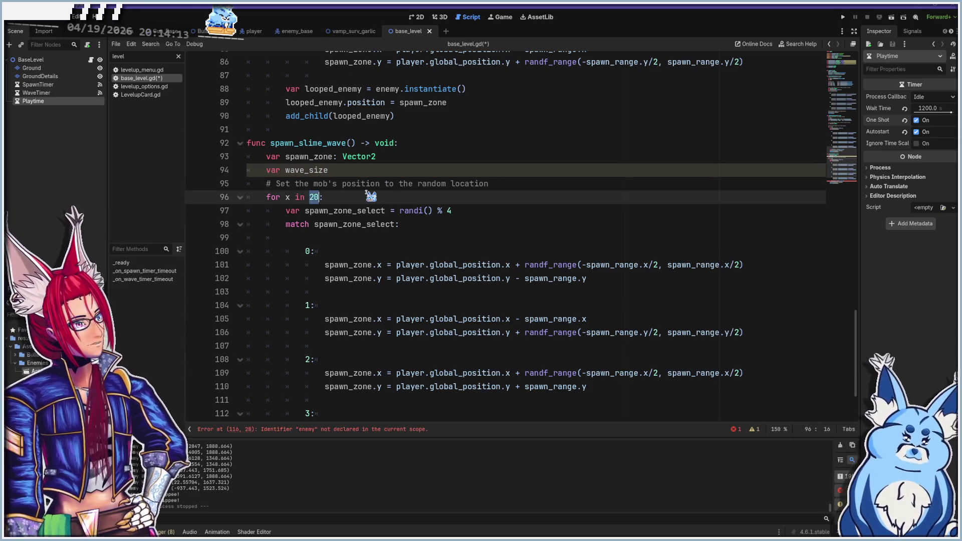
type("_size")
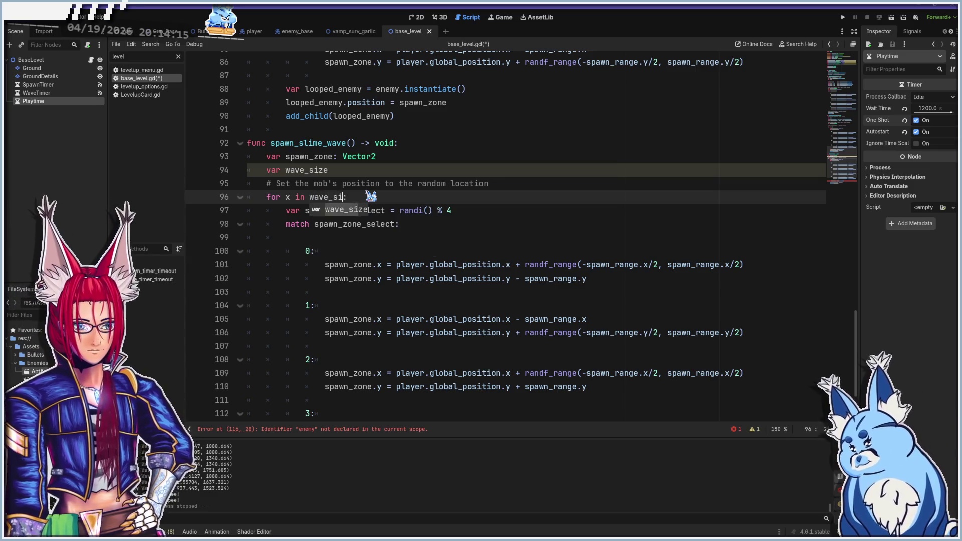
scroll(323, 263, "down", 3)
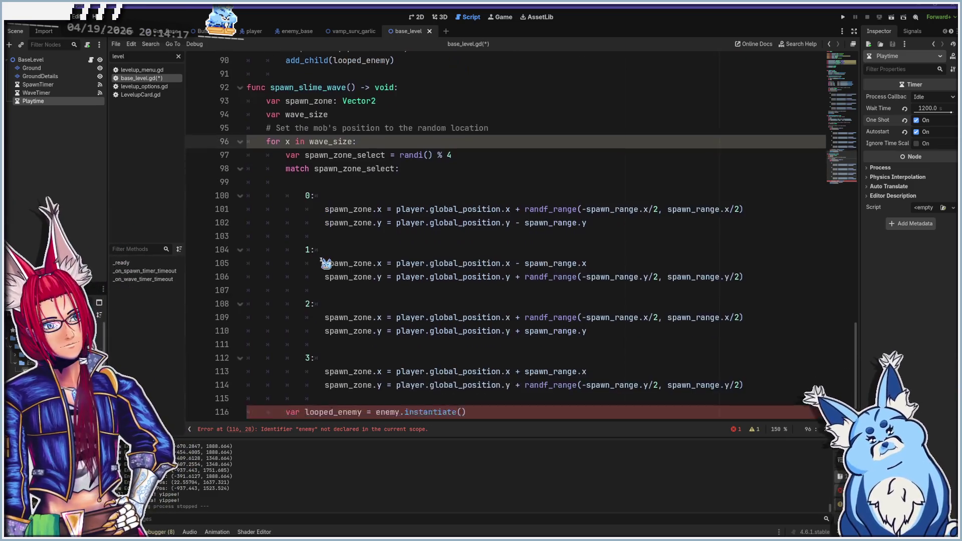
- Cut the enemy = random_enemy_flapper assignment from line 61
left_click(330, 374)
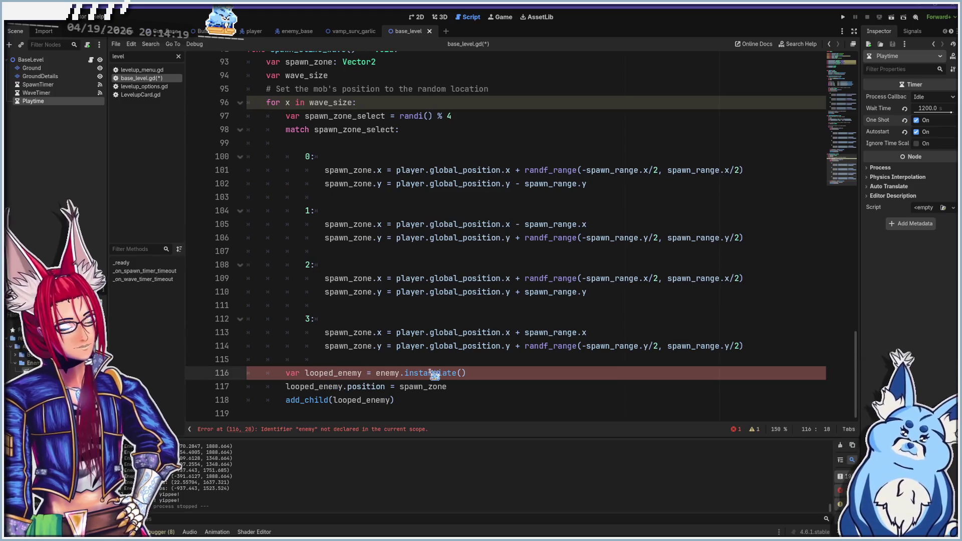
scroll(417, 316, "up", 11)
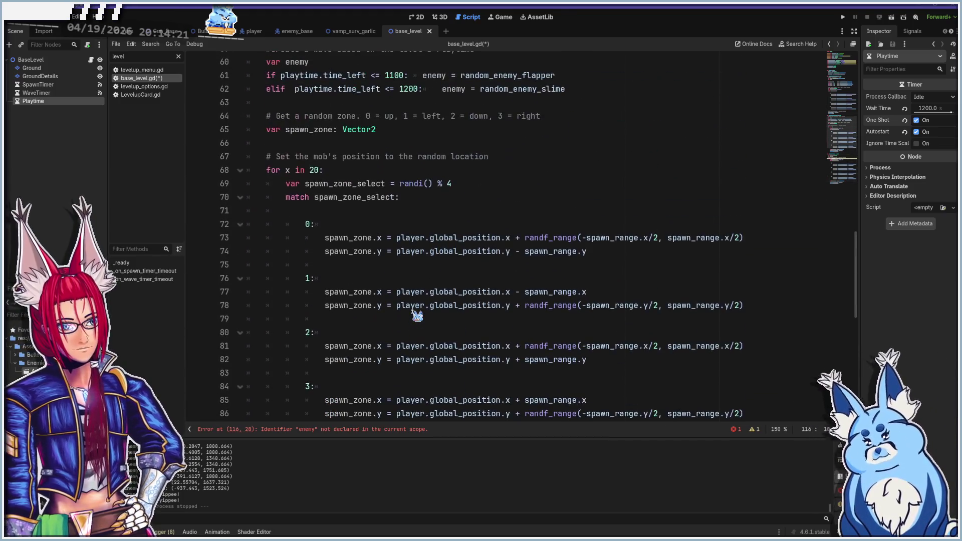
scroll(401, 284, "up", 3)
mouse_move(561, 199)
left_mouse_down()
mouse_move(398, 203)
mouse_move(424, 200)
left_mouse_up()
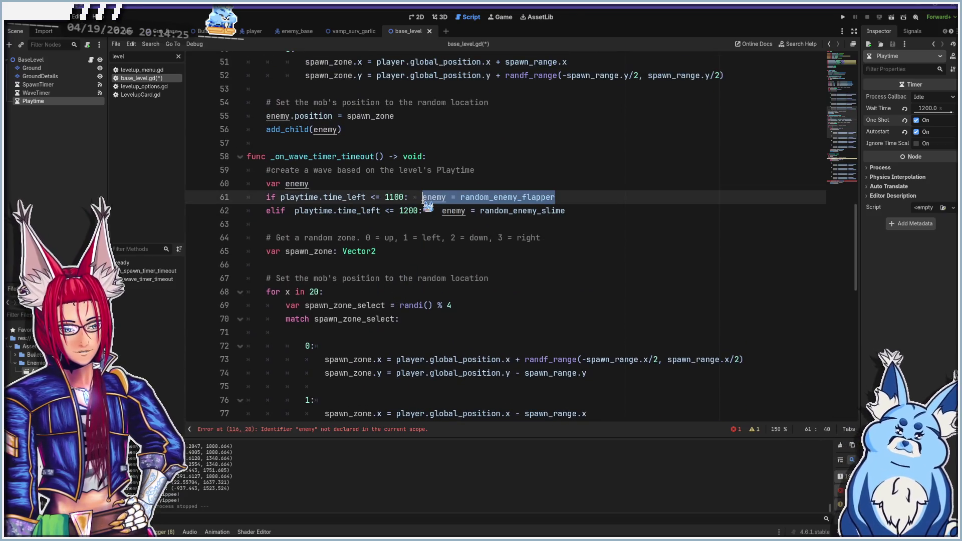
key("ctrl+x")
- Paste the flapper assignment onto a new line at the top of spawn_slime_wave
scroll(440, 273, "down", 14)
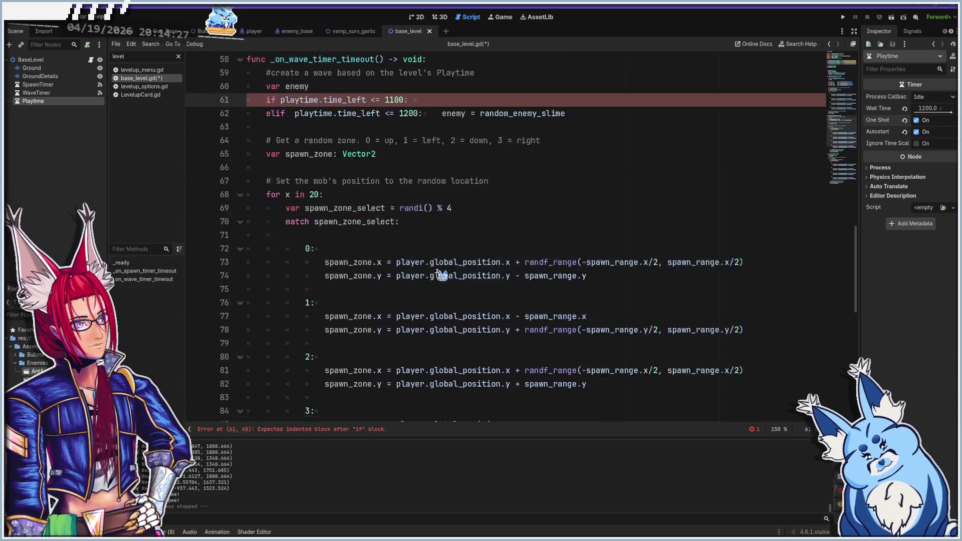
scroll(442, 275, "up", 3)
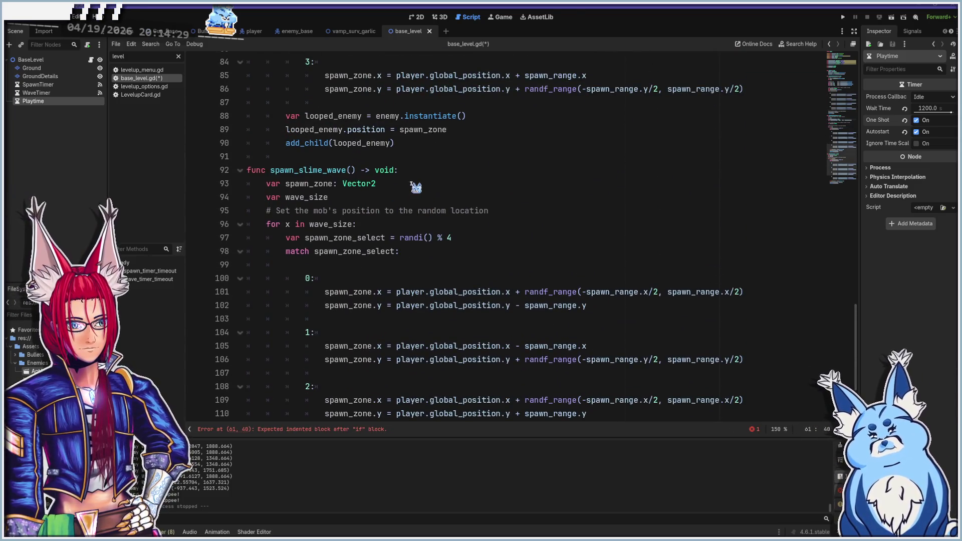
left_click(416, 172)
key("Return")
key("ctrl+v")
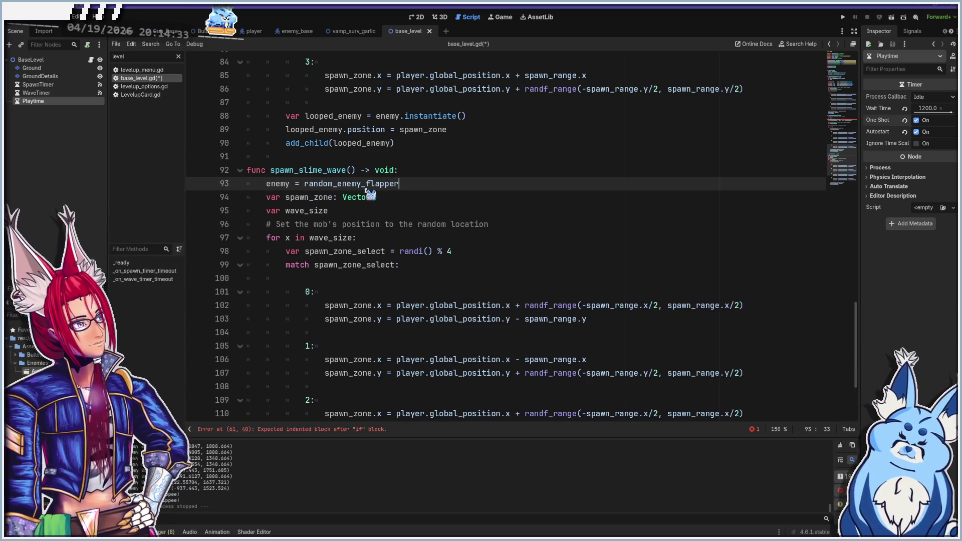
scroll(393, 294, "up", 1)
scroll(393, 294, "up", 10)
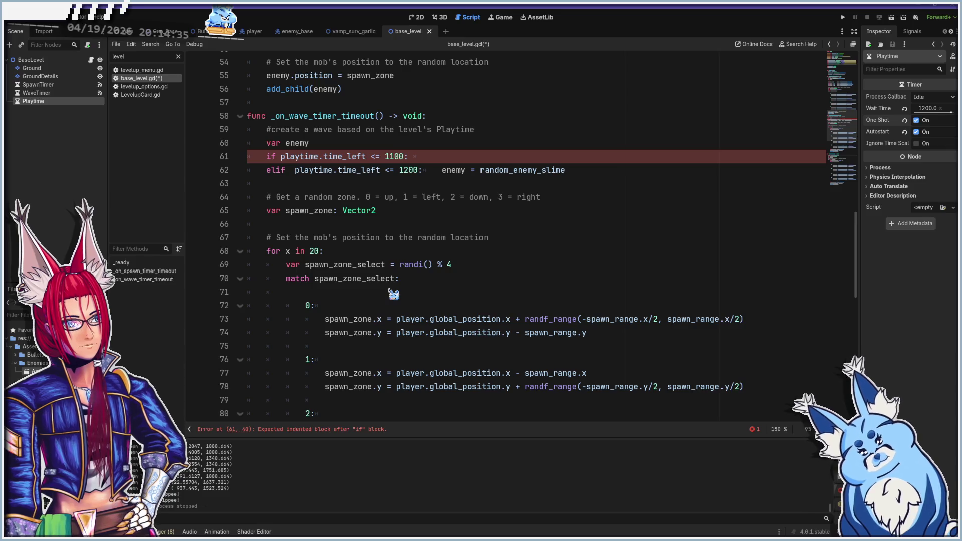
scroll(393, 295, "down", 4)
scroll(464, 252, "up", 7)
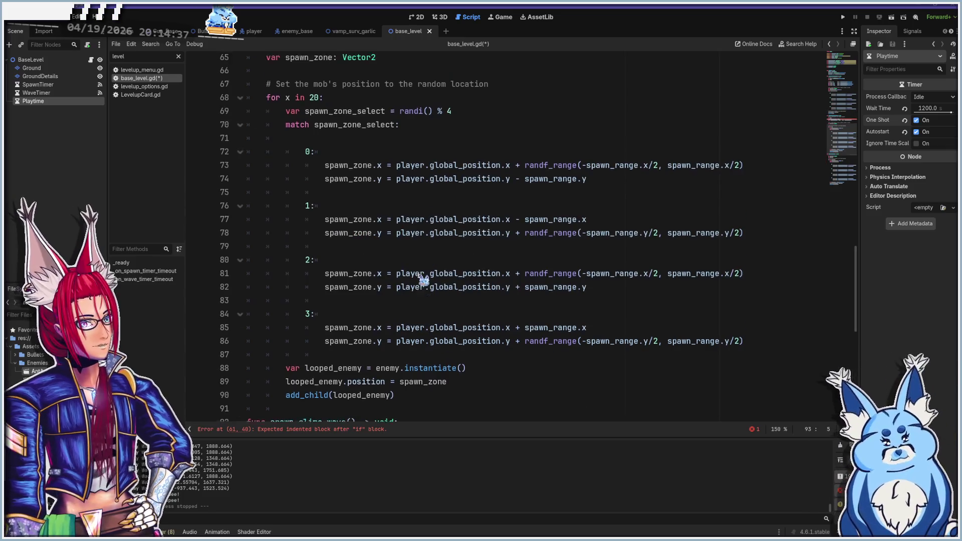
scroll(451, 278, "down", 5)
scroll(468, 279, "up", 6)
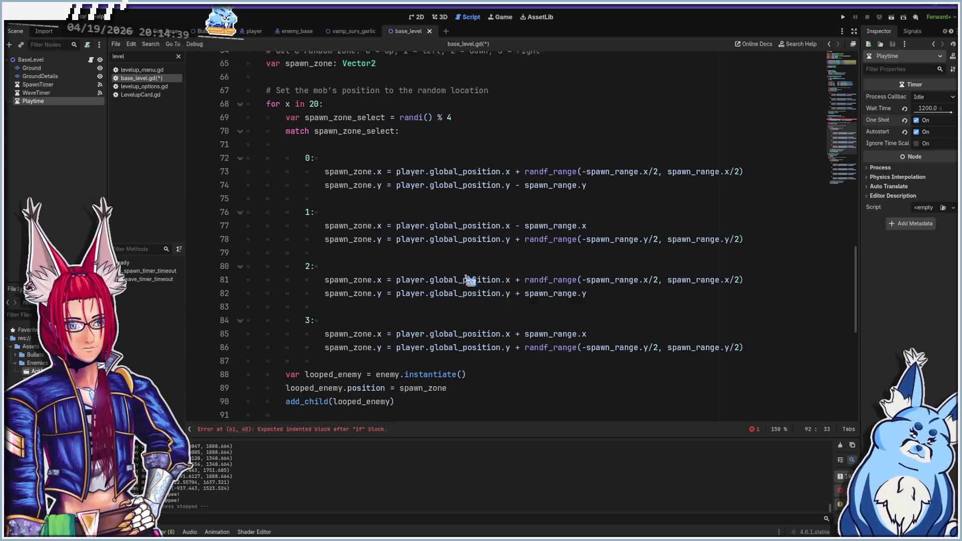
- Undo the flapper move and remove enemy = random_enemy_slime from line 62
key("ctrl+z")
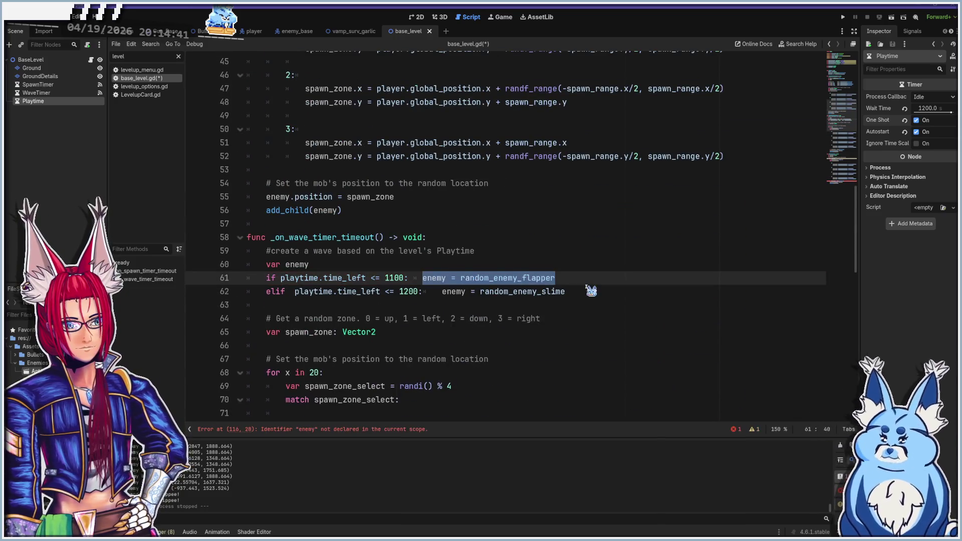
key("Down")
key("End")
left_click(440, 291, "shift")
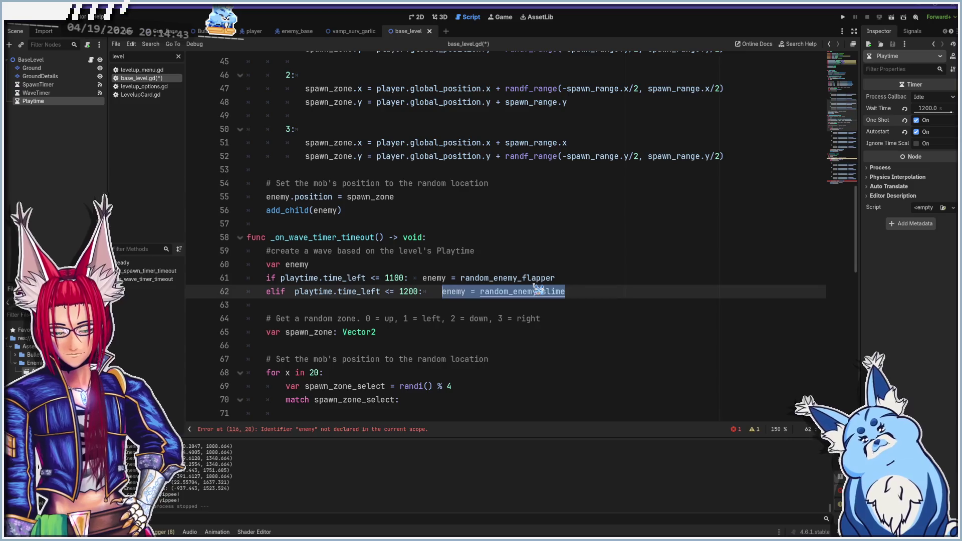
key("BackSpace")
- Paste enemy = random_enemy_slime as the first line of spawn_slime_wave
scroll(537, 289, "down", 13)
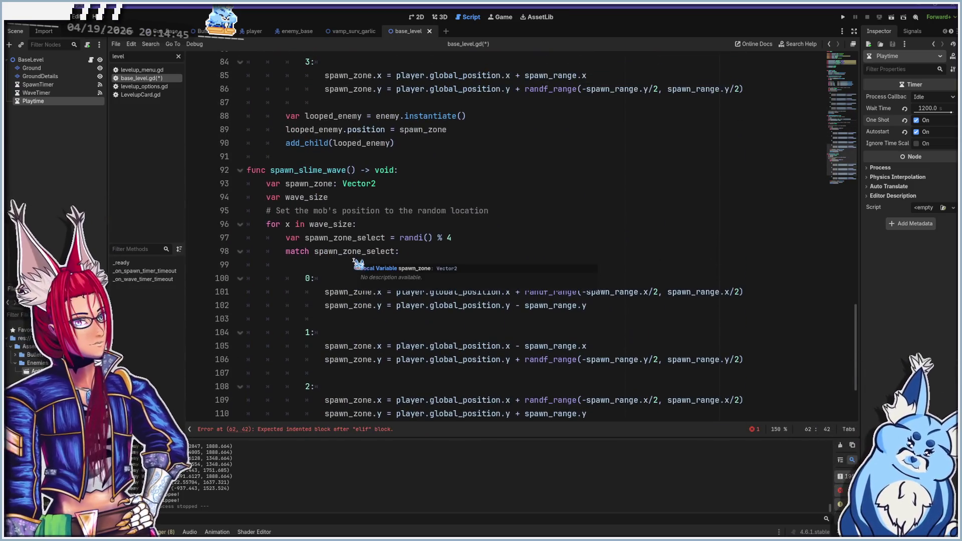
left_click(396, 184)
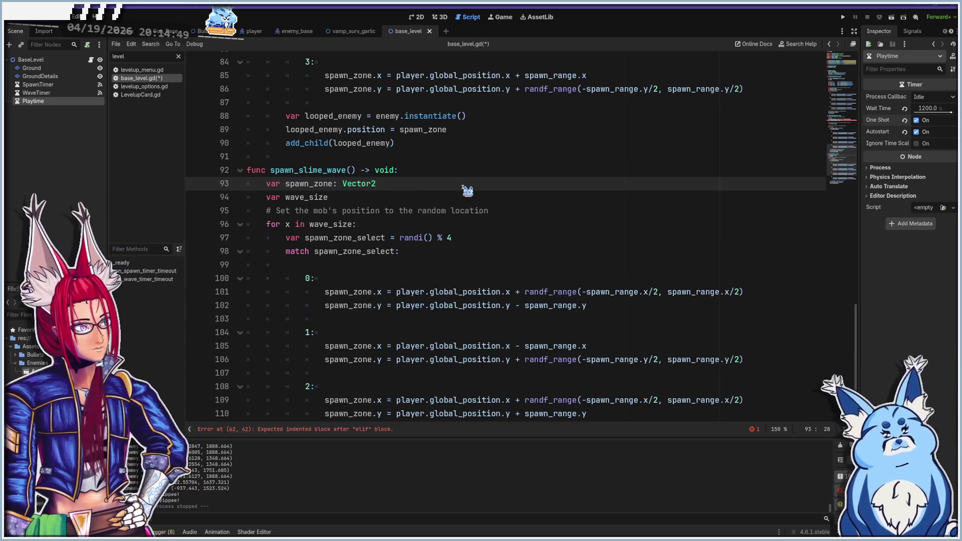
key("Up")
key("End")
key("Return")
key("ctrl+v")
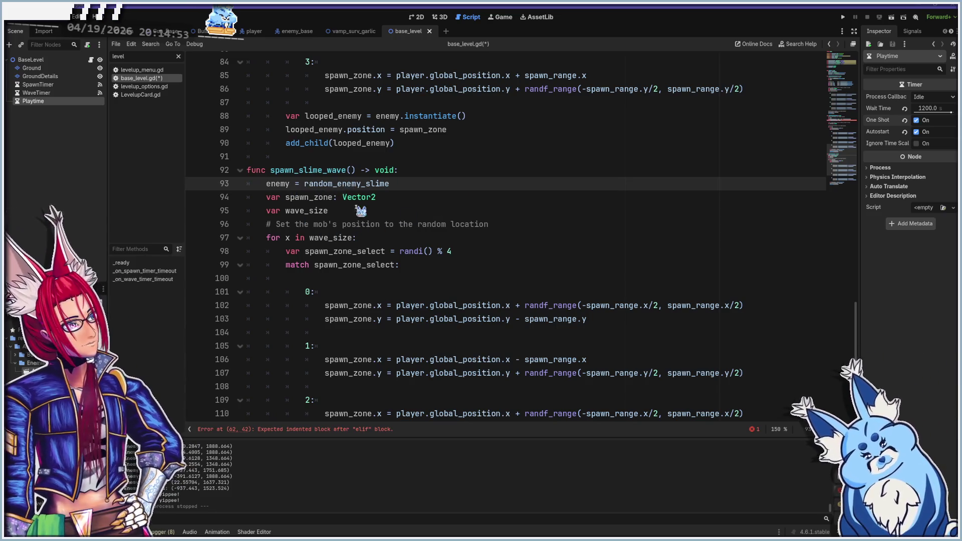
scroll(393, 285, "up", 20)
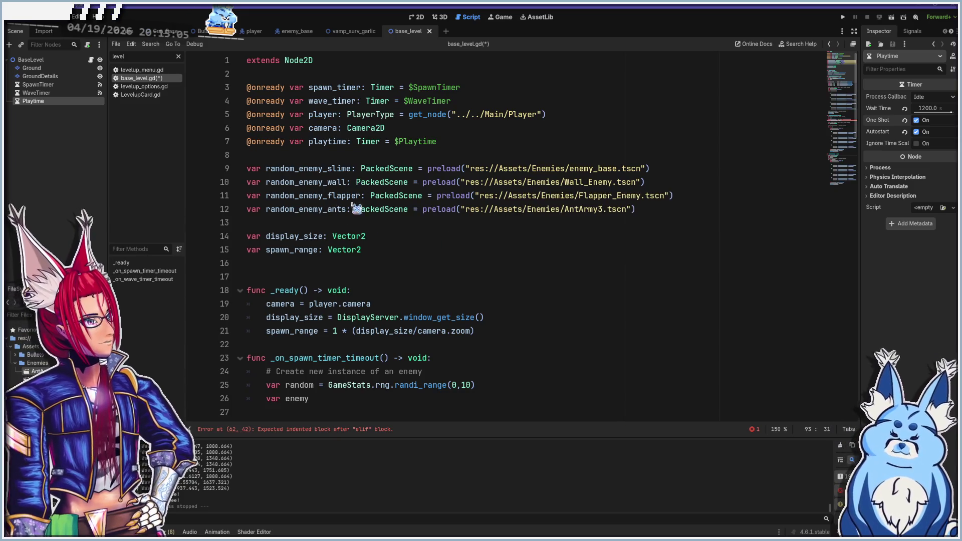
- Complete line 62's 1200 elif branch with a spawn_slime_wave() call using autocomplete
scroll(422, 284, "down", 10)
scroll(422, 284, "down", 8)
left_click(422, 285)
scroll(422, 284, "down", 4)
scroll(422, 285, "up", 3)
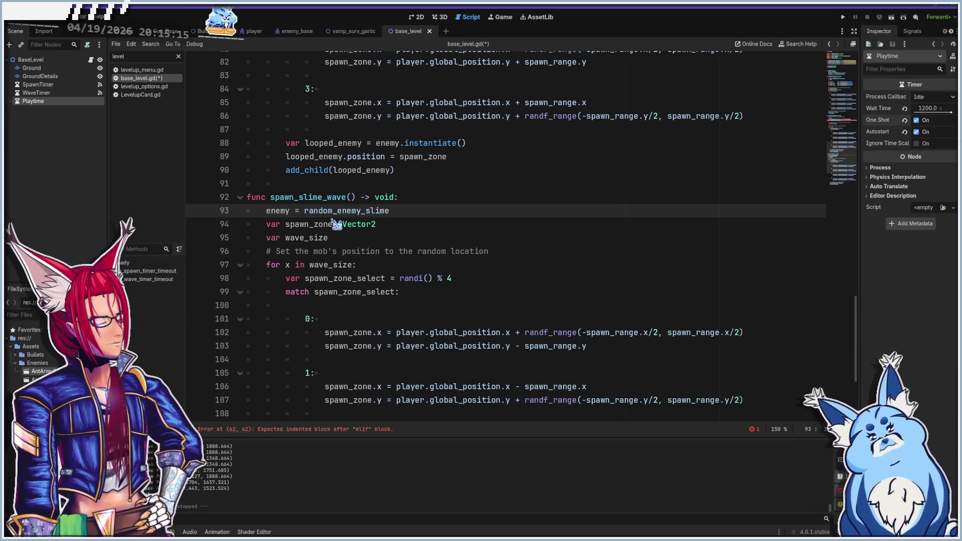
scroll(351, 290, "down", 4)
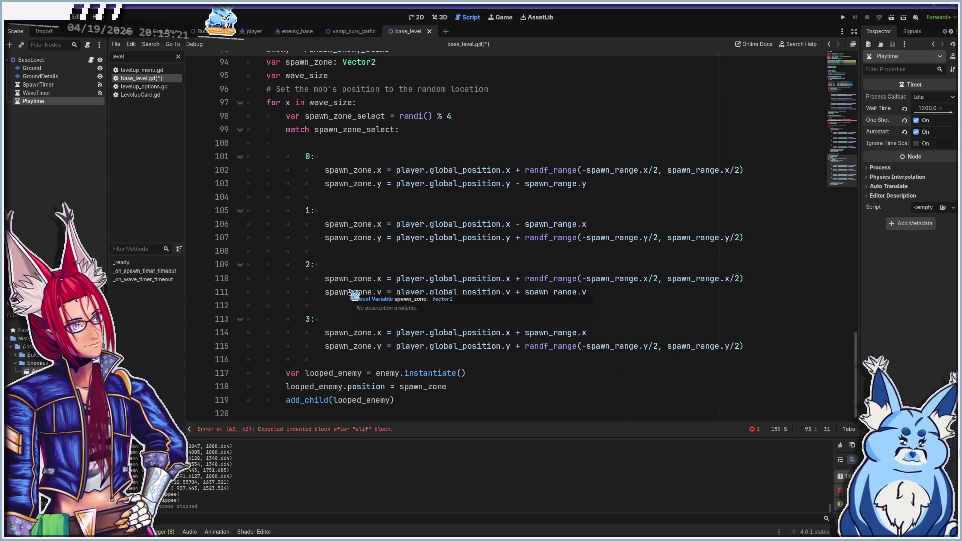
scroll(354, 295, "up", 2)
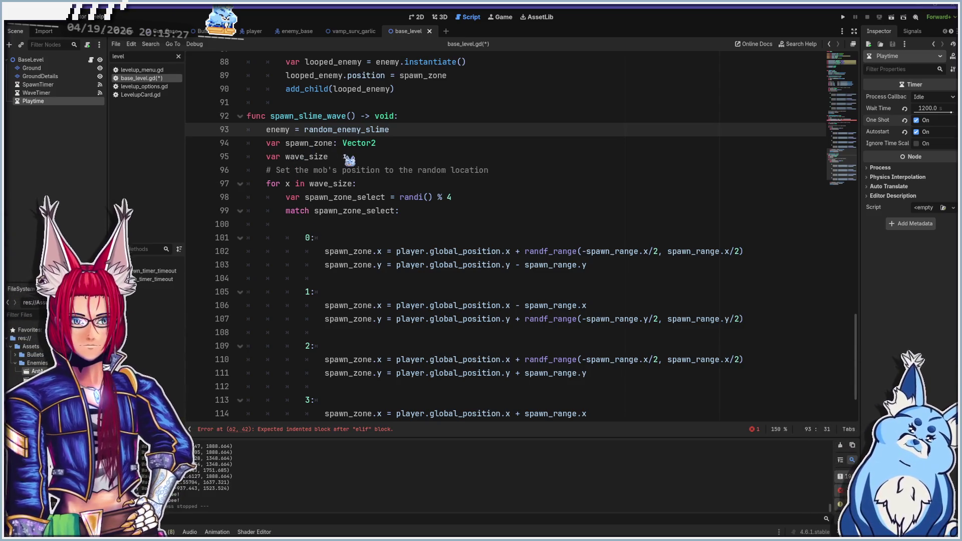
scroll(311, 256, "down", 2)
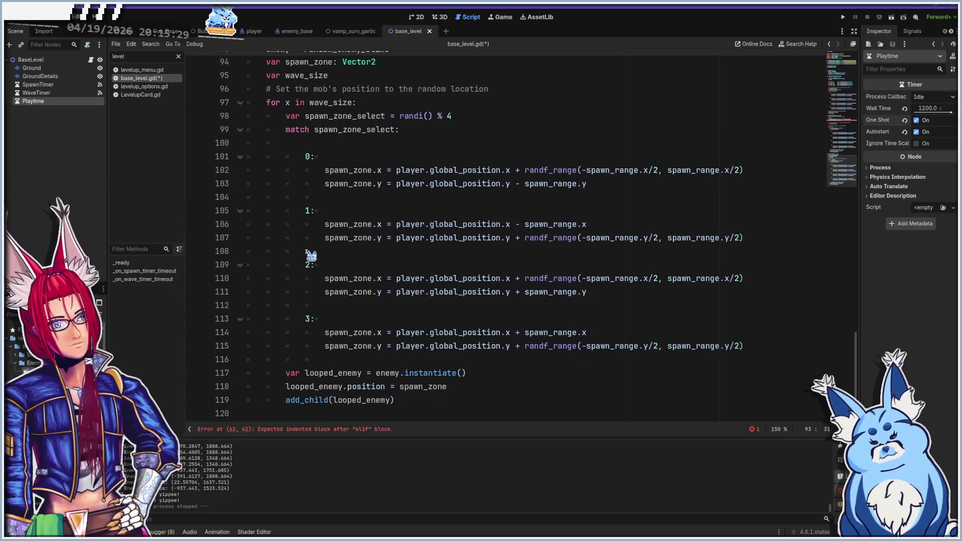
scroll(459, 310, "up", 4)
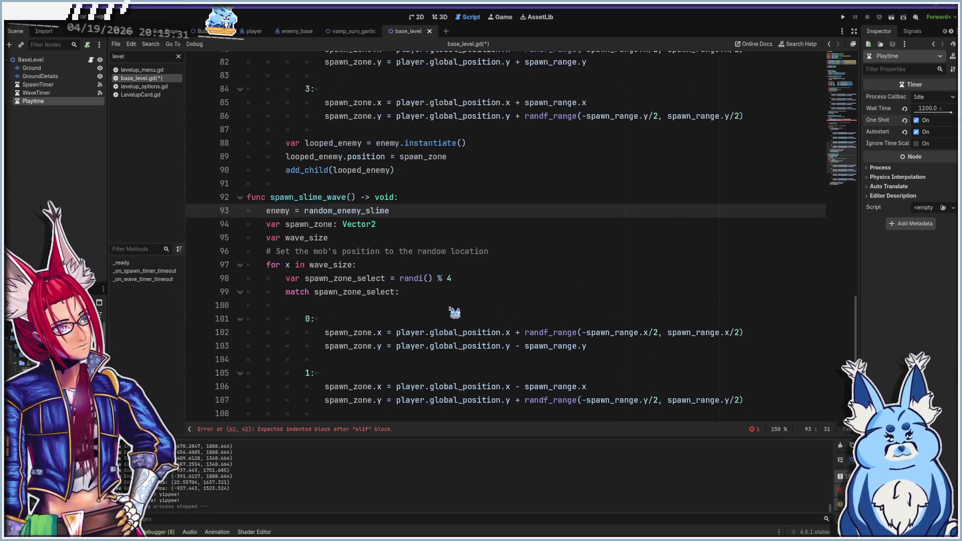
scroll(354, 266, "up", 2)
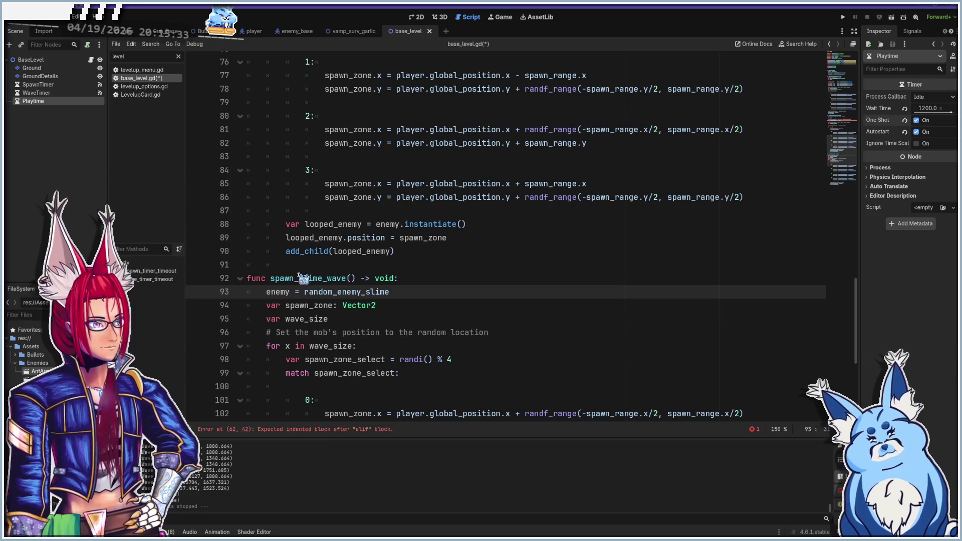
scroll(374, 304, "up", 6)
scroll(373, 304, "up", 4)
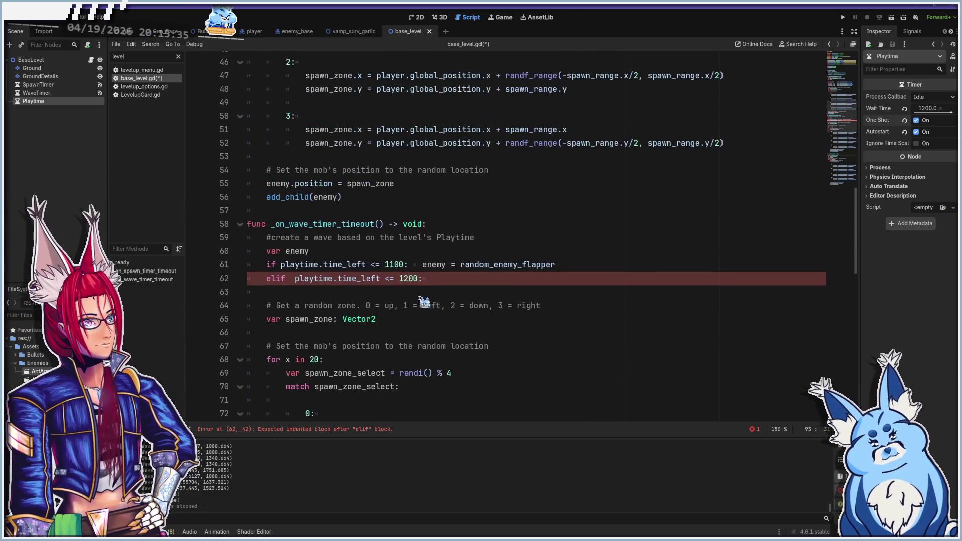
left_click(461, 280)
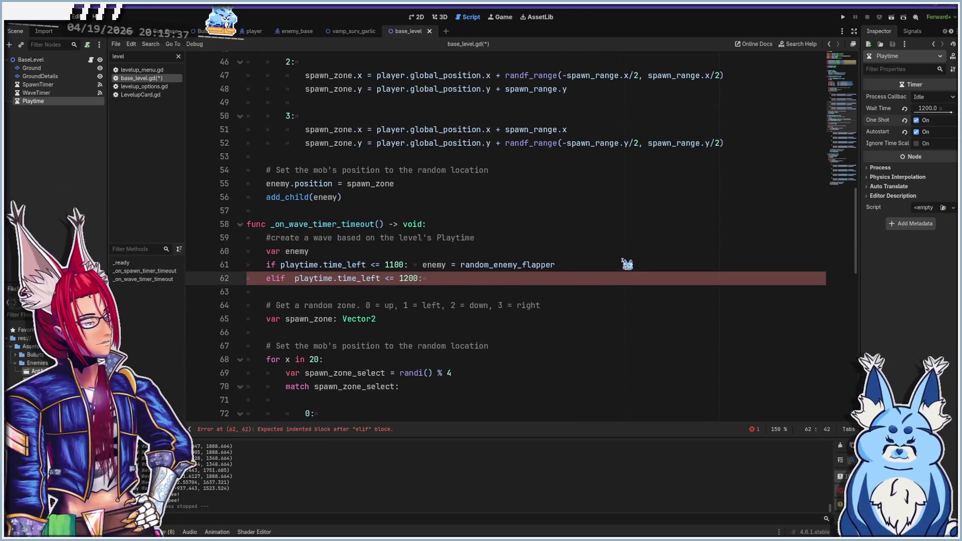
type("spawn_slime")
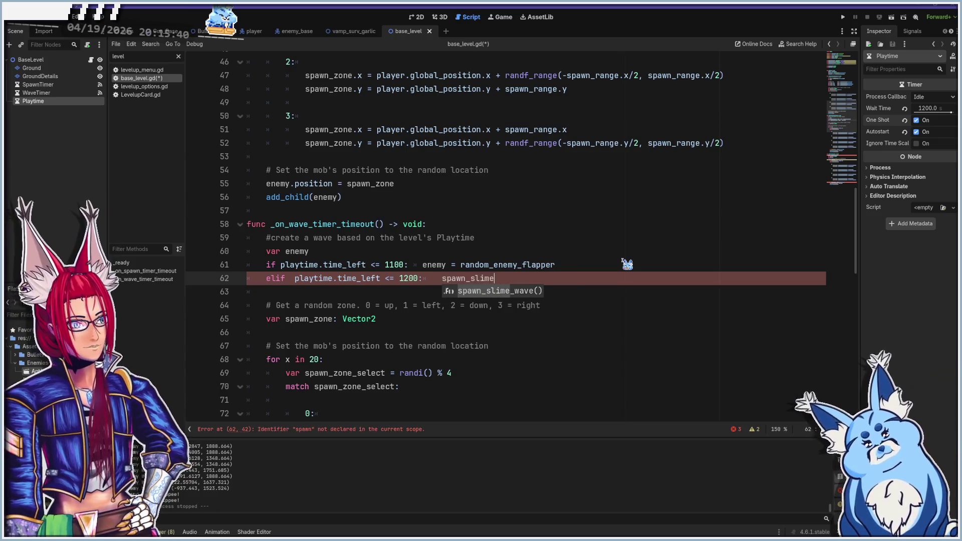
key("Return")
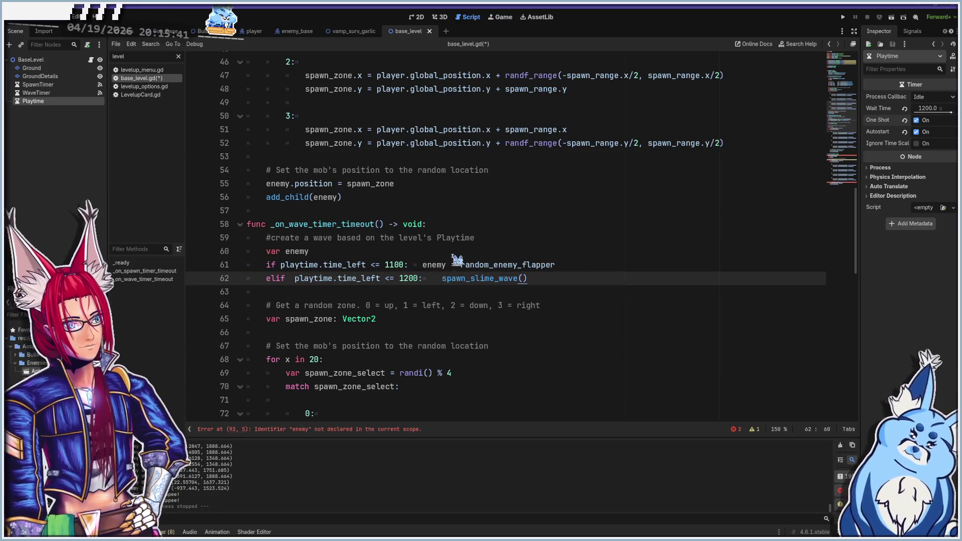
left_click(427, 267)
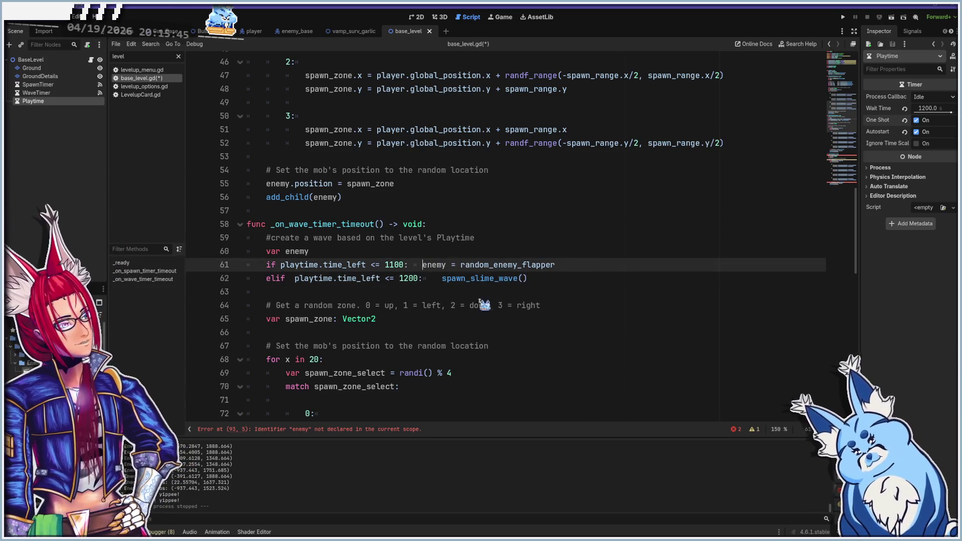
- Select the body of spawn_slime_wave, lines 93 to 119
scroll(424, 342, "down", 3)
scroll(423, 342, "down", 1)
scroll(333, 321, "up", 1)
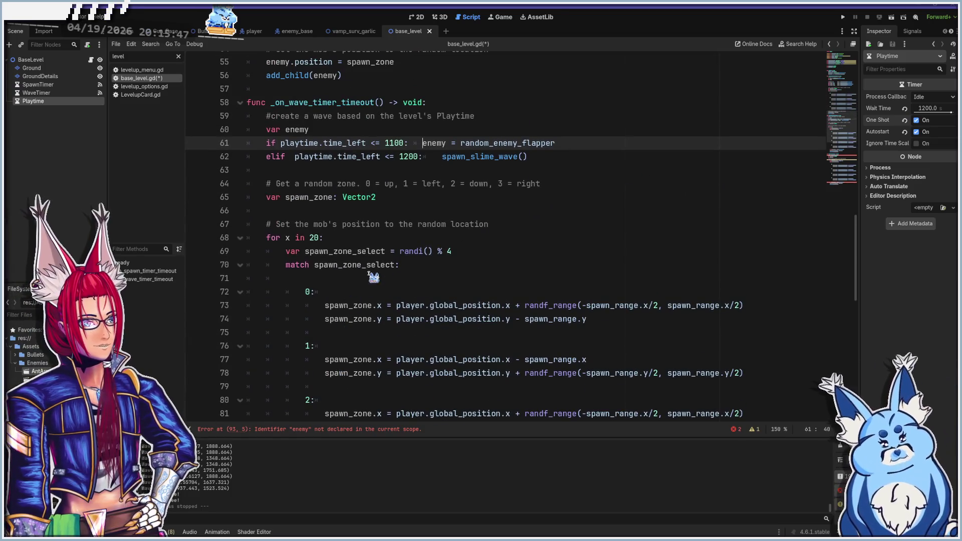
scroll(339, 200, "down", 9)
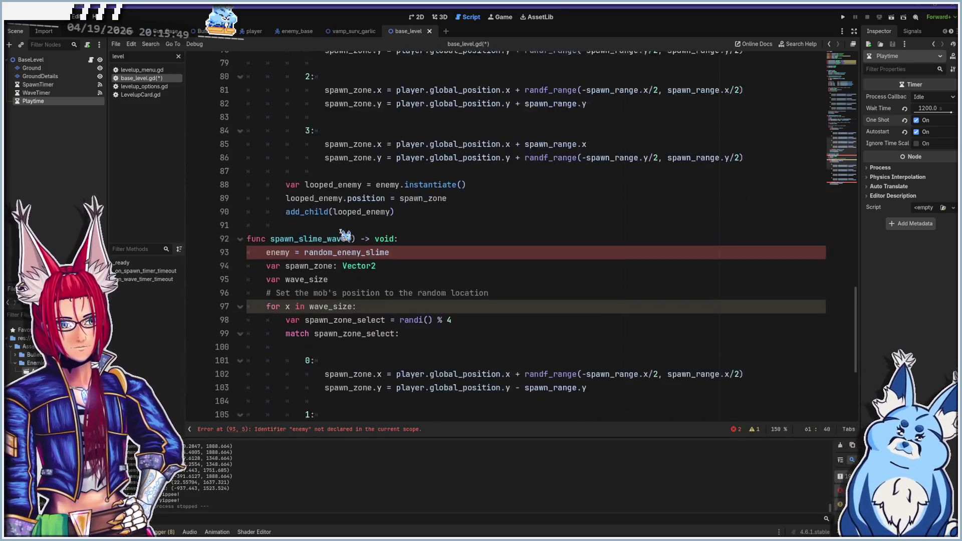
left_click(274, 161)
scroll(412, 238, "down", 3)
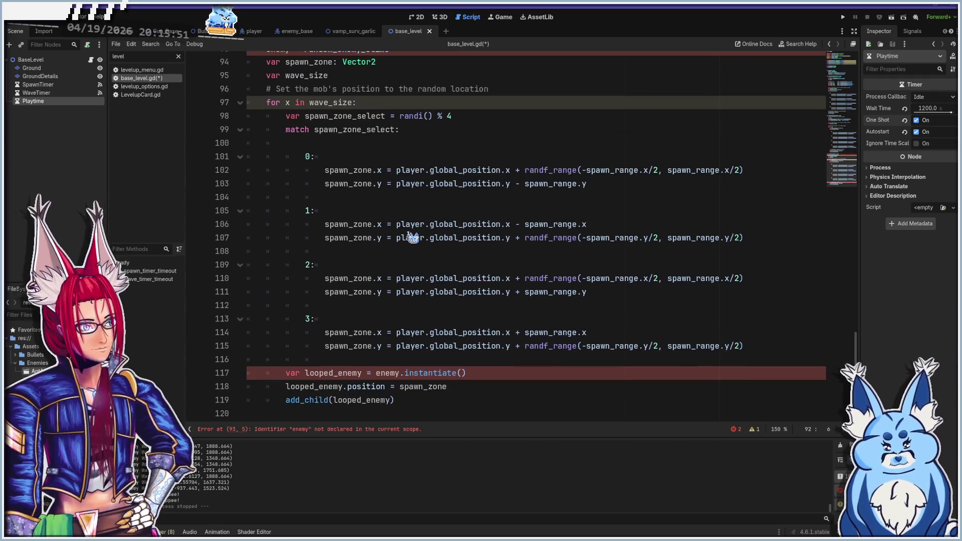
left_click(428, 404, "shift")
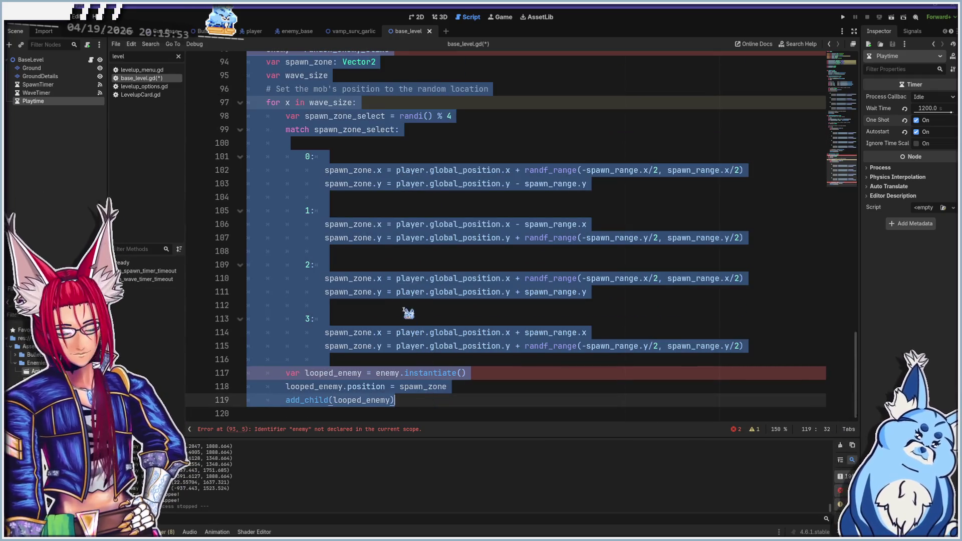
scroll(398, 302, "up", 7)
scroll(398, 303, "down", 5)
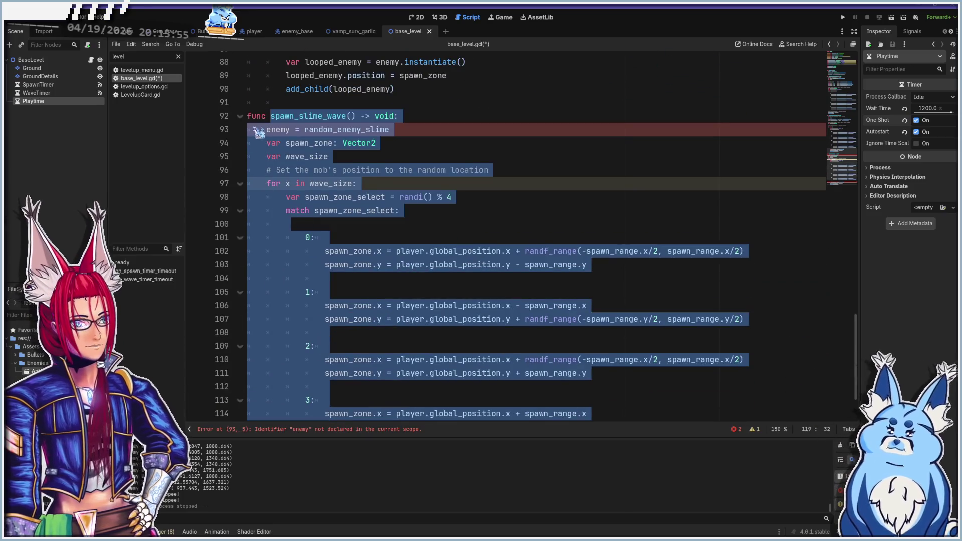
left_click(249, 116)
scroll(420, 242, "down", 2)
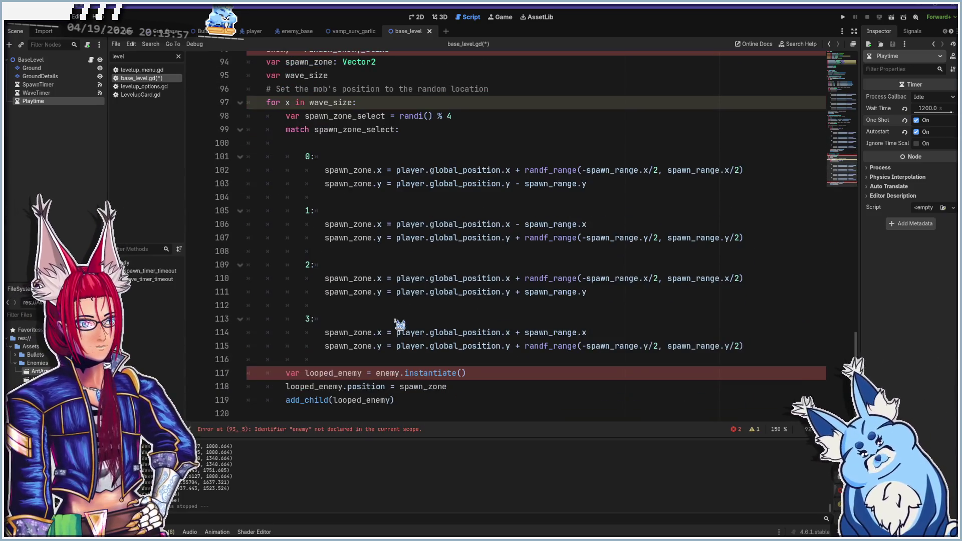
left_click(425, 406, "shift")
- Review spawn_slime_wave, collapsing and re-expanding the for-loop on line 97
left_click(424, 374)
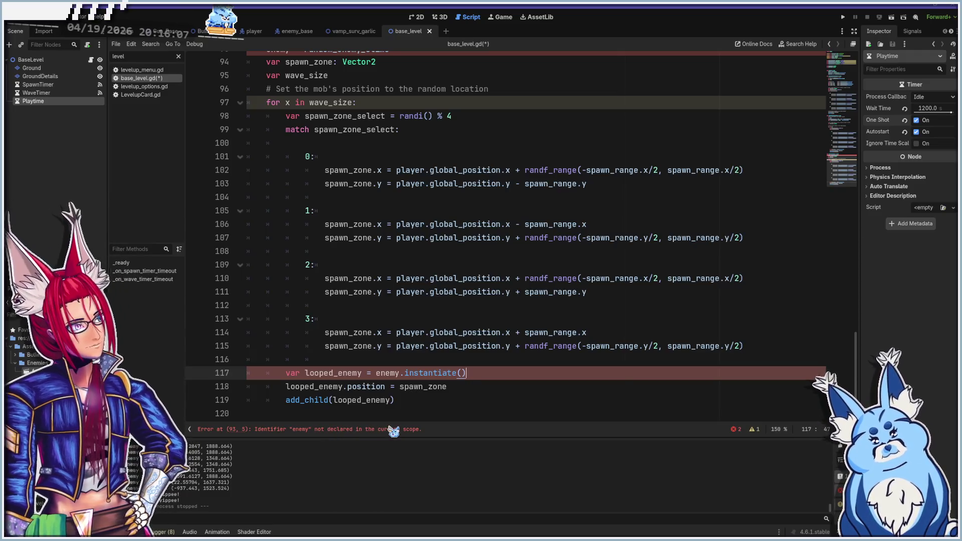
scroll(391, 338, "up", 2)
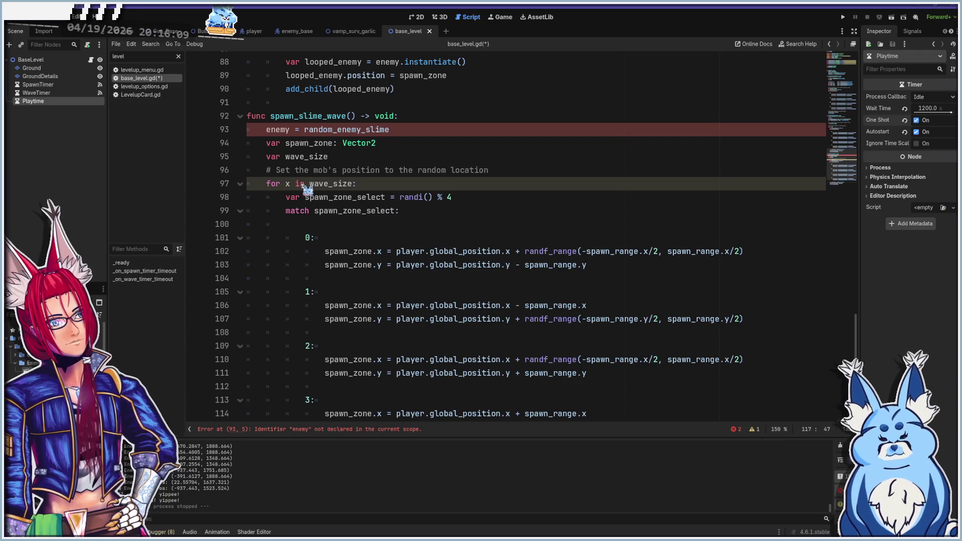
left_click(240, 184)
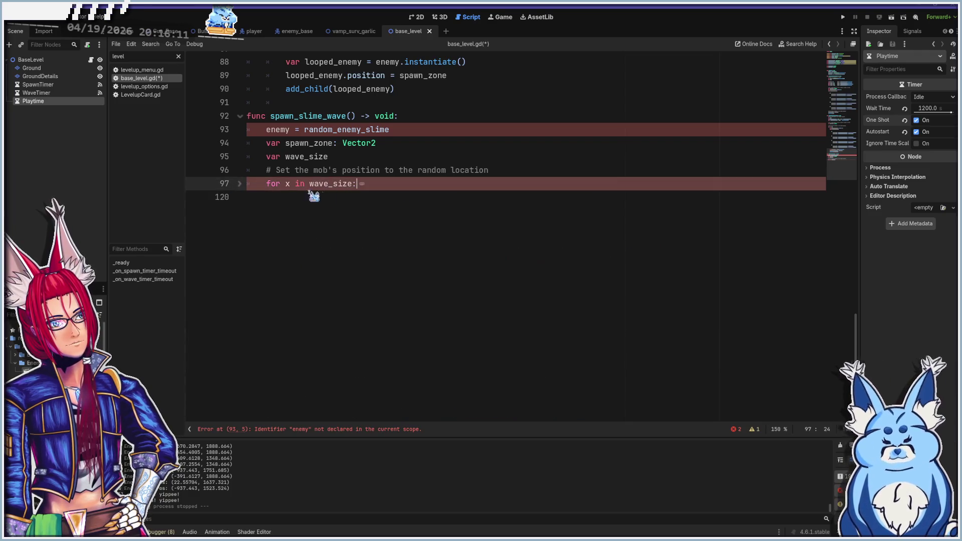
left_click(239, 184)
scroll(378, 341, "down", 1)
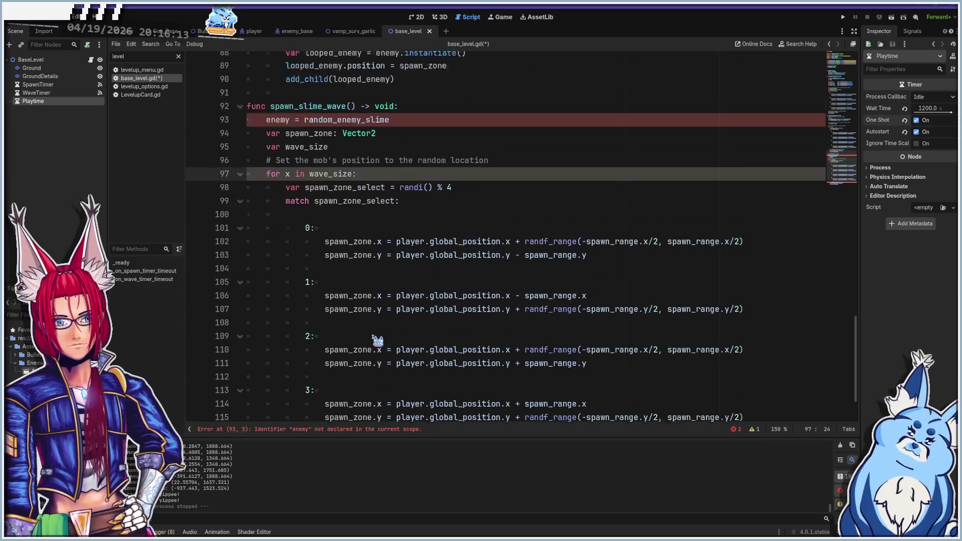
scroll(373, 337, "down", 1)
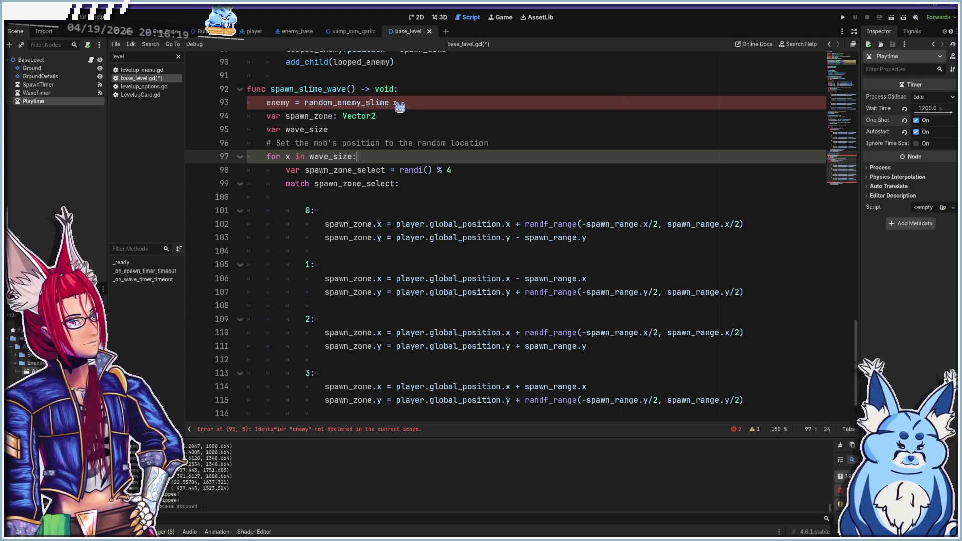
scroll(374, 265, "down", 2)
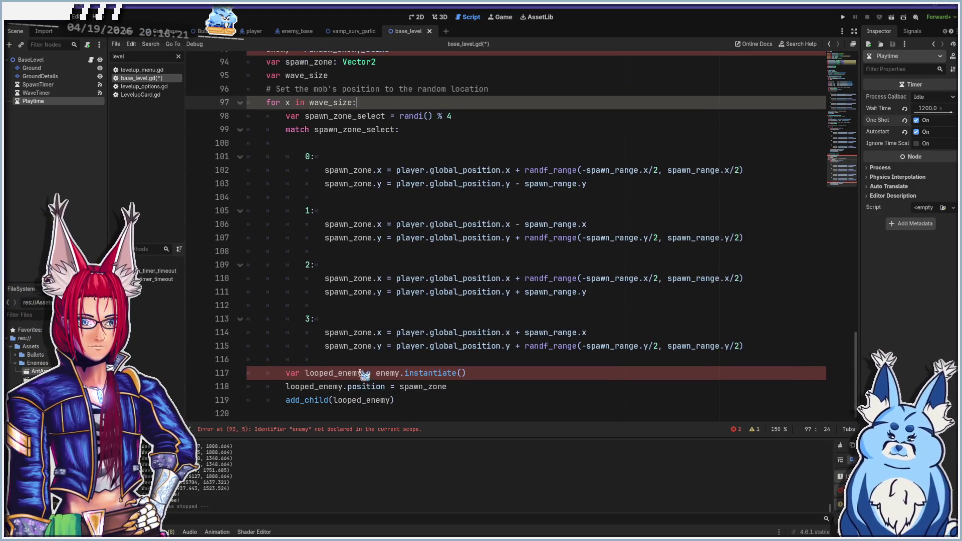
left_click(426, 373)
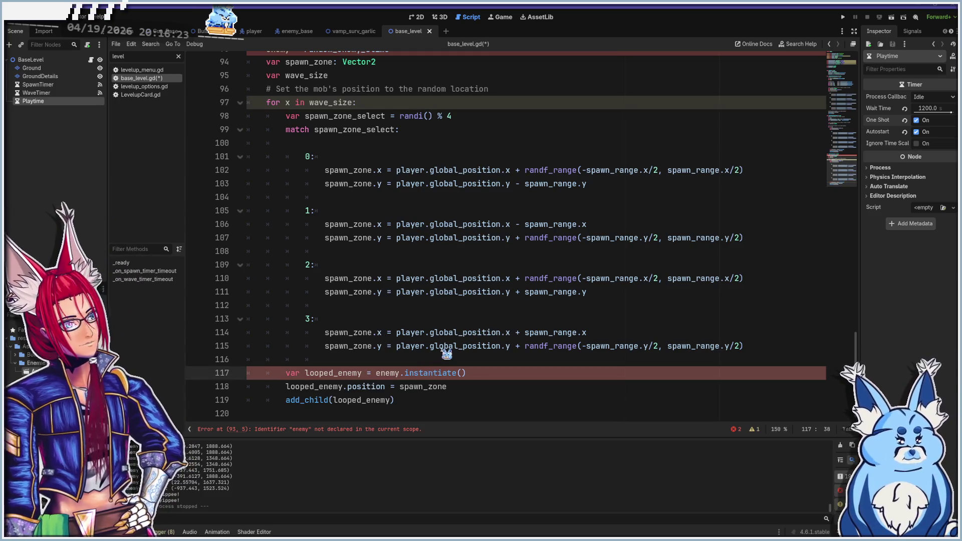
scroll(434, 348, "up", 6)
scroll(431, 345, "up", 6)
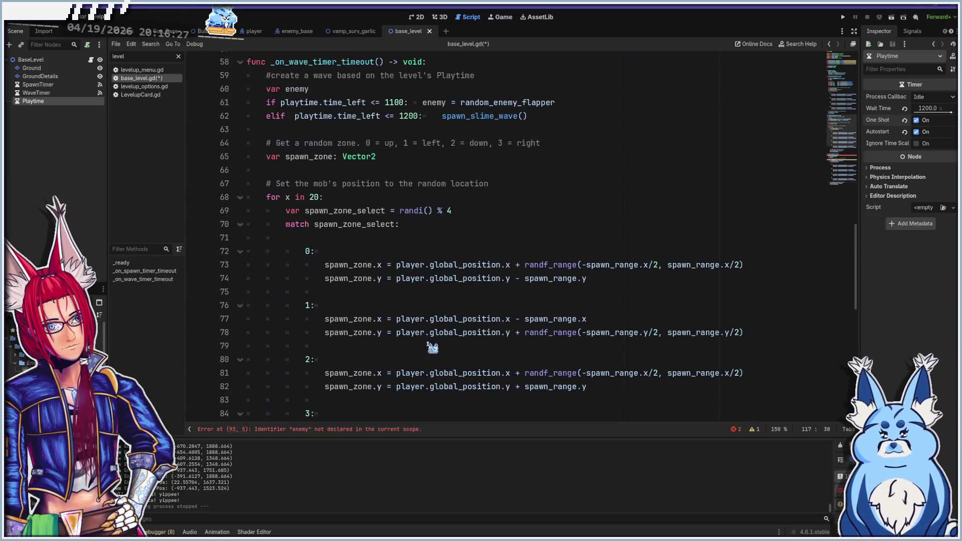
scroll(432, 347, "up", 1)
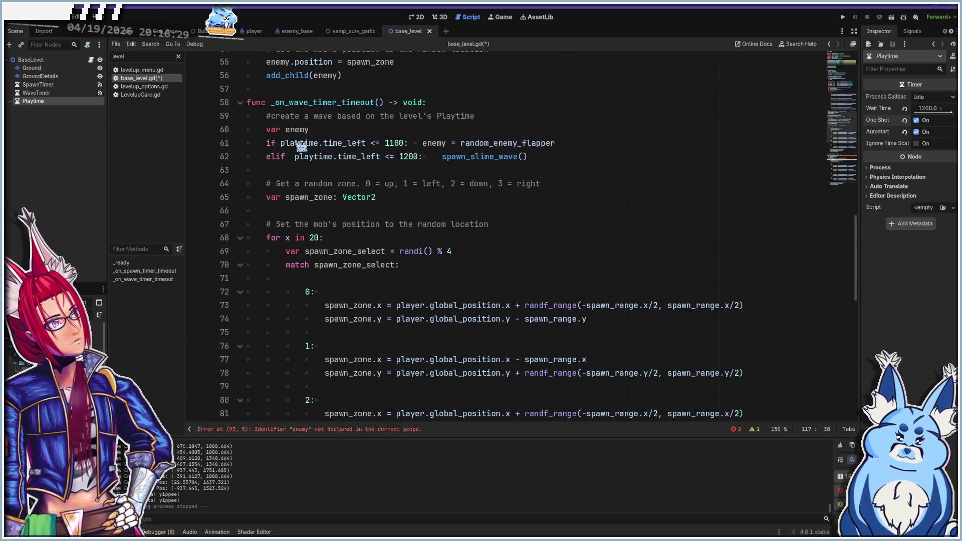
scroll(301, 146, "down", 8)
- Prefix line 93's 'enemy = random_enemy_slime' with var to declare it locally
left_click(266, 239)
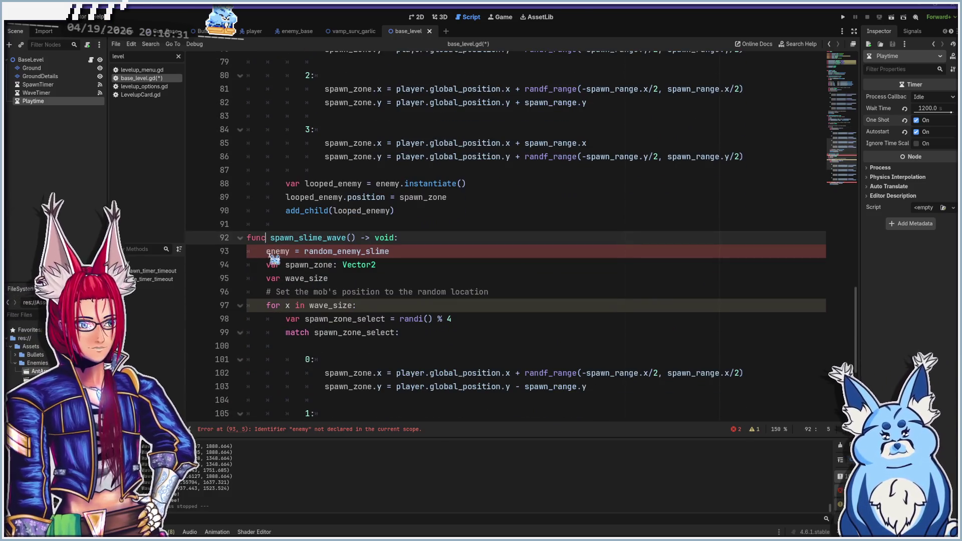
key("Down")
type("b")
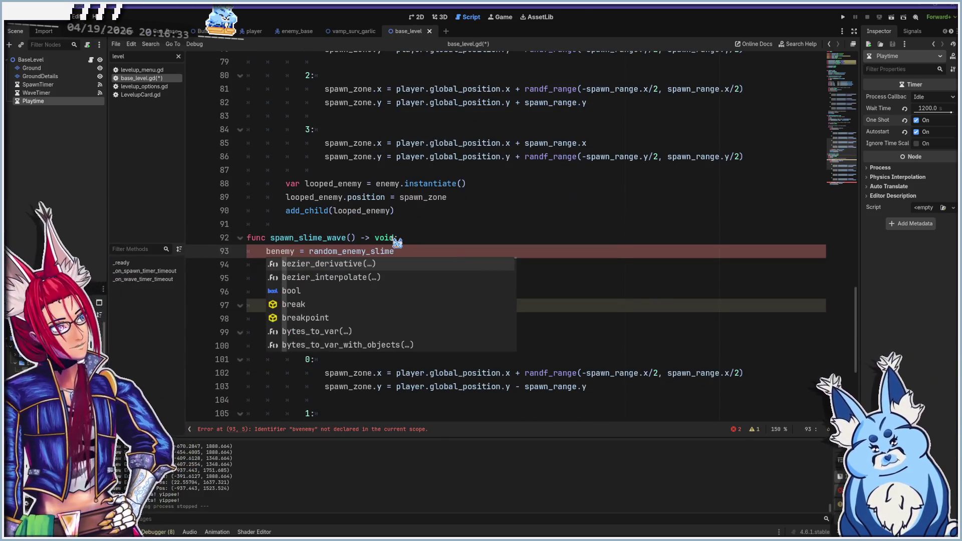
key("BackSpace")
type("var")
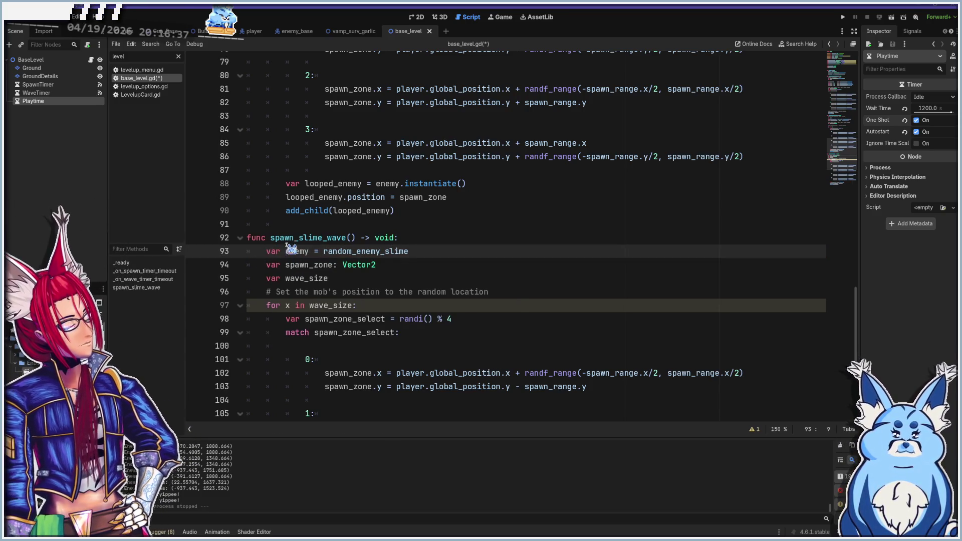
scroll(326, 298, "down", 5)
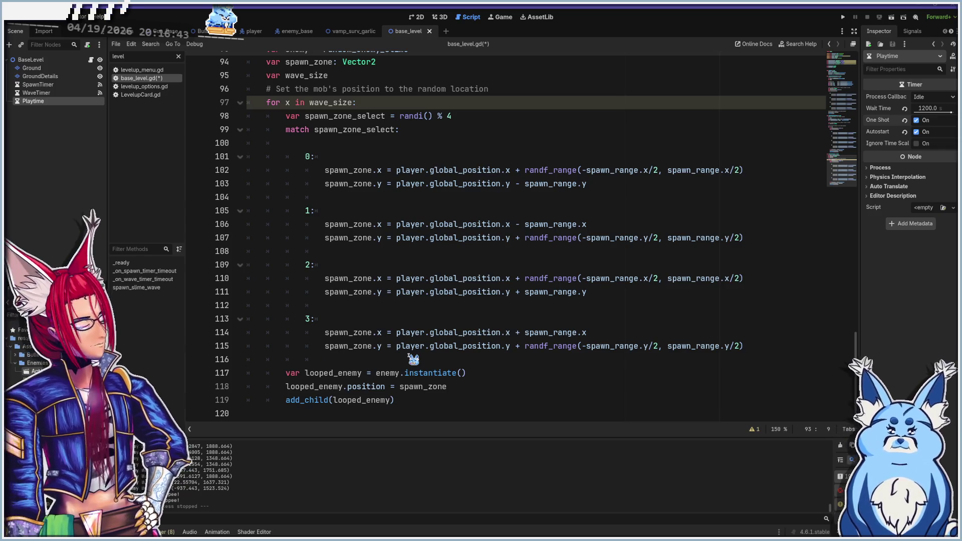
left_click(415, 402)
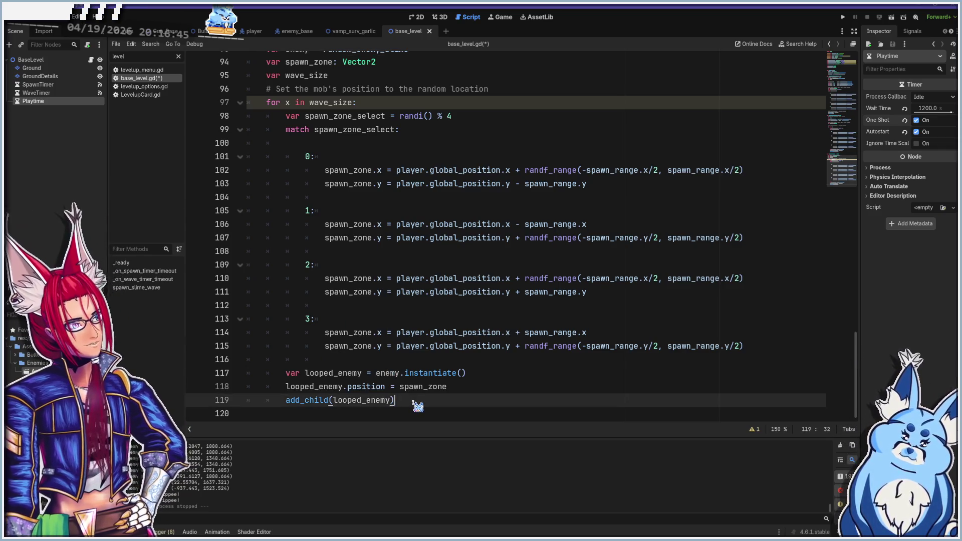
- Paste a copy of the spawn_slime_wave function below the original
scroll(393, 370, "up", 4)
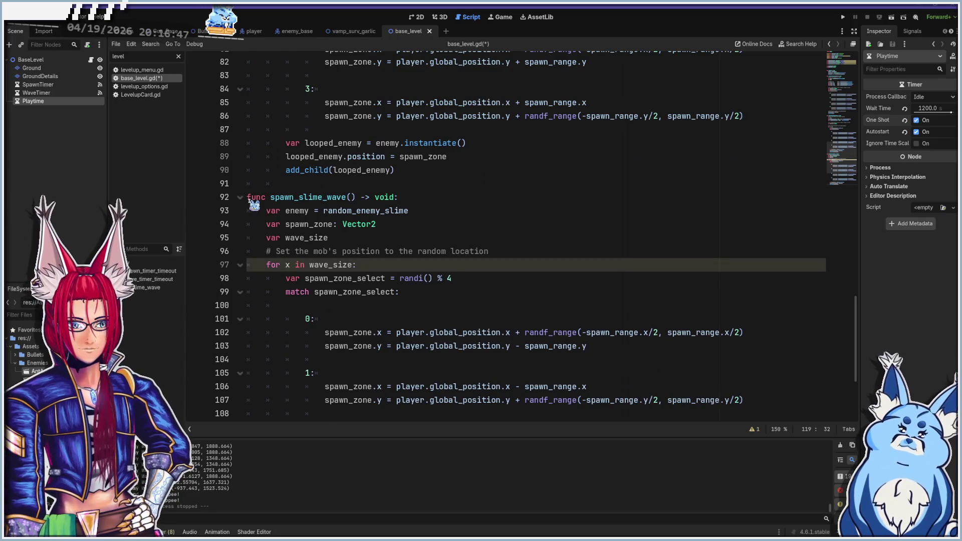
left_click(251, 198, "shift")
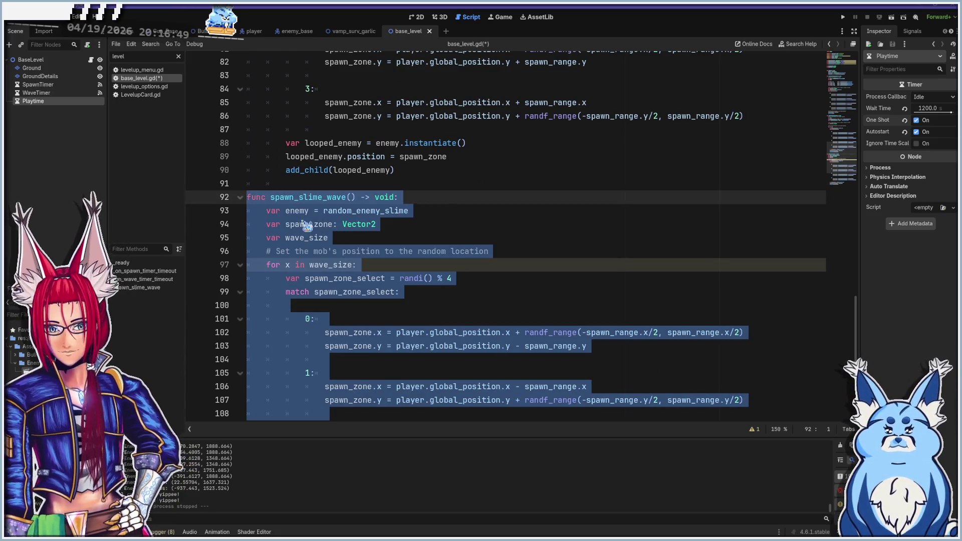
scroll(308, 263, "down", 4)
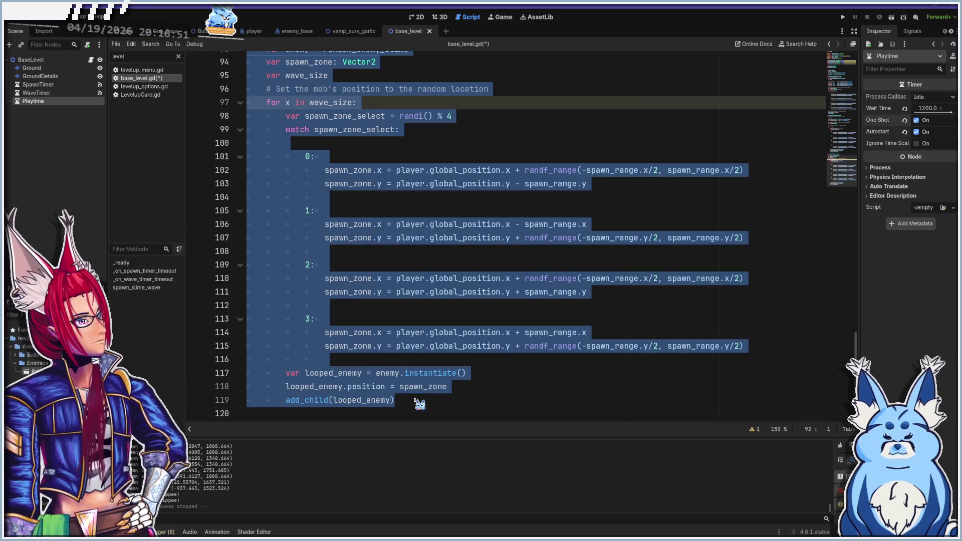
left_click(420, 404)
key("Return")
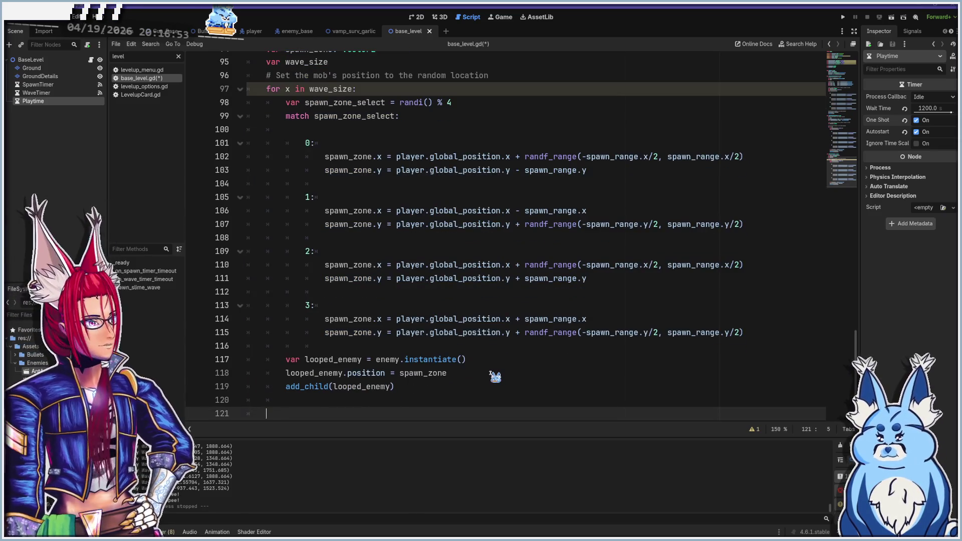
scroll(496, 377, "up", 1)
key("ctrl+v")
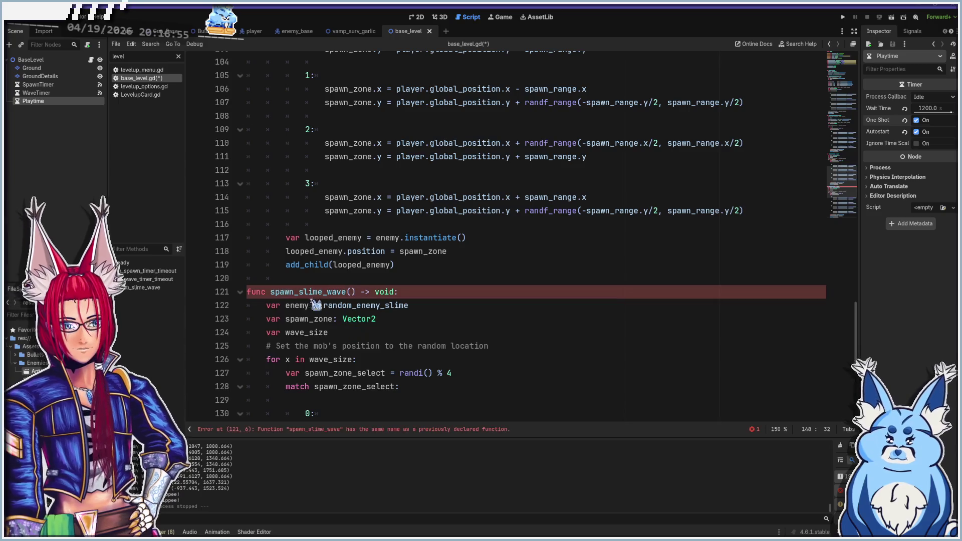
- Rename the copy to spawn_flapper_wave and collapse the original spawn_slime_wave
left_click(303, 292)
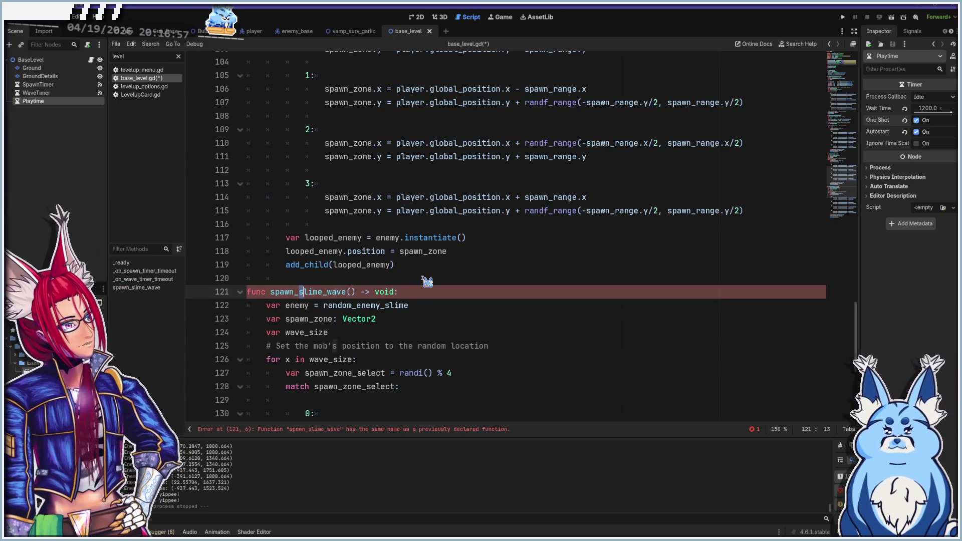
type("flapper")
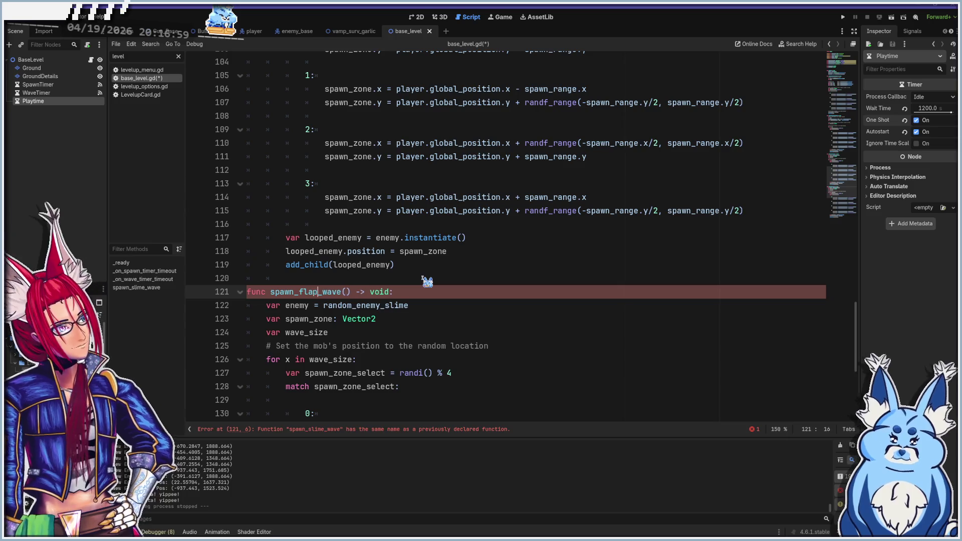
scroll(381, 296, "down", 2)
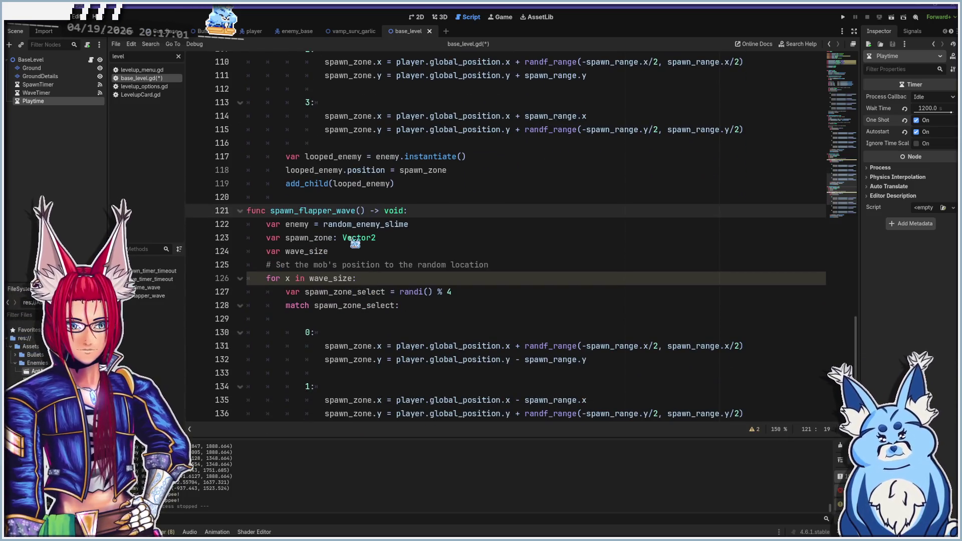
scroll(399, 307, "up", 1)
scroll(399, 308, "up", 7)
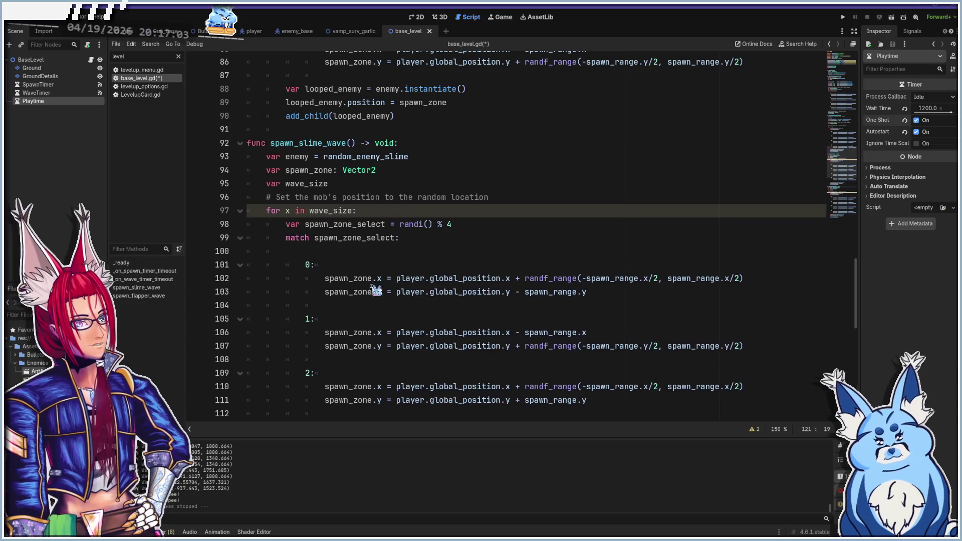
left_click(240, 143)
scroll(370, 279, "up", 10)
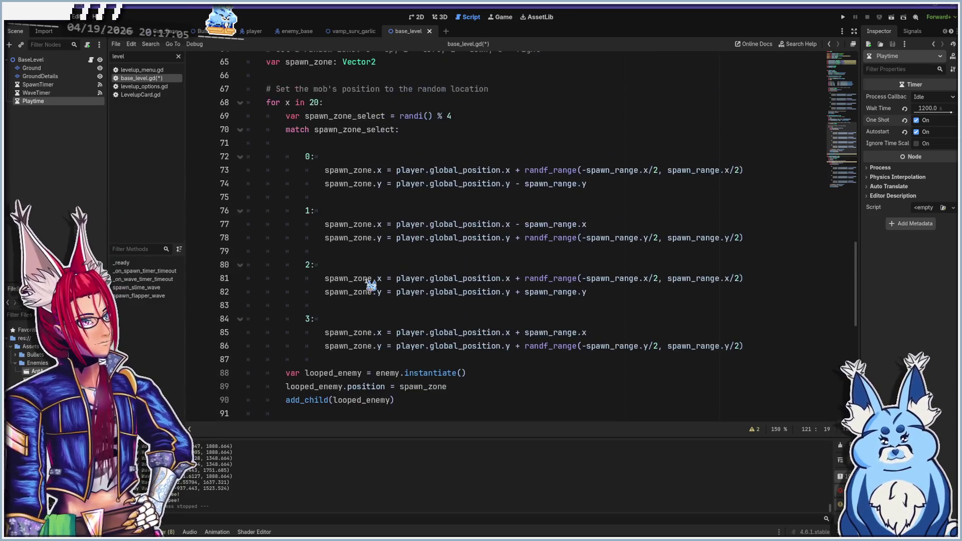
scroll(416, 311, "up", 1)
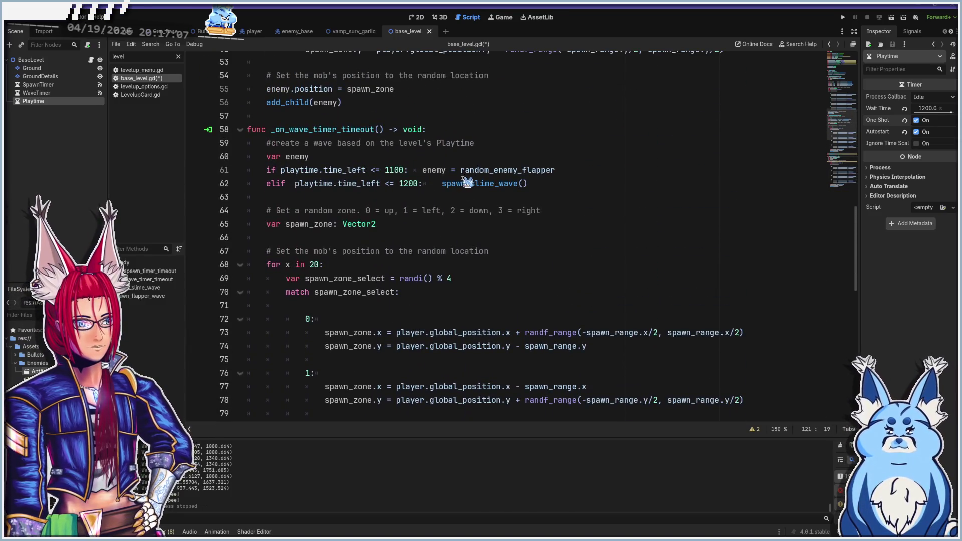
- Replace line 61's enemy assignment with a spawn_flapper_wave() call
left_click_drag(424, 170, 566, 170)
key("ctrl+c")
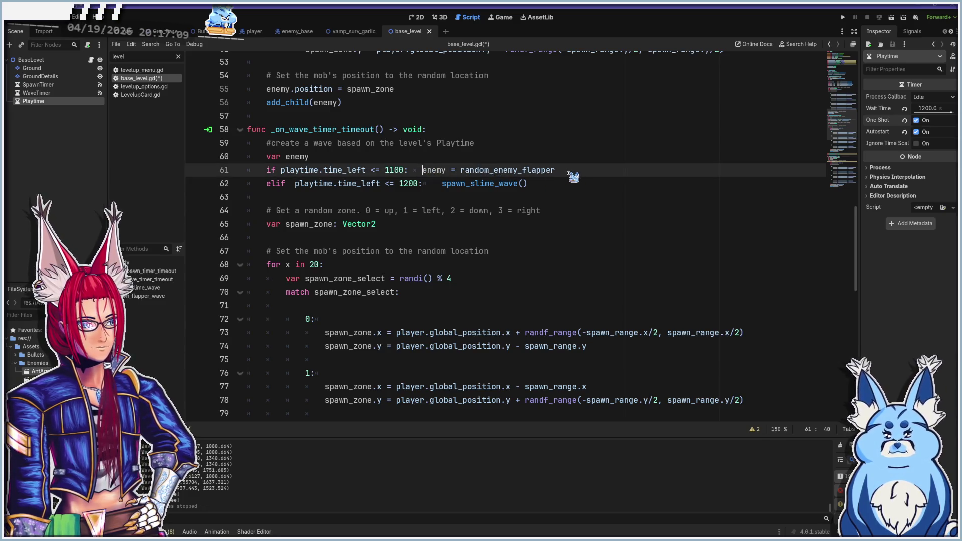
key("BackSpace")
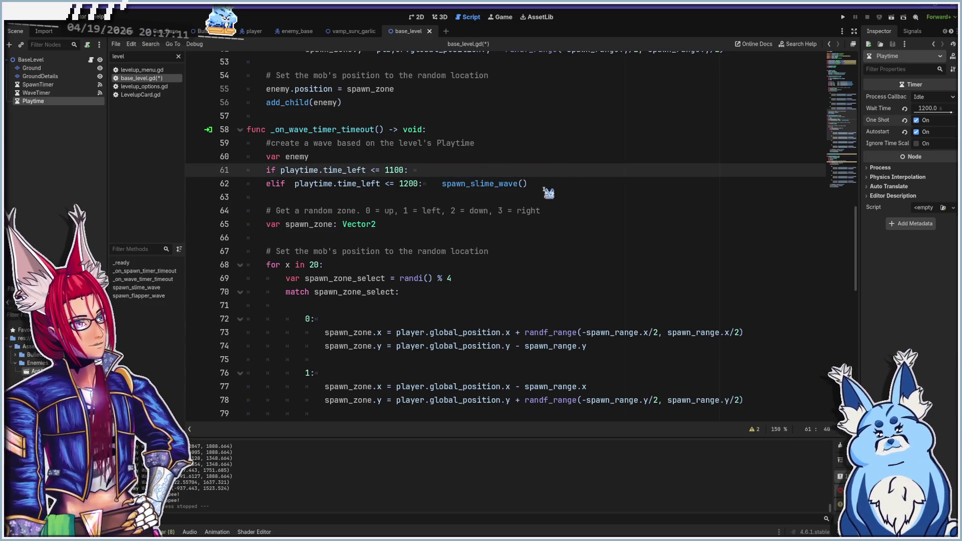
type("n")
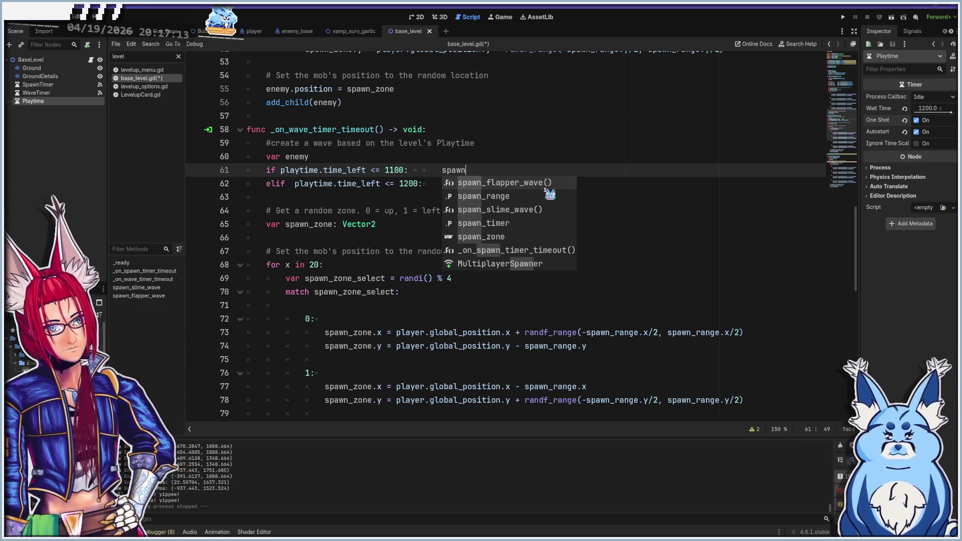
type("_fl")
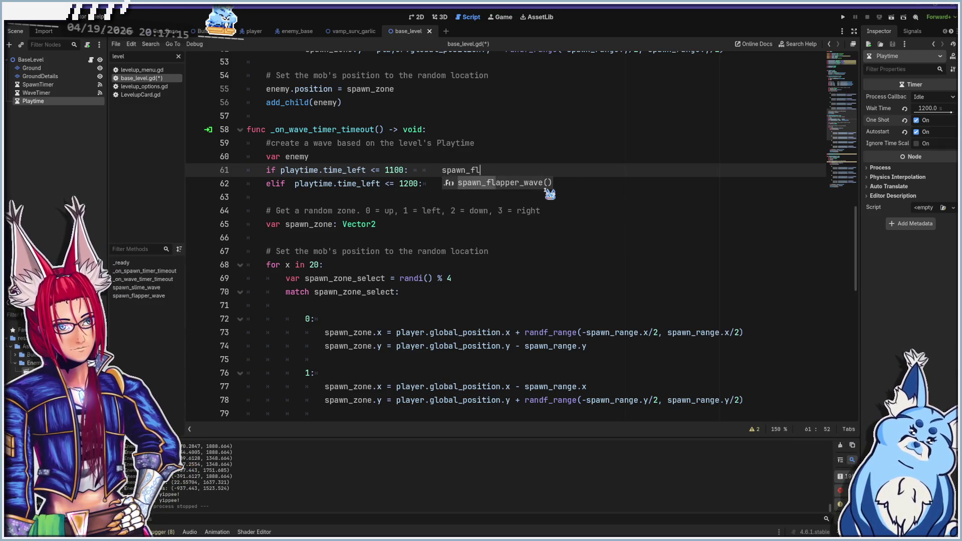
key("Return")
scroll(537, 311, "down", 9)
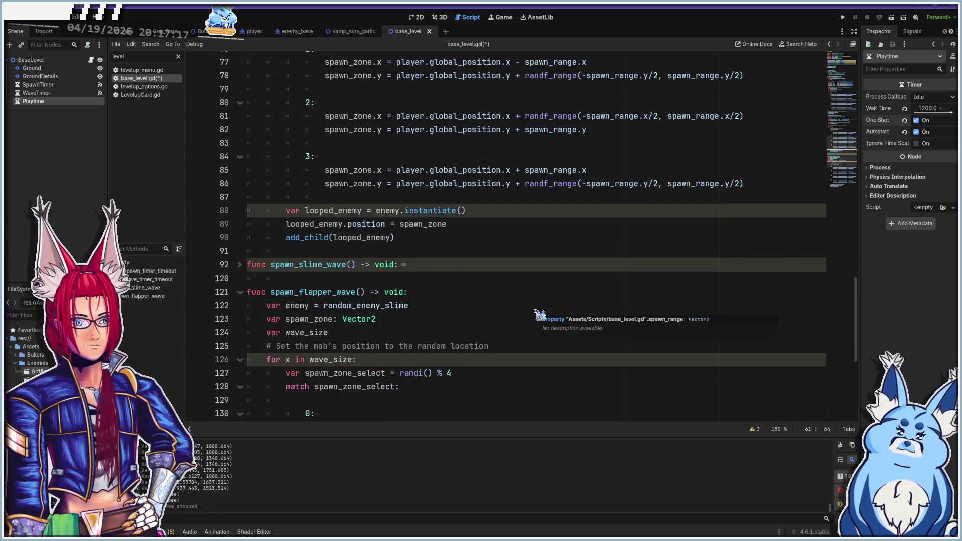
- Change line 122 to 'var enemy = random_enemy_flapper'
left_click(446, 265)
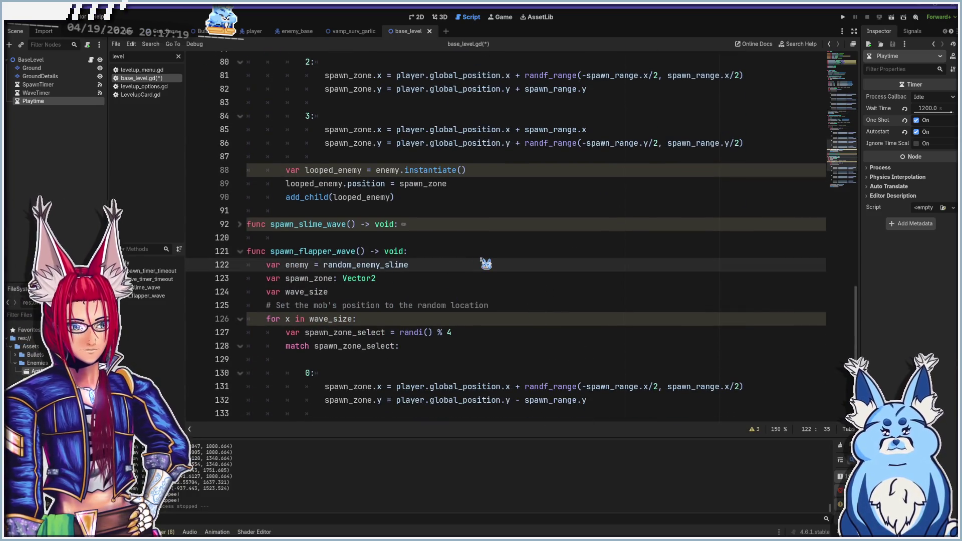
key("shift+Home")
key("ctrl+v")
key("Home")
type("var")
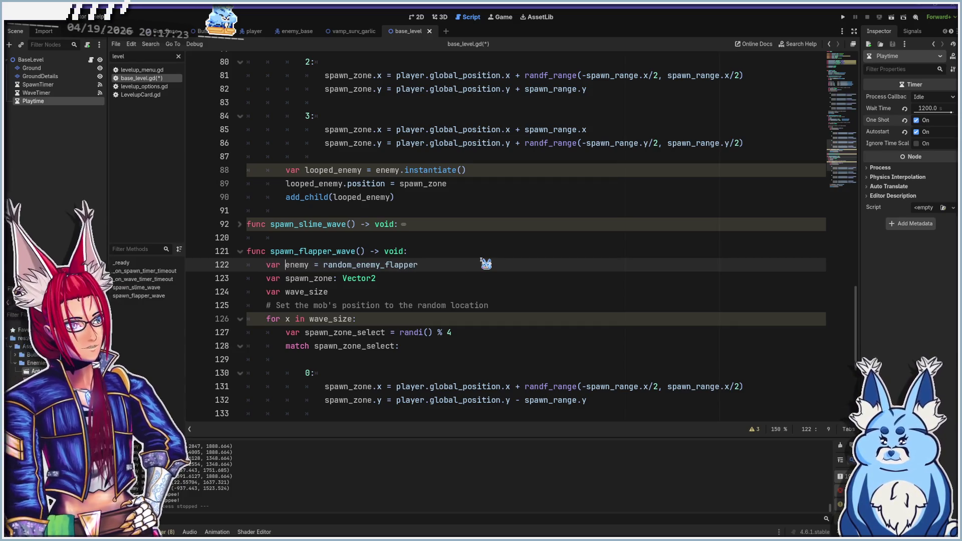
scroll(423, 296, "down", 2)
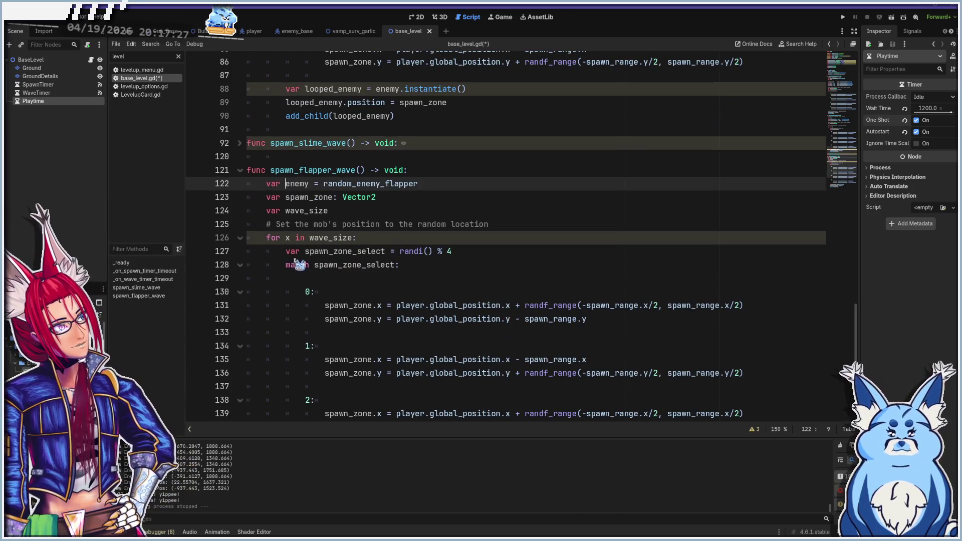
- Move the spawn_zone_select and match block out of the loop, above the wave_size loop
left_click(285, 266)
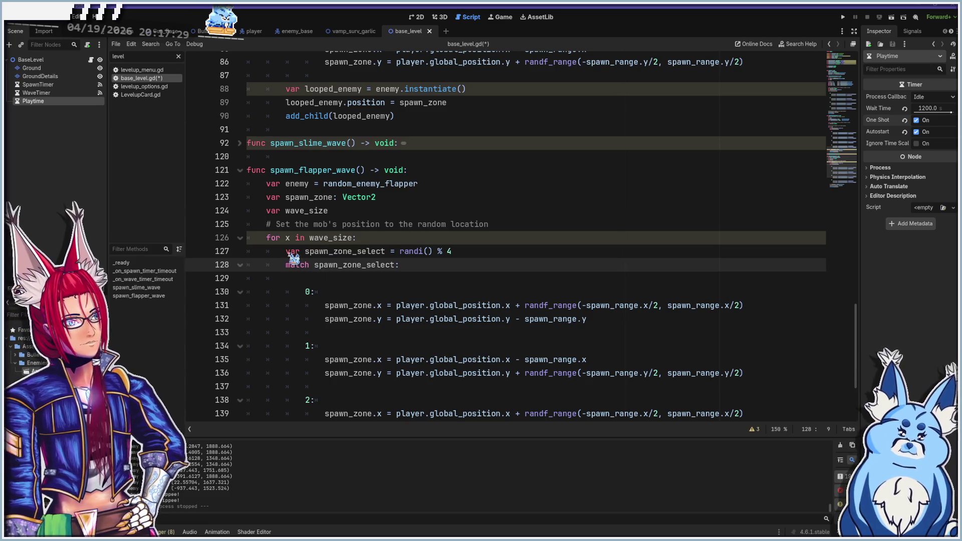
left_click(289, 254)
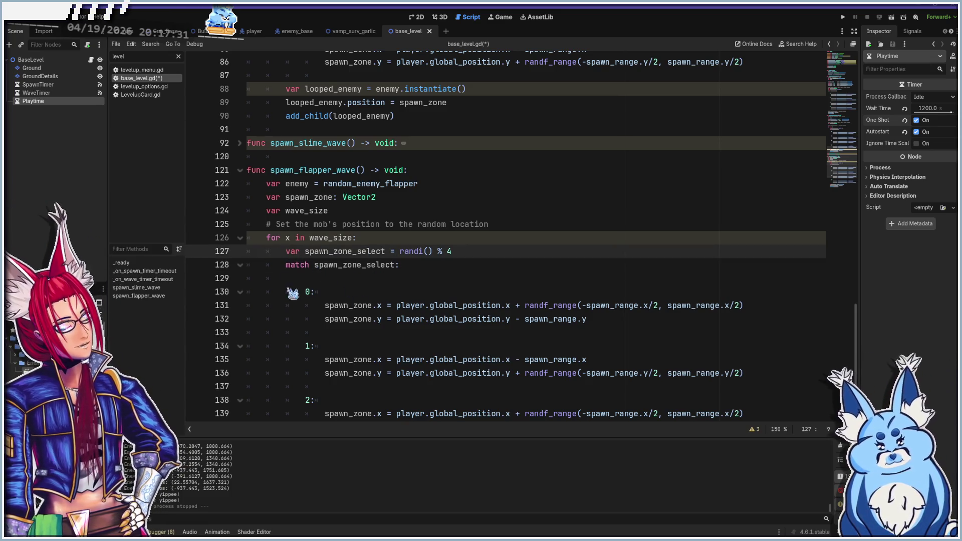
scroll(367, 290, "down", 3)
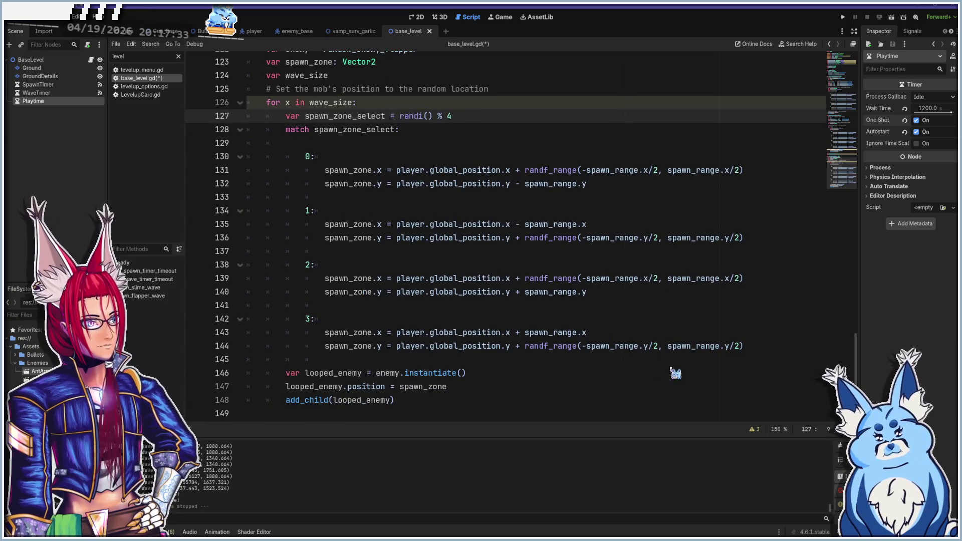
left_click(638, 362, "shift")
key("BackSpace")
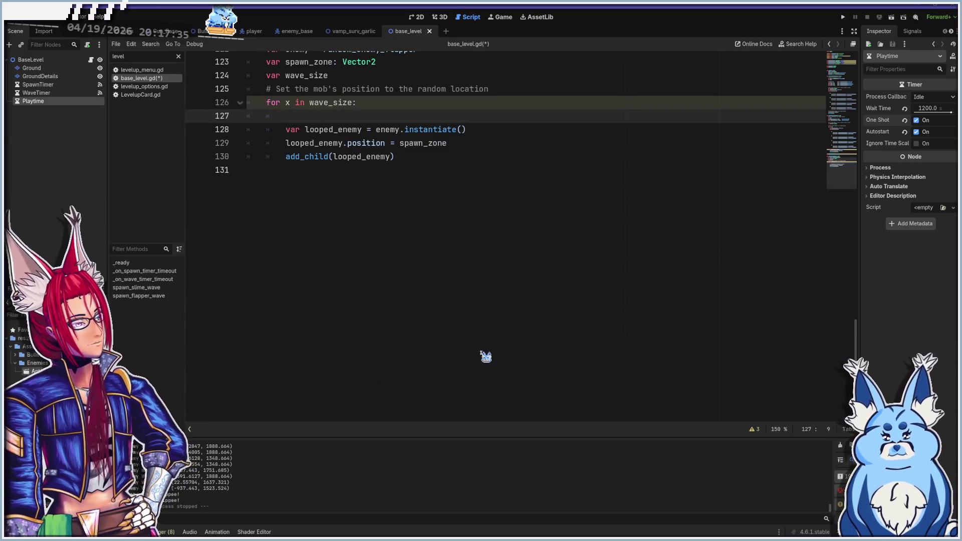
scroll(429, 337, "up", 5)
left_click(518, 334)
key("Return")
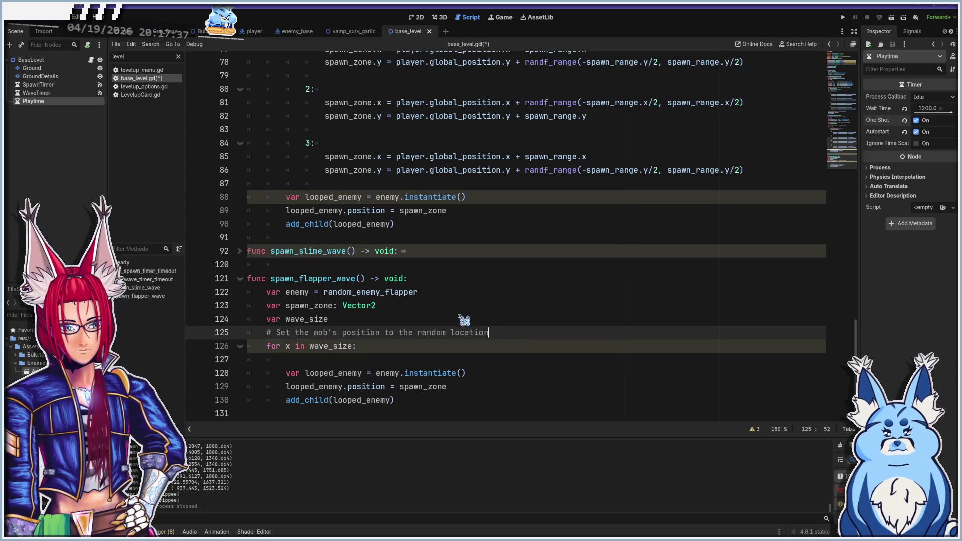
key("ctrl+v")
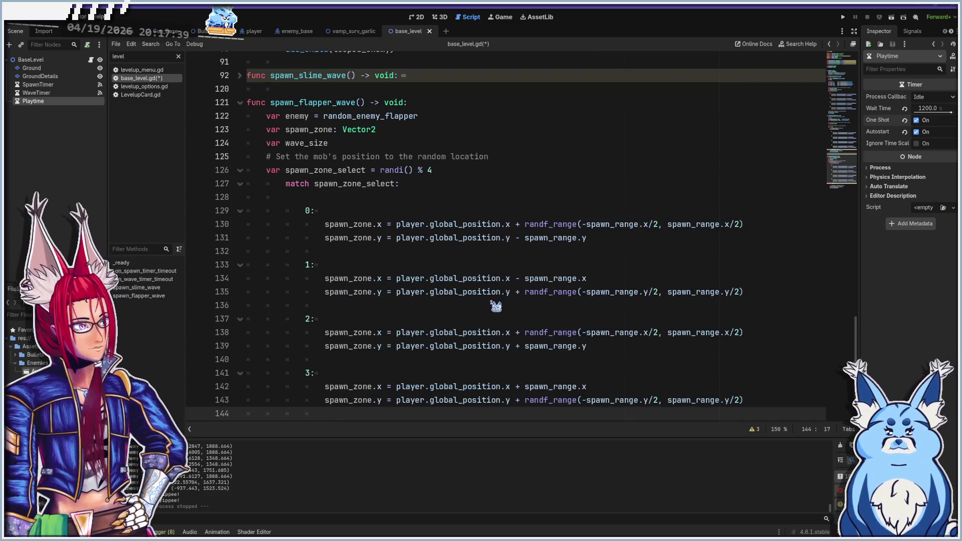
- Outdent the moved match block by one level, restoring an accidental deletion
left_click(240, 171)
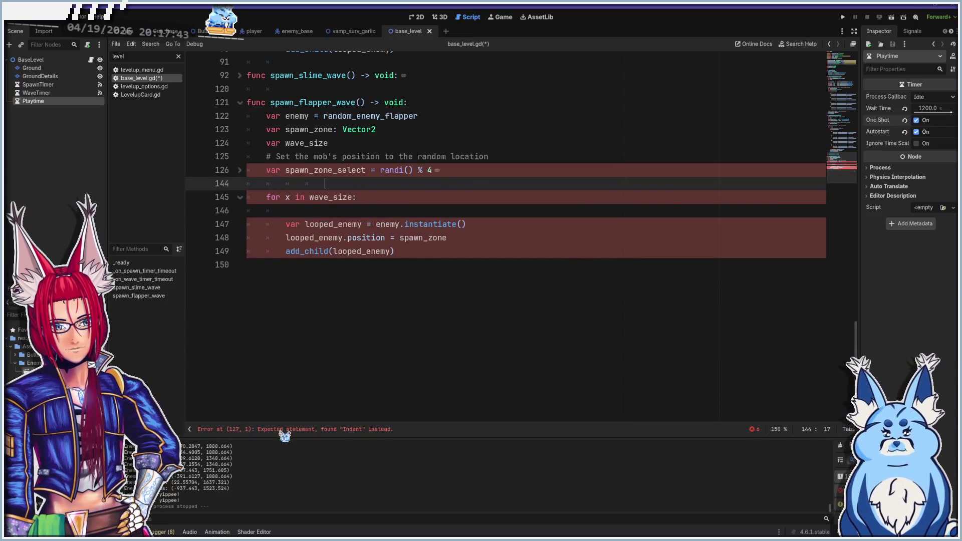
key("shift+Up")
key("shift+Home")
key("BackSpace")
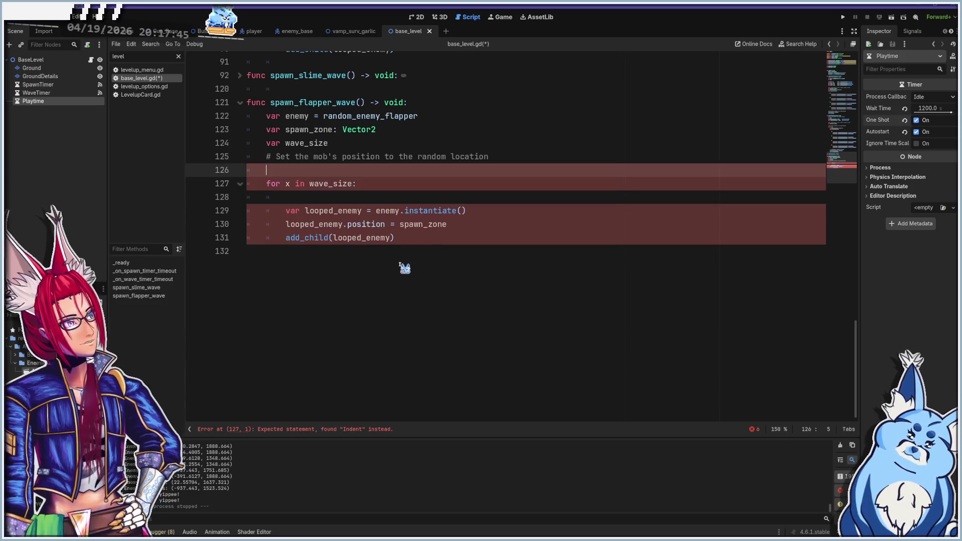
key("ctrl+z")
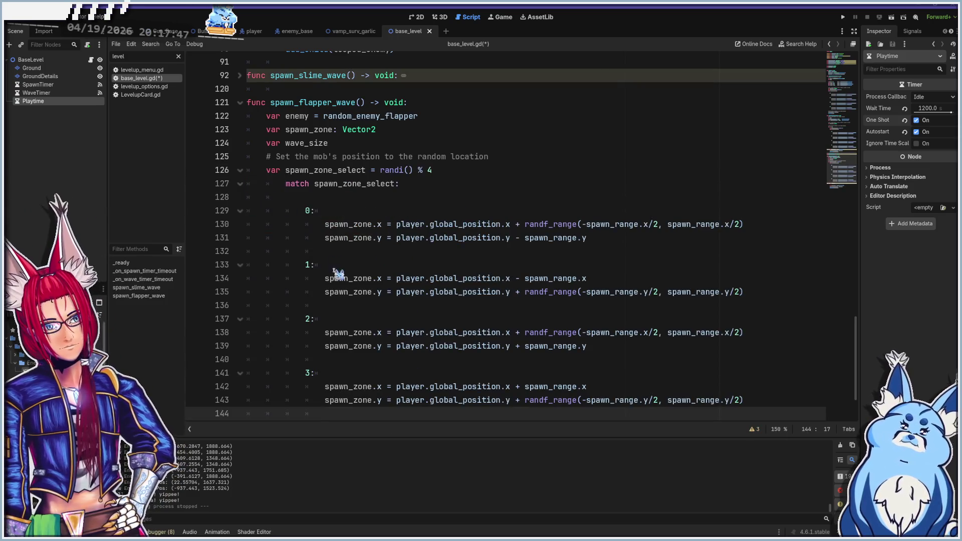
left_click(287, 184)
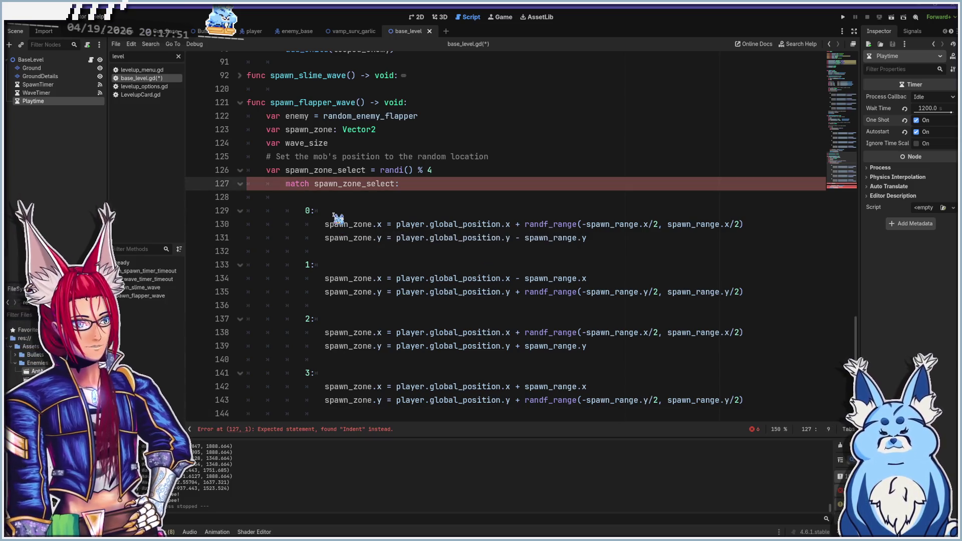
key("BackSpace")
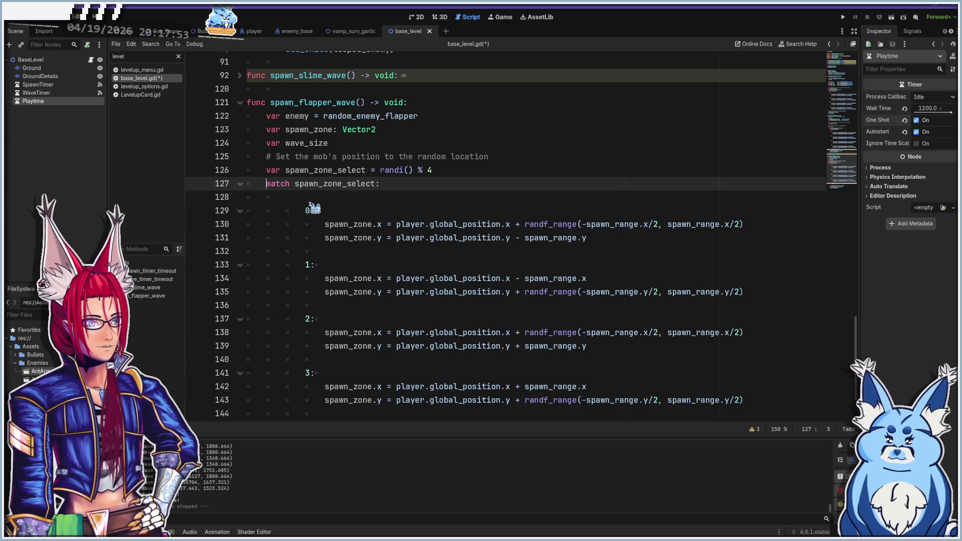
left_click(301, 201)
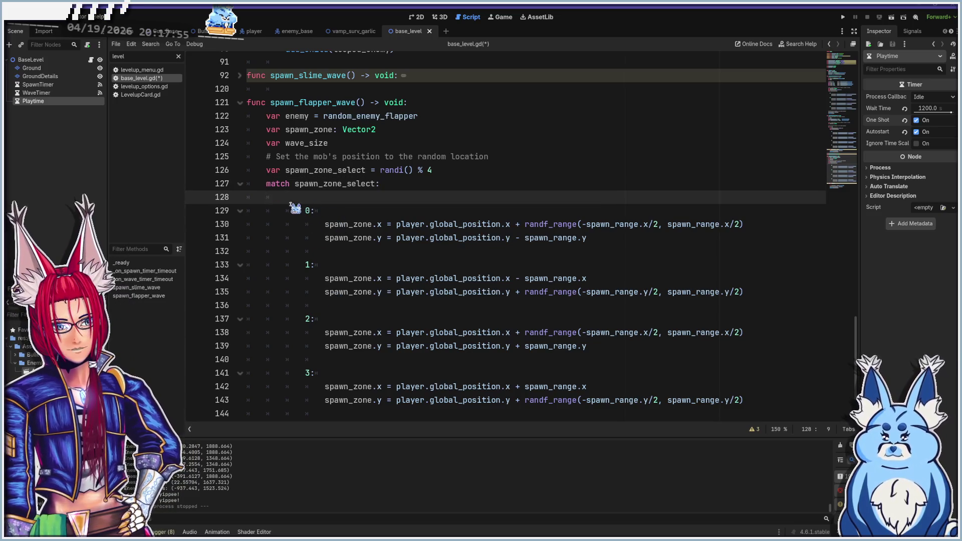
key("BackSpace")
key("BackSpace")
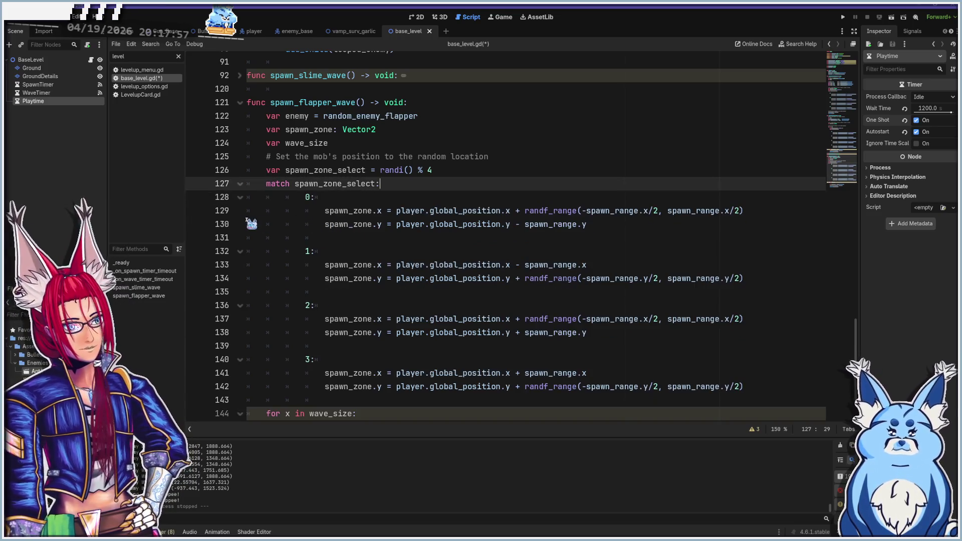
left_click(240, 184)
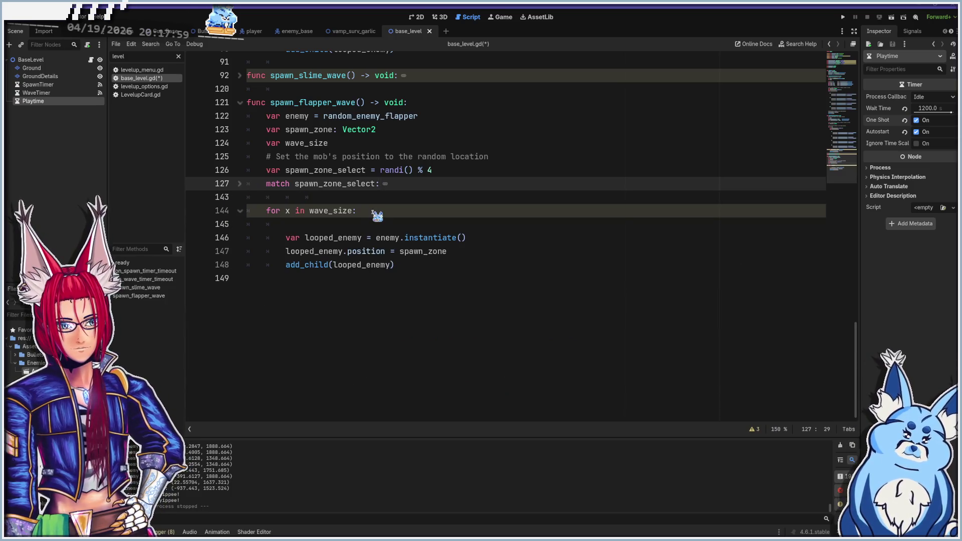
- Add blank lines for explanatory comments after the random location comment and line 67
left_click(372, 212)
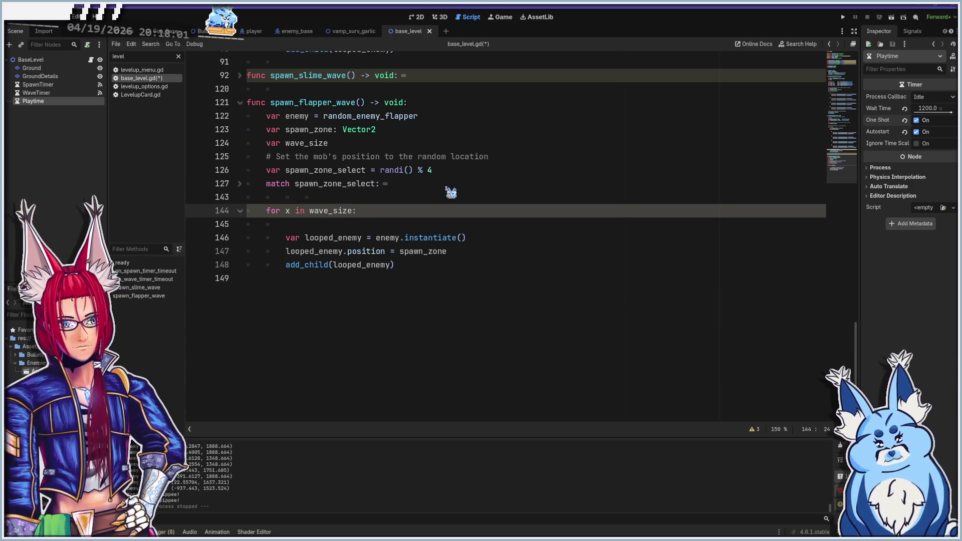
left_click(531, 161)
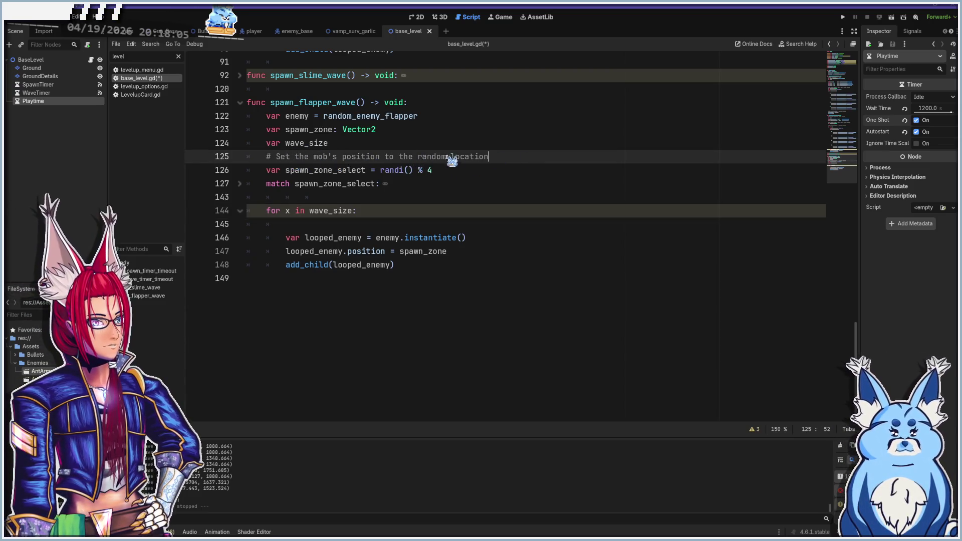
key("Return")
type("#flappers are too aggressive for all 4 directions, choose just 1")
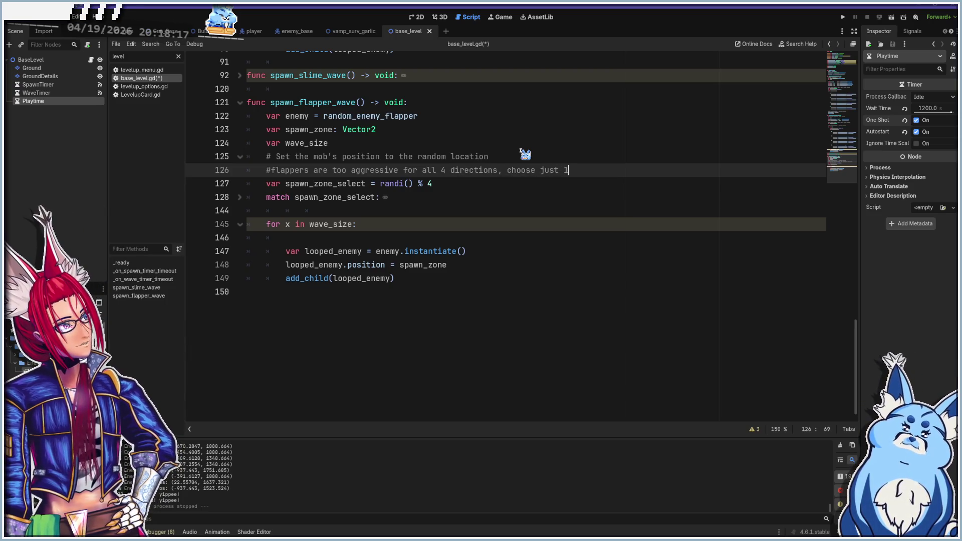
scroll(416, 264, "up", 10)
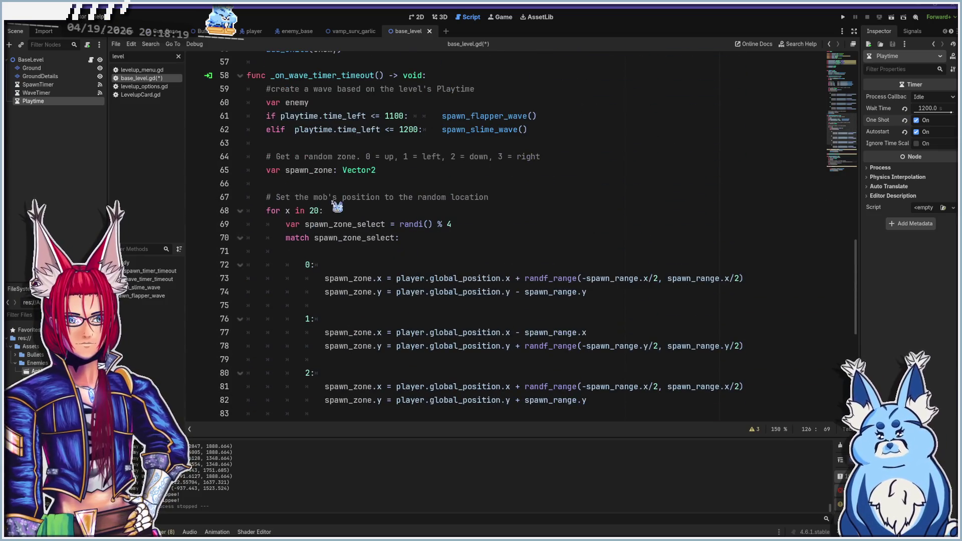
left_click(492, 197)
key("Return")
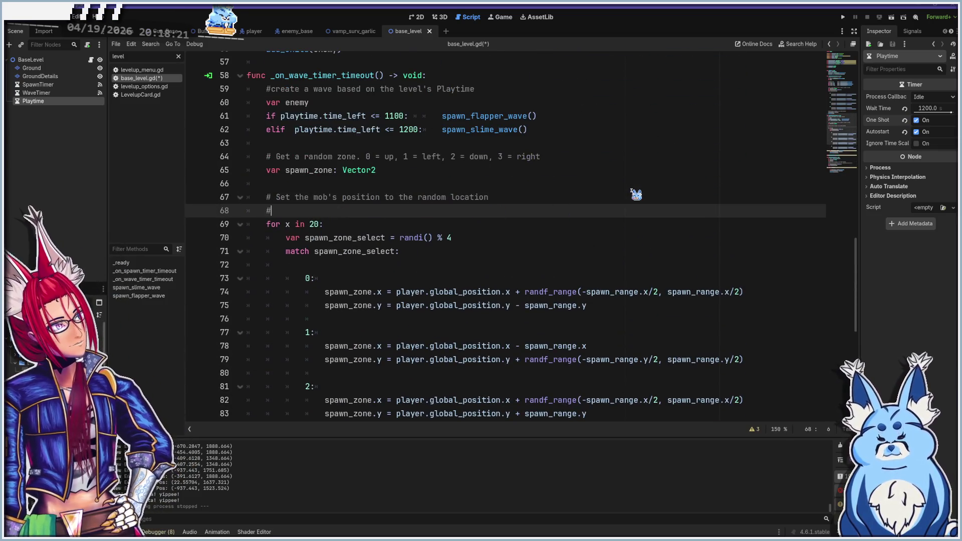
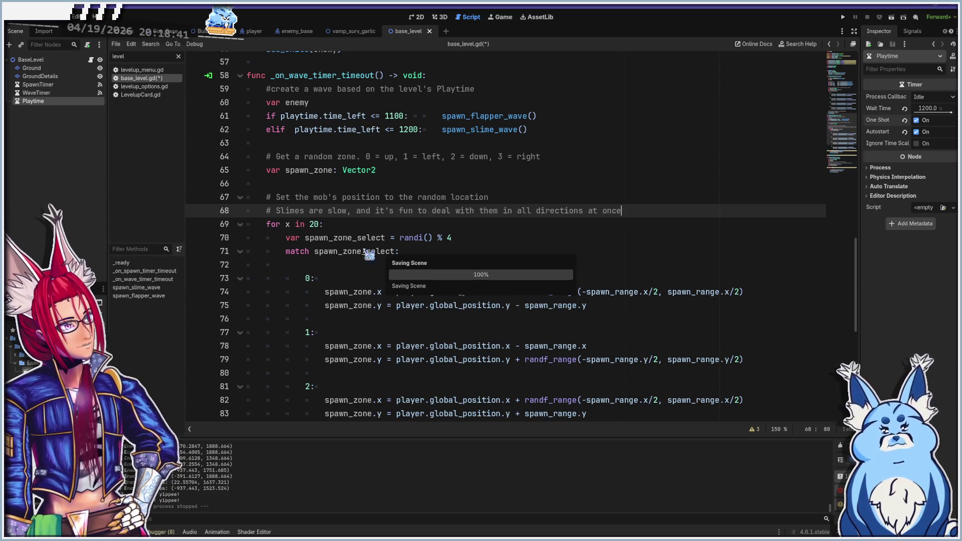
- Save base_level.gd, fold spawn_flapper_wave, and launch the project with F5
key("ctrl+s")
scroll(391, 252, "down", 8)
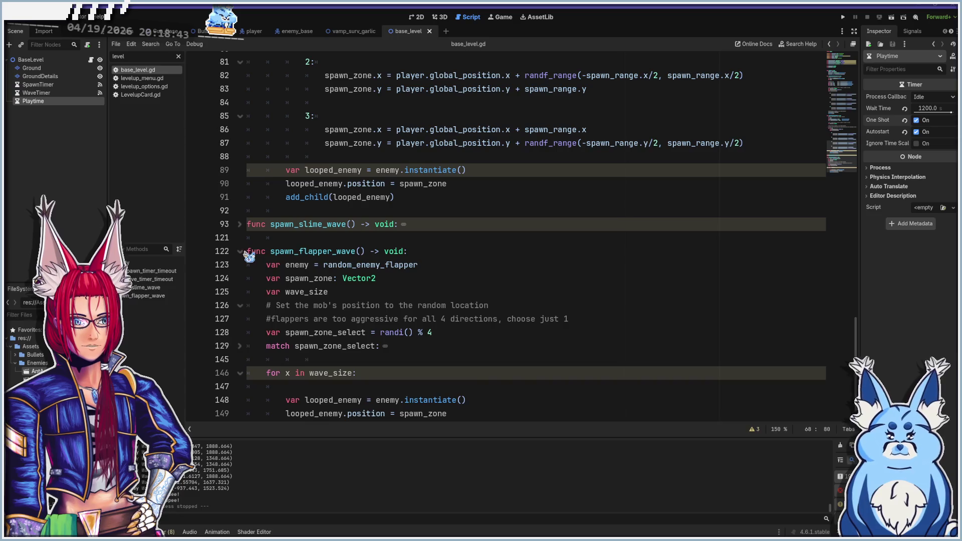
left_click(240, 251)
scroll(416, 245, "up", 10)
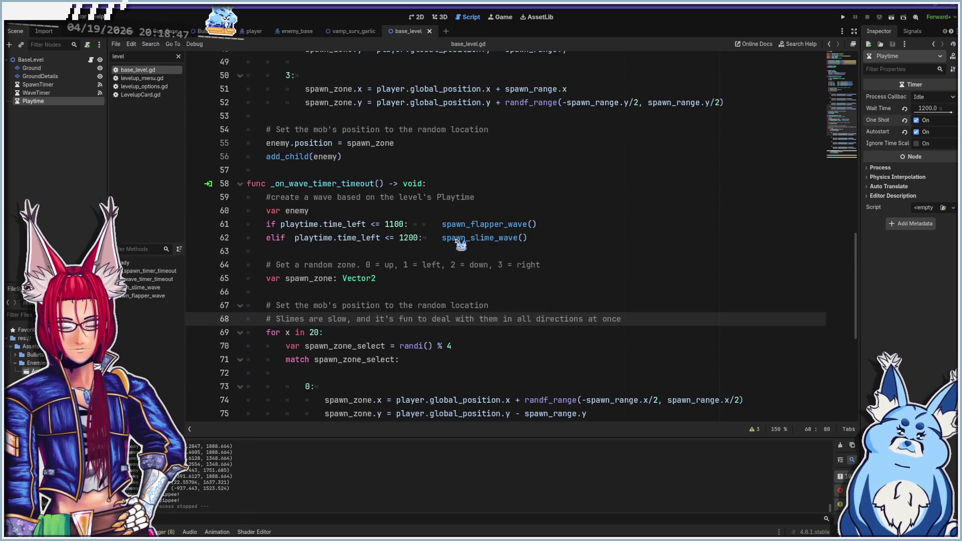
key("F5")
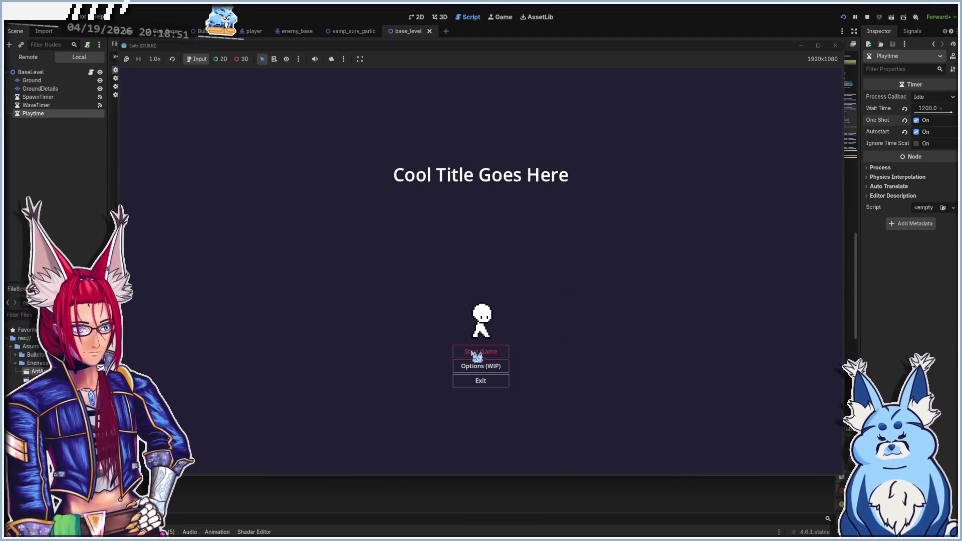
- Start a new game with the Shotgun and walk the player around the level
left_click(473, 353)
left_click(484, 302)
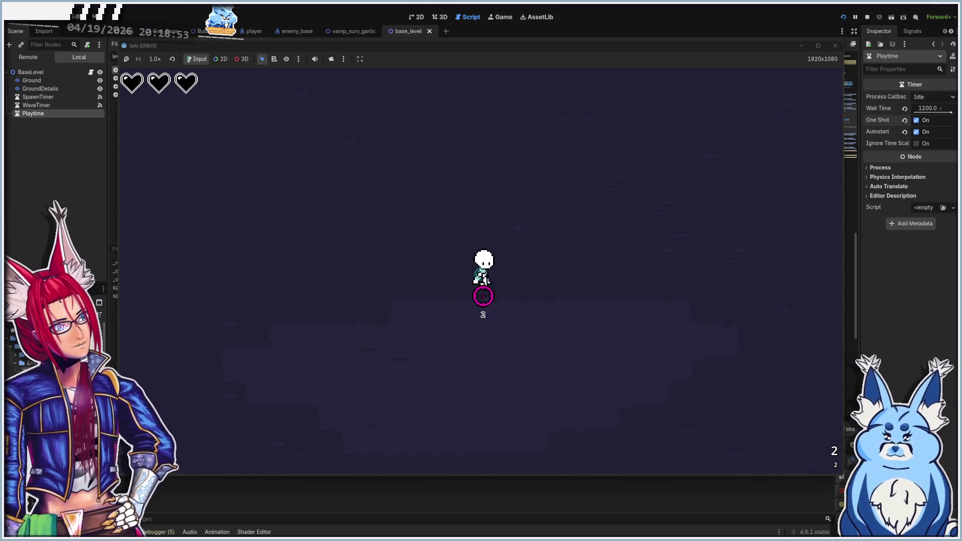
key("d")
key("s")
key("a")
key("w")
key("d")
key("a")
key("s")
key("w")
key("d")
key("d")
key("a")
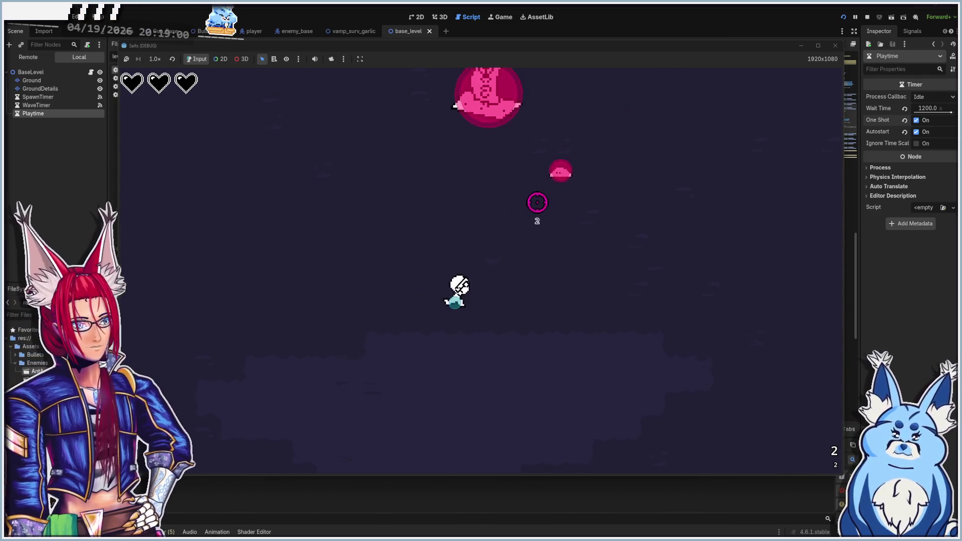
- Shoot the spawning enemies while moving until the debugger breaks at line 98
left_click(533, 185)
left_click(526, 189)
key("d")
key("d")
key("w")
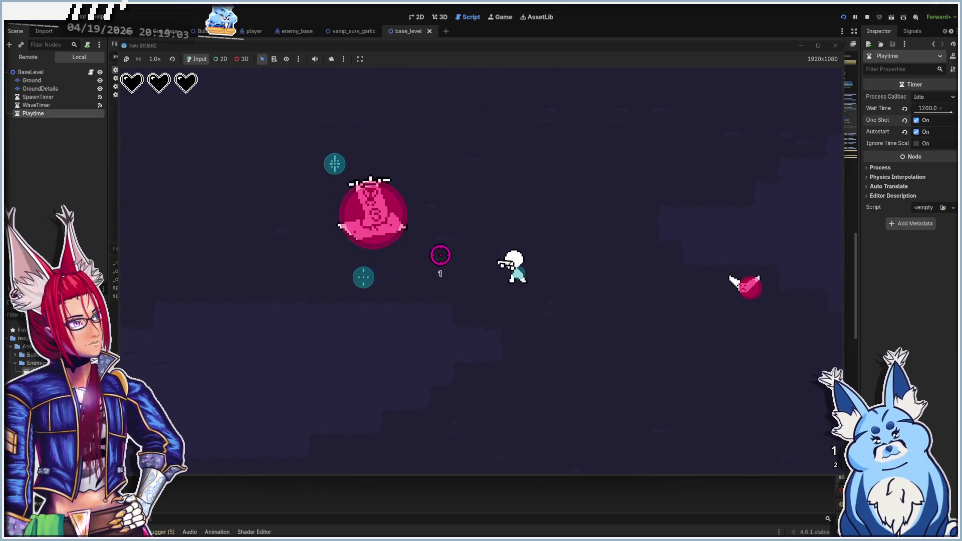
key("s")
key("w")
key("a")
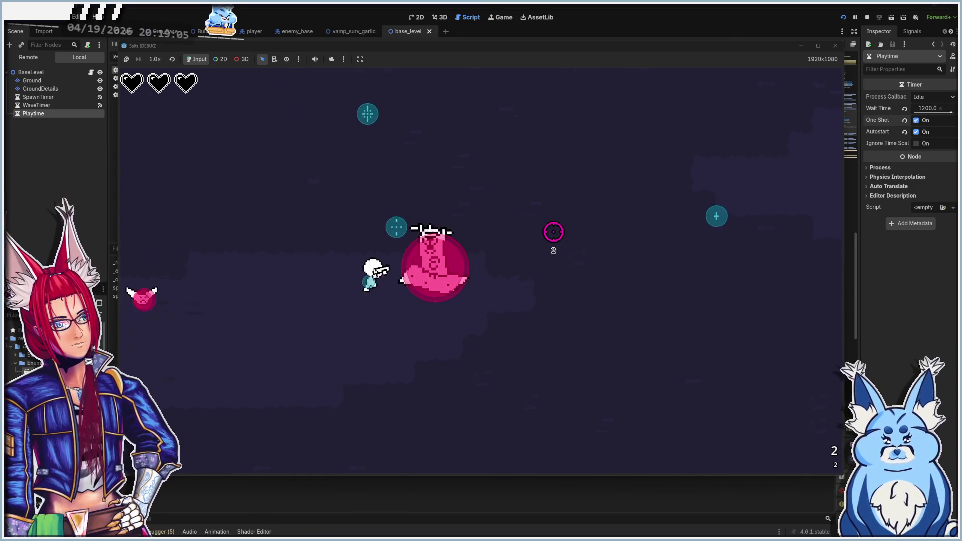
left_click(351, 306)
left_click(391, 314)
key("s")
key("d")
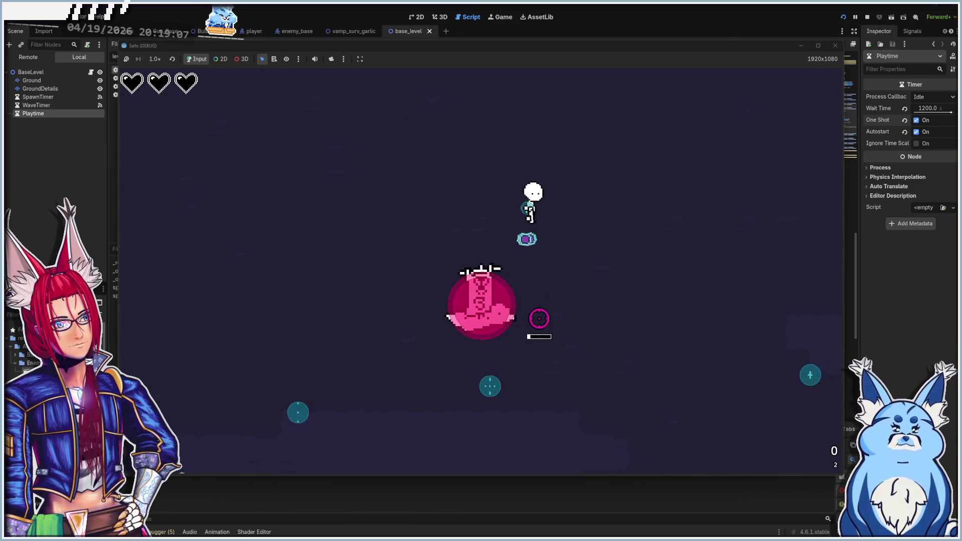
key("d")
key("s")
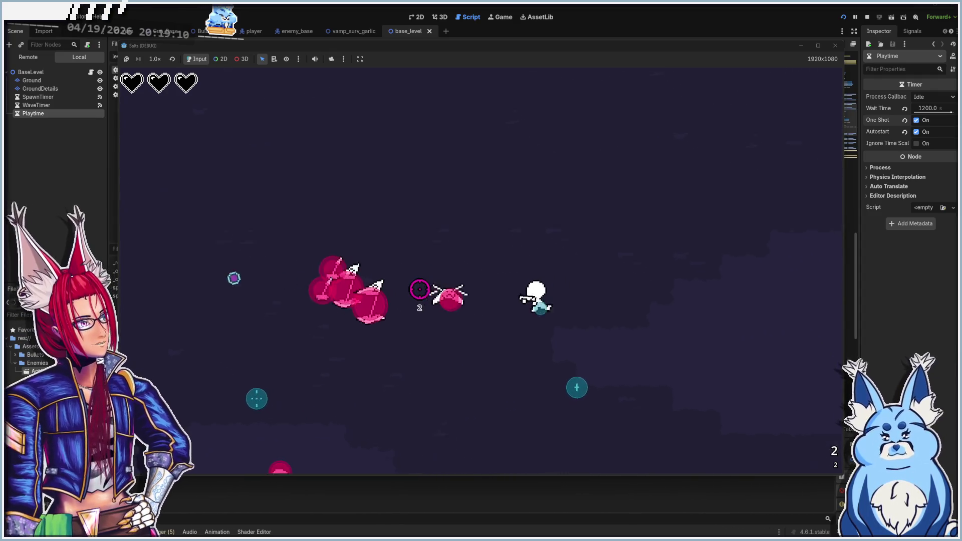
key("s")
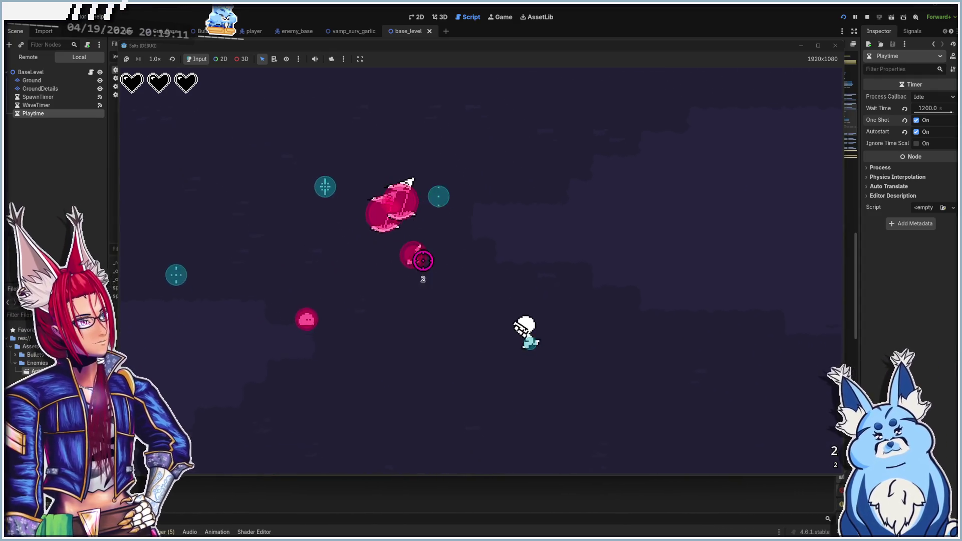
left_click(426, 251)
left_click(429, 247)
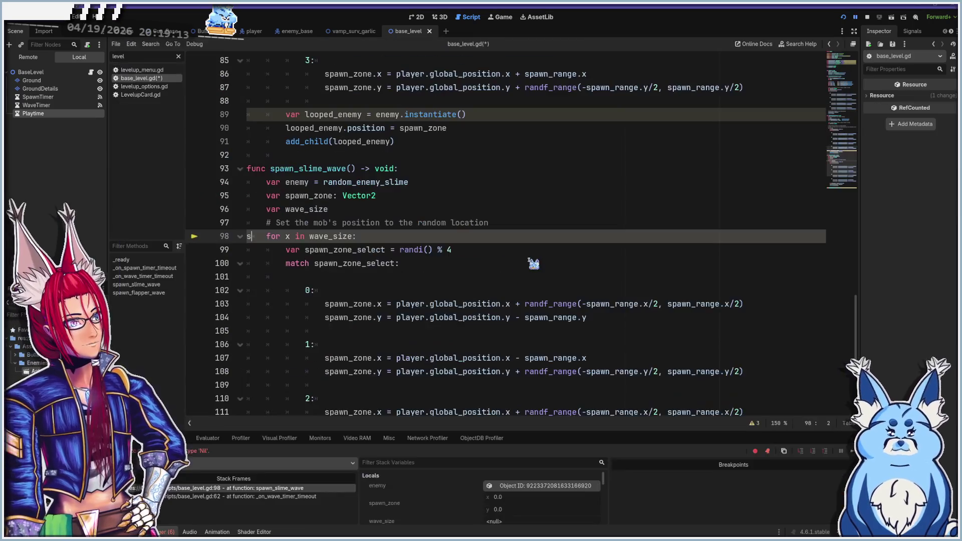
- Remove the stray 's' on line 98 and save the script
type("s")
key("BackSpace")
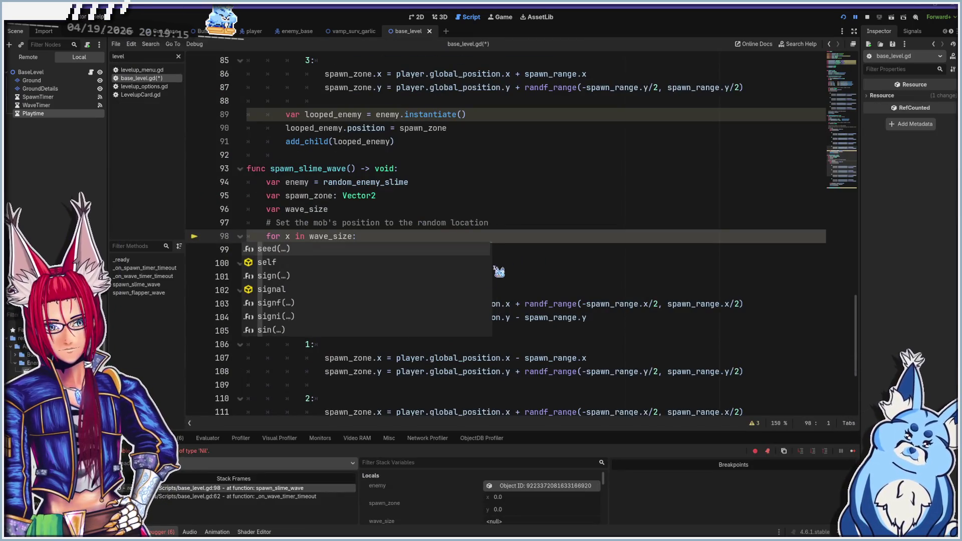
key("ctrl+s")
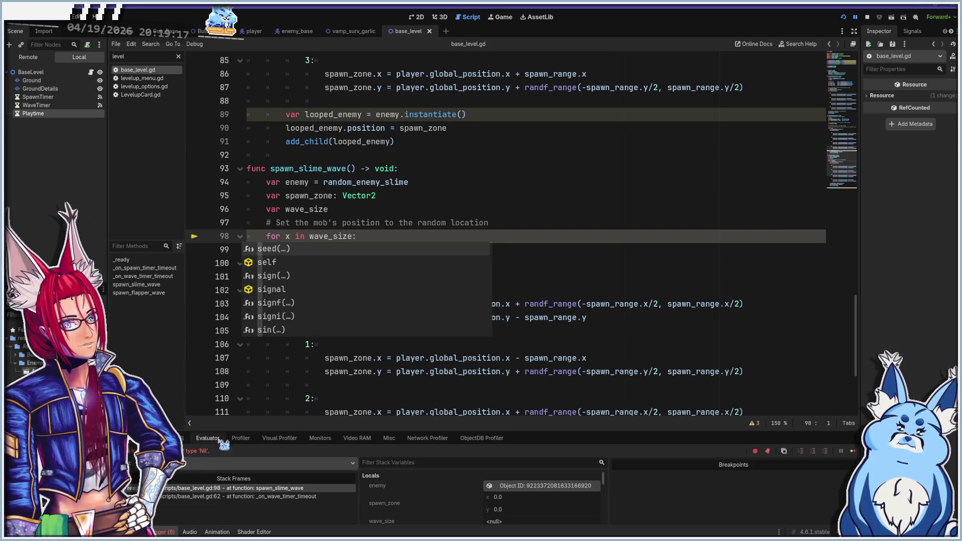
left_click(300, 236)
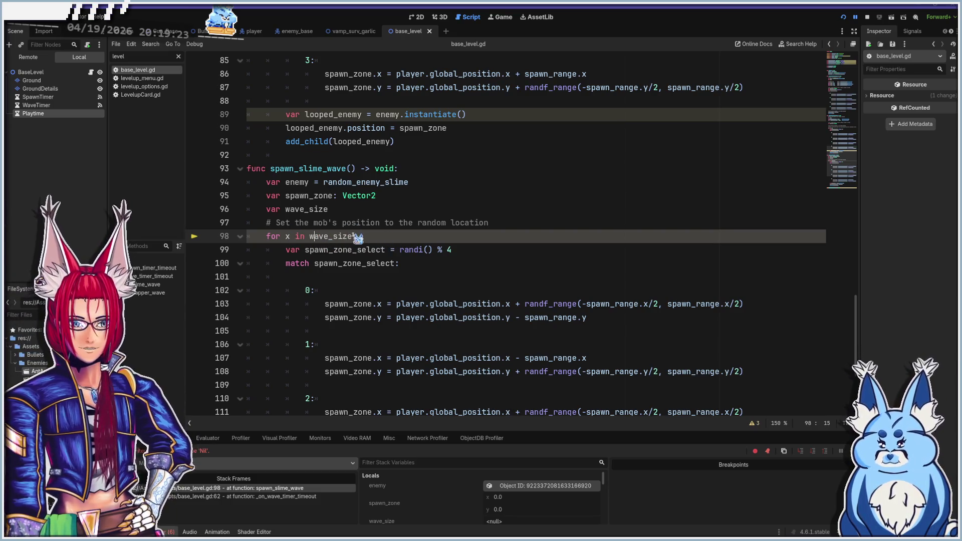
- Declare the slime wave_size on line 96 as var wave_size: int = 20
left_click(368, 211)
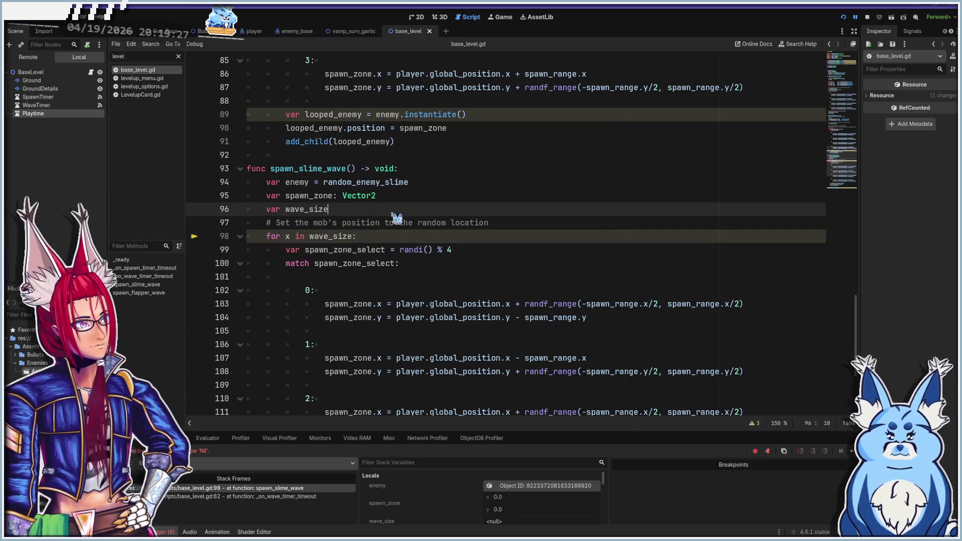
type("=20")
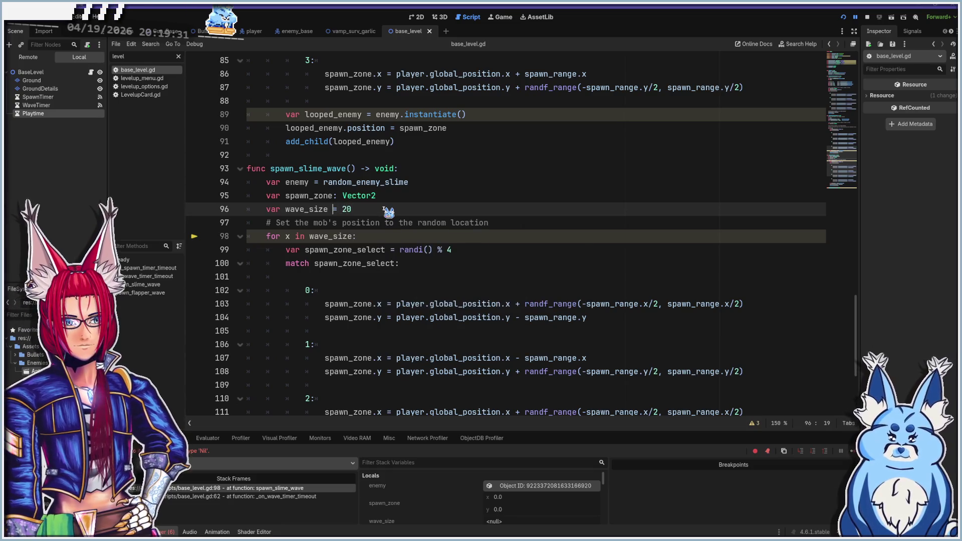
key("Left")
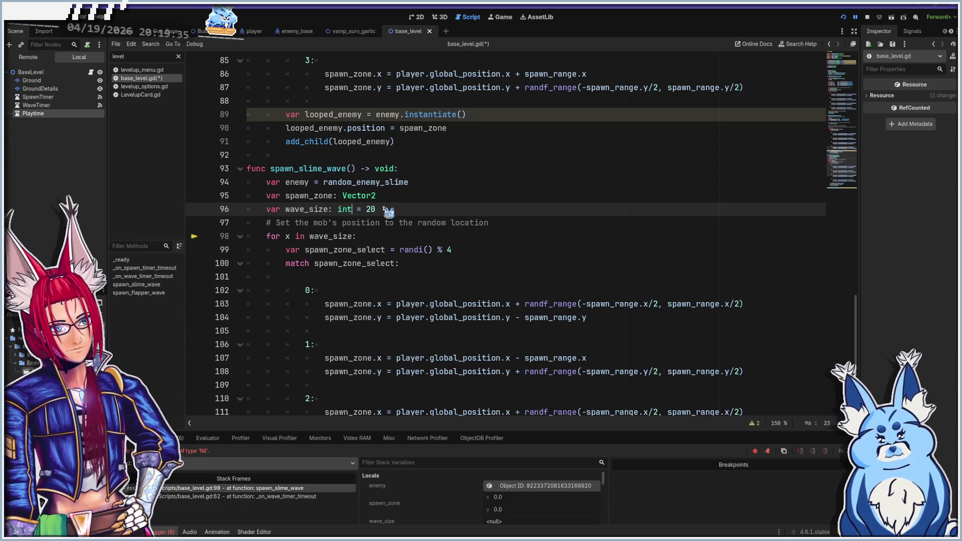
key("End")
- Set the flapper wave_size on line 125 to int = 20, save, and rerun
scroll(362, 313, "down", 4)
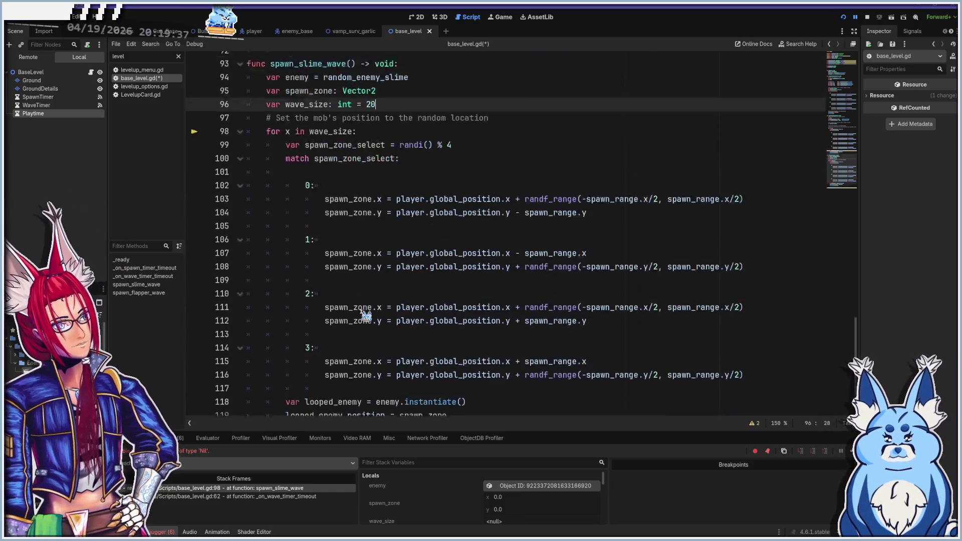
left_click(240, 398)
scroll(393, 307, "down", 6)
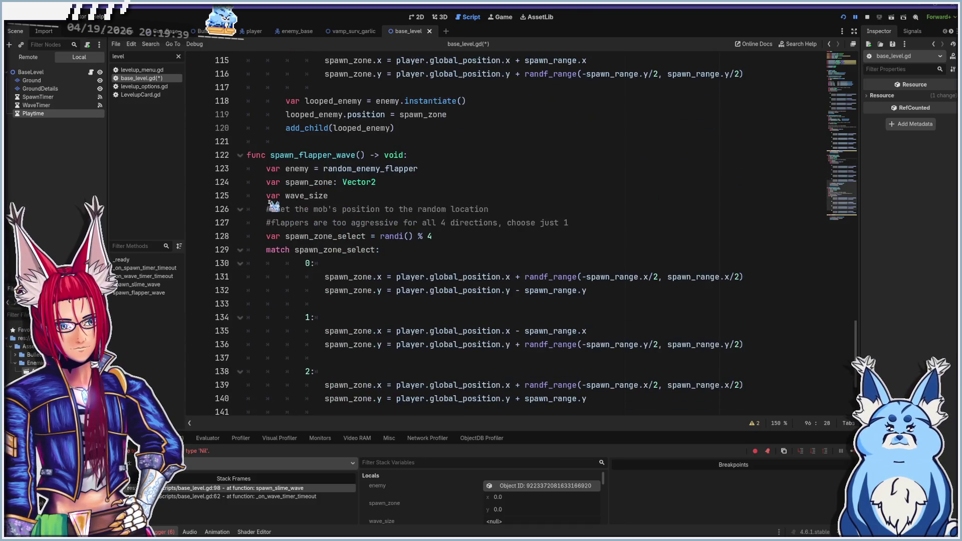
left_click(382, 199)
type(": int")
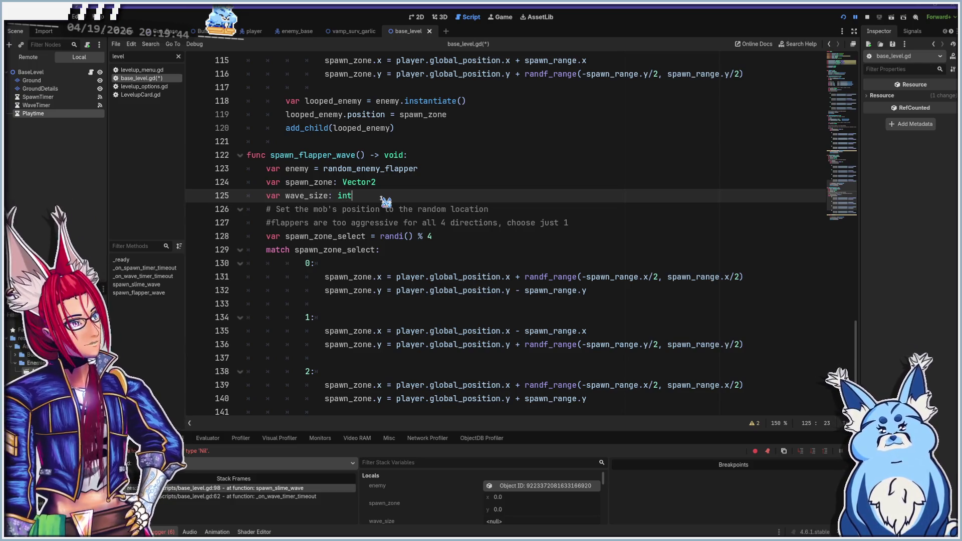
type("= 20")
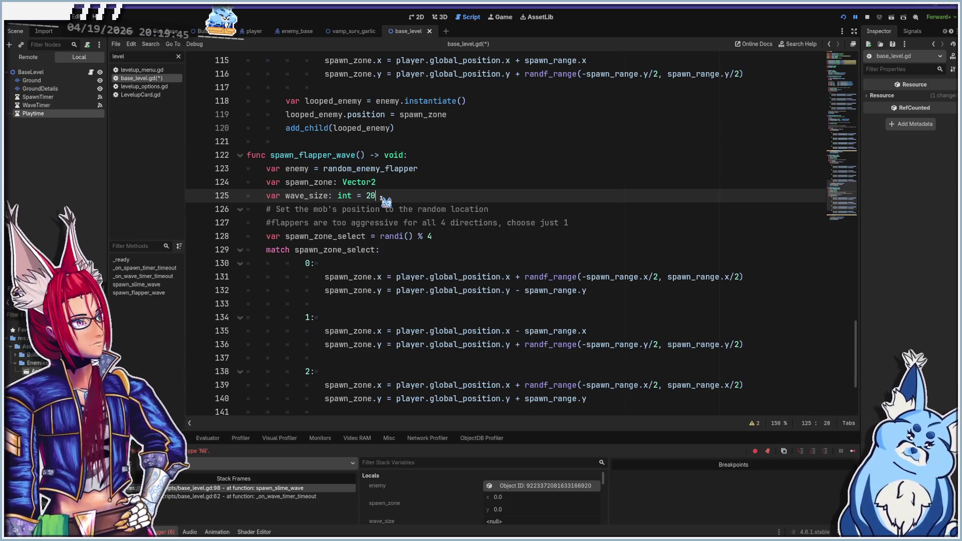
key("ctrl+s")
key("F5")
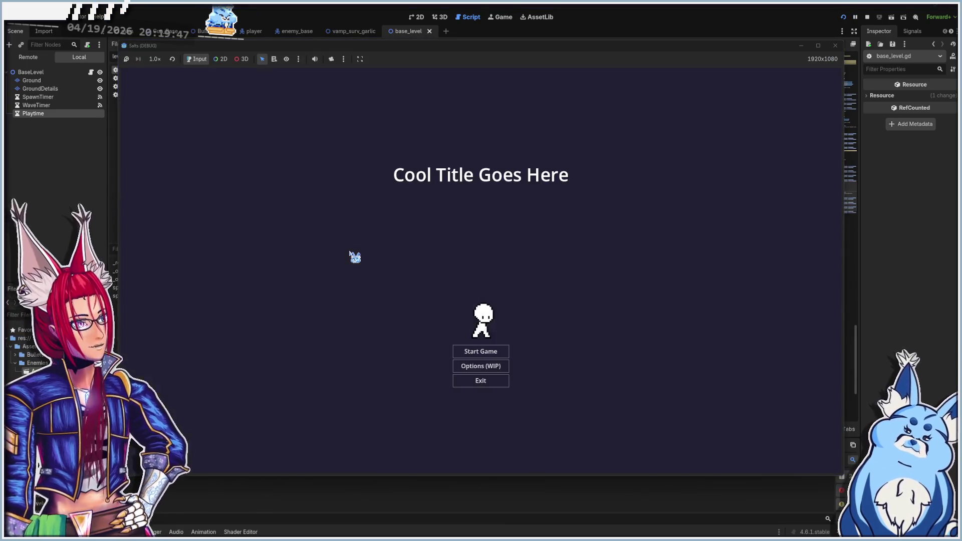
- Start a new game with the Pistol and shoot the approaching enemies
left_click(473, 351)
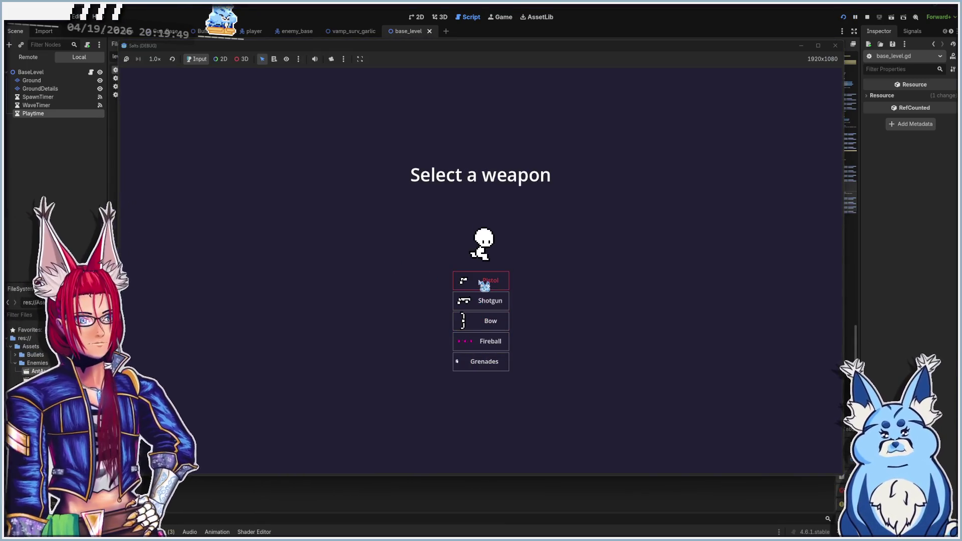
left_click(484, 284)
key("a")
key("d")
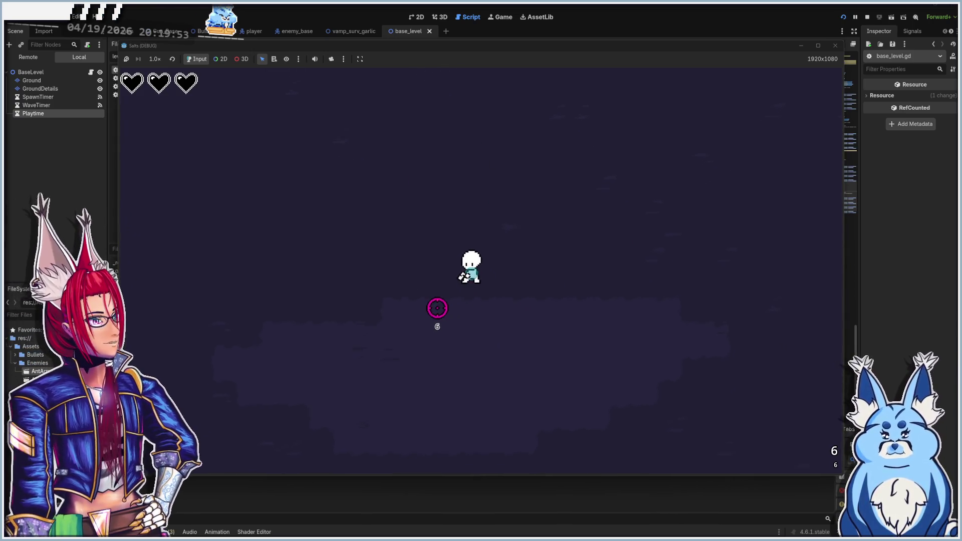
left_click(492, 200)
left_click(490, 151)
left_click(489, 175)
left_click(490, 179)
left_click(491, 182)
key("a")
left_click(540, 216)
left_click(518, 203)
left_click(563, 275)
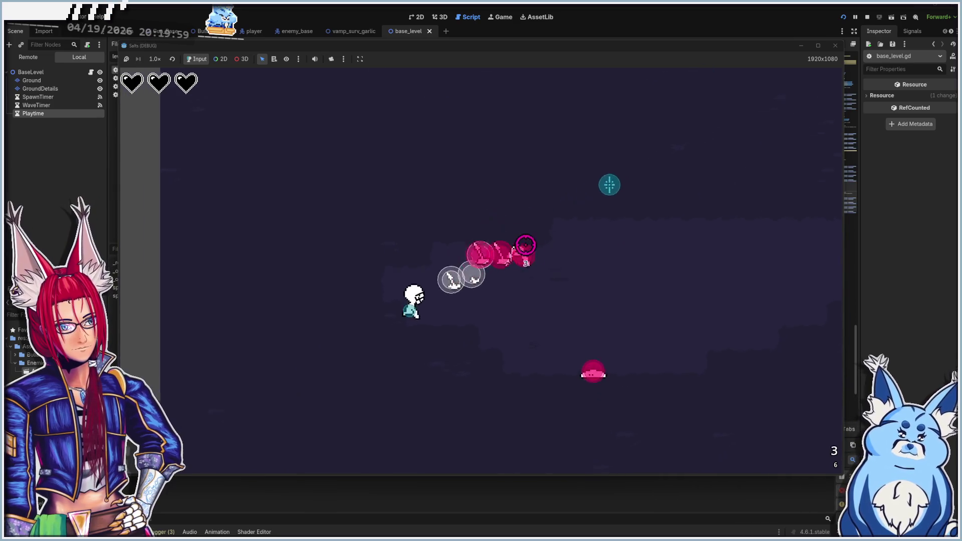
left_click(540, 264)
- Shoot the big pink enemy, pick a level-up card, and fight until line 89 errors
key("w")
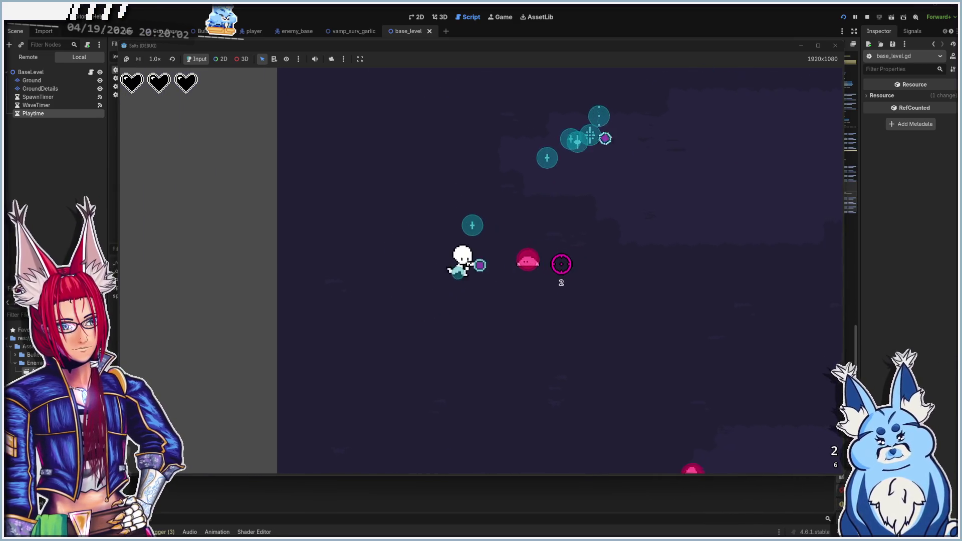
key("d")
left_click(548, 271)
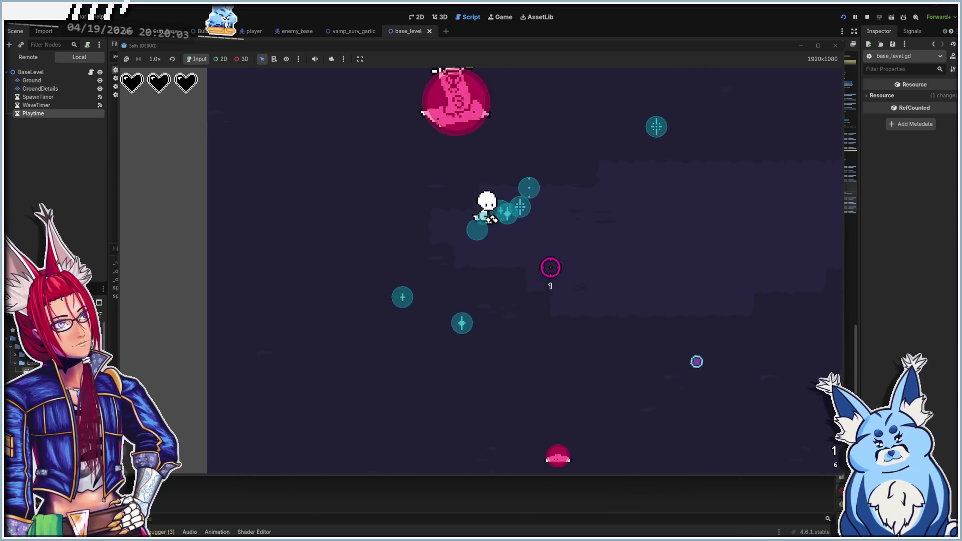
left_click(445, 181)
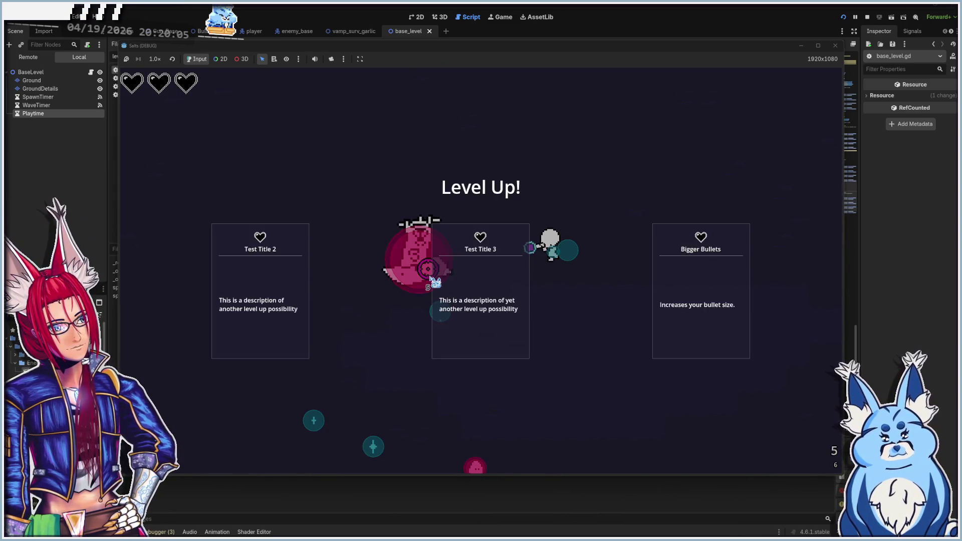
left_click(279, 280)
key("s")
left_click(401, 338)
left_click(412, 365)
left_click(414, 323)
left_click(417, 302)
key("a")
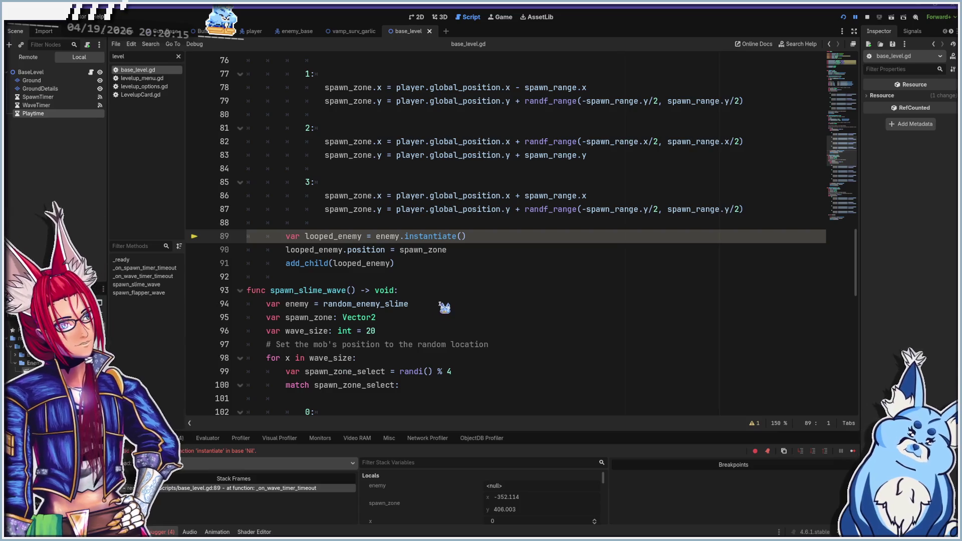
- Select the old spawn loop in _on_wave_timer_timeout from line 64 through line 91
scroll(369, 313, "up", 1)
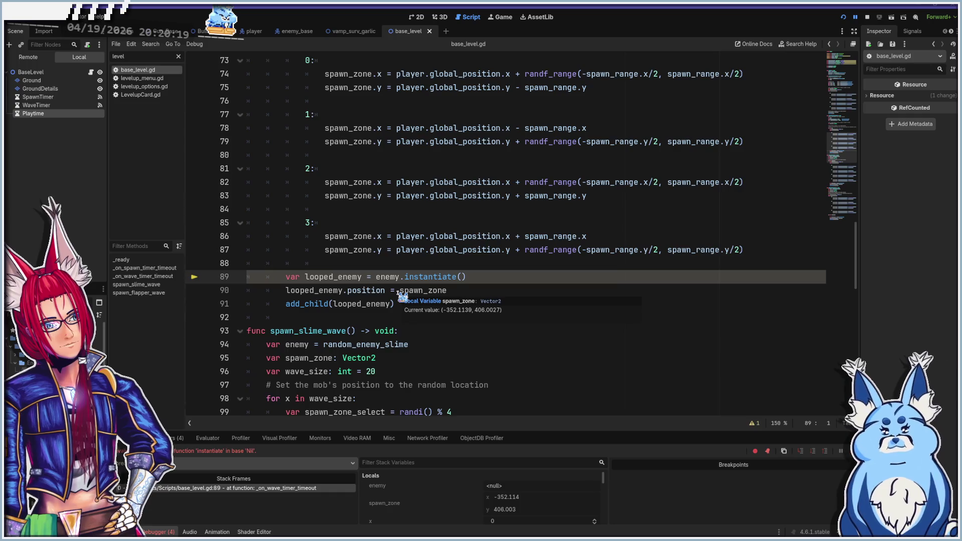
scroll(403, 297, "up", 5)
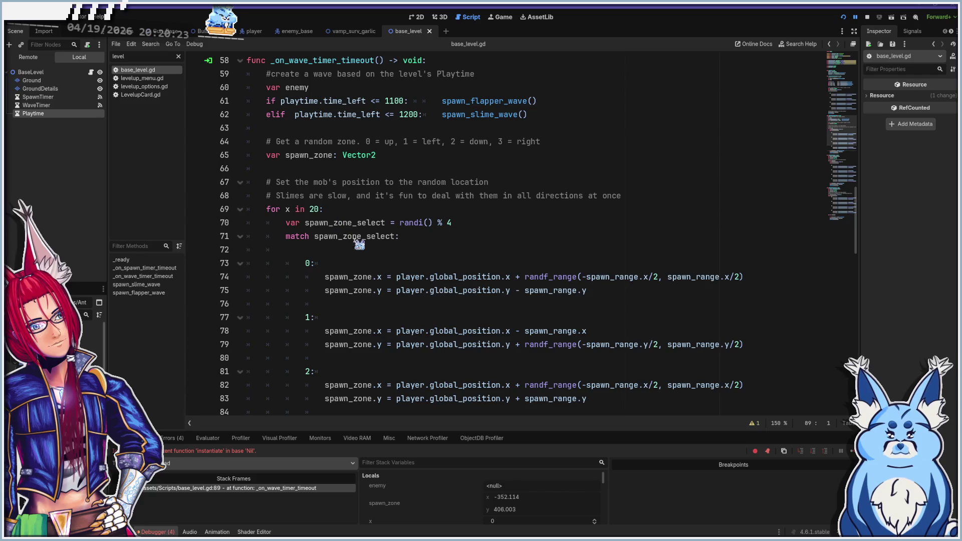
scroll(335, 343, "down", 6)
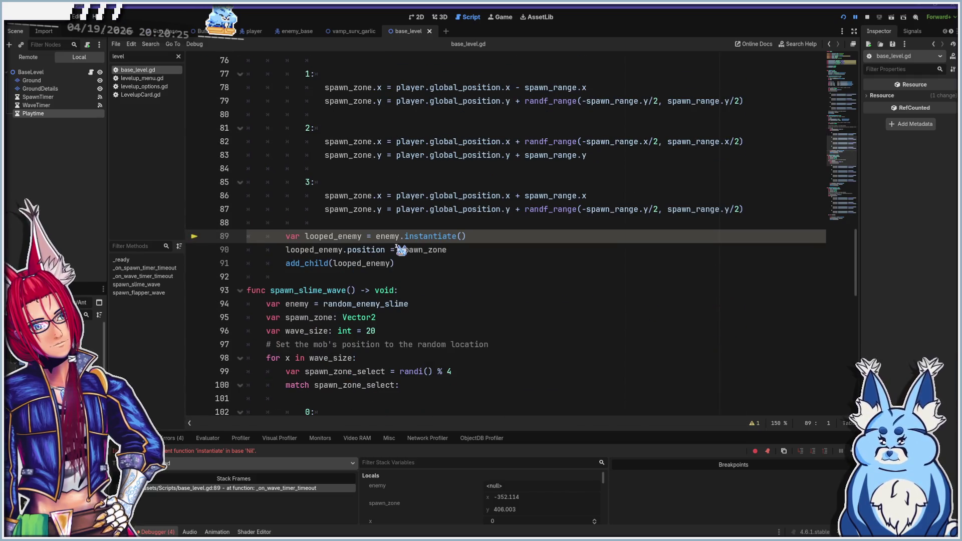
scroll(373, 289, "up", 7)
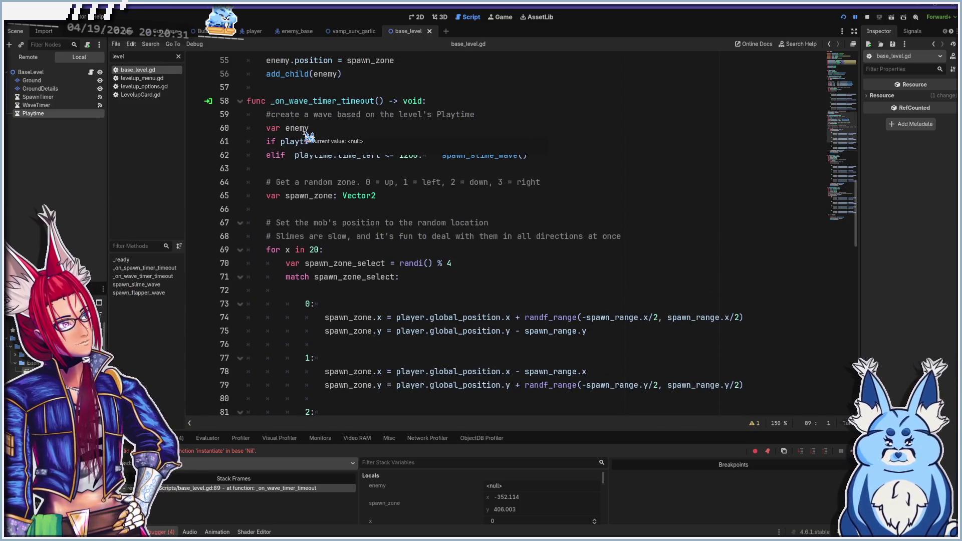
left_click(266, 249)
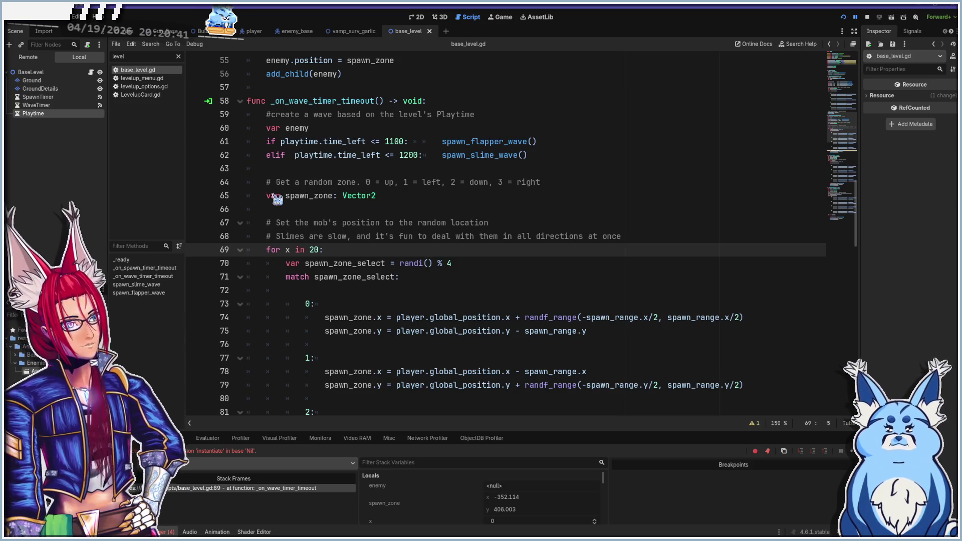
left_click(265, 182)
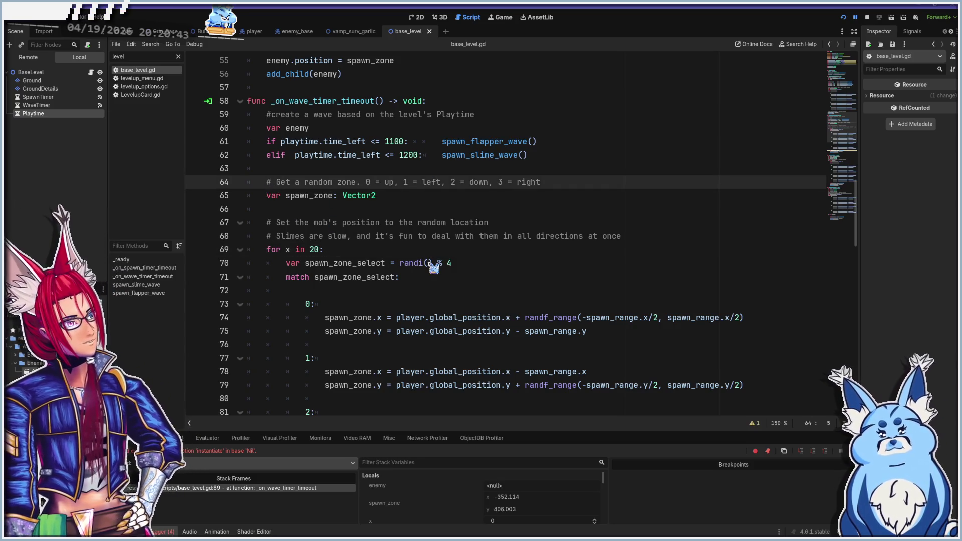
scroll(434, 267, "down", 5)
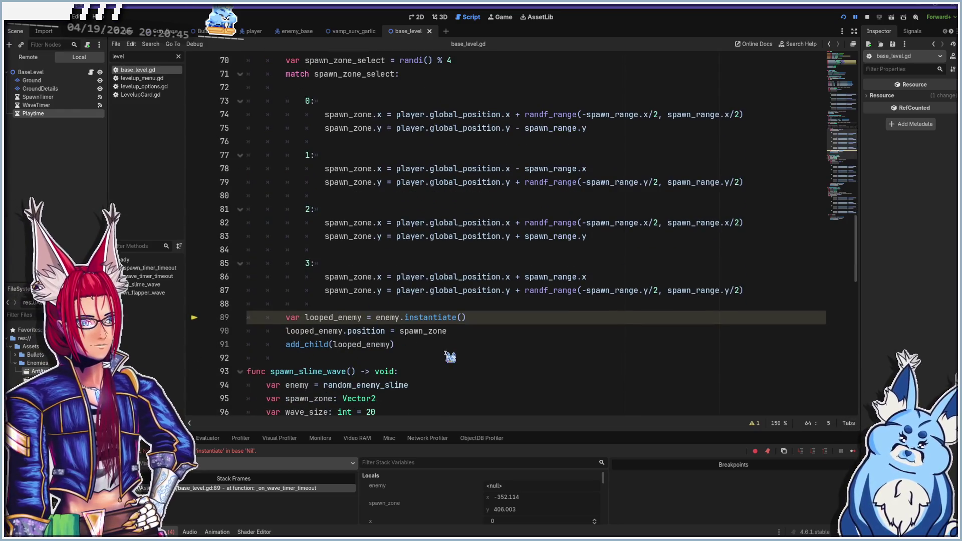
left_click(420, 344, "shift")
- Cut the old spawn block, remove leftover blank lines, and relaunch the game
key("ctrl+x")
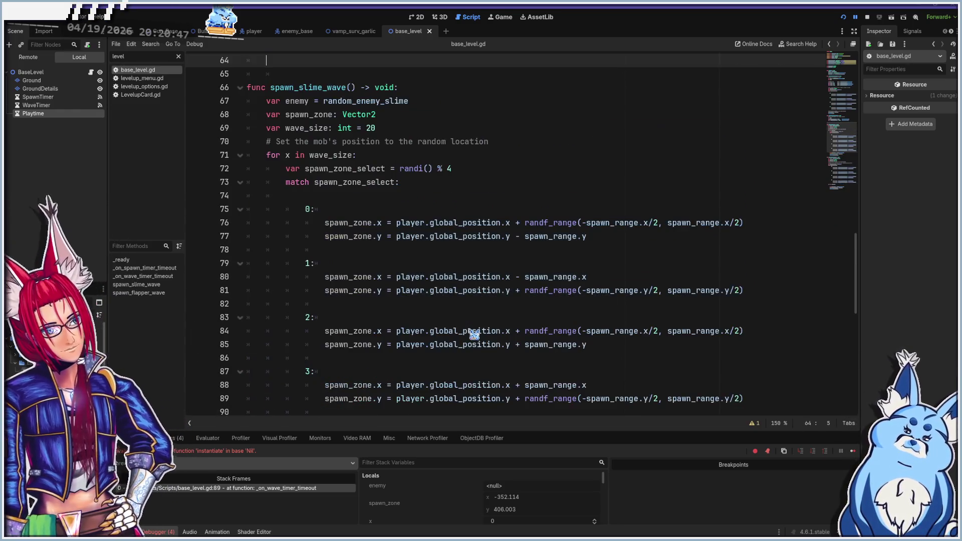
scroll(391, 335, "up", 3)
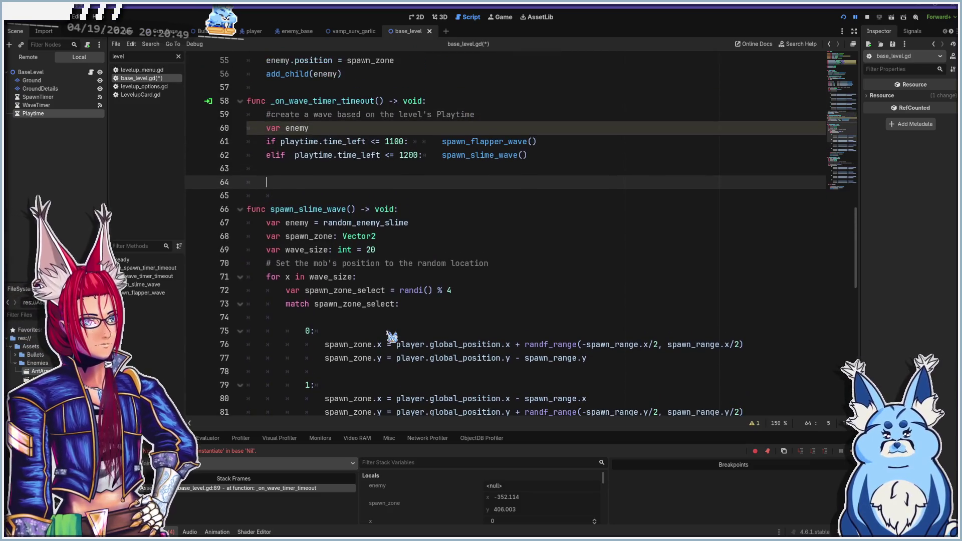
scroll(392, 335, "up", 1)
scroll(396, 319, "up", 1)
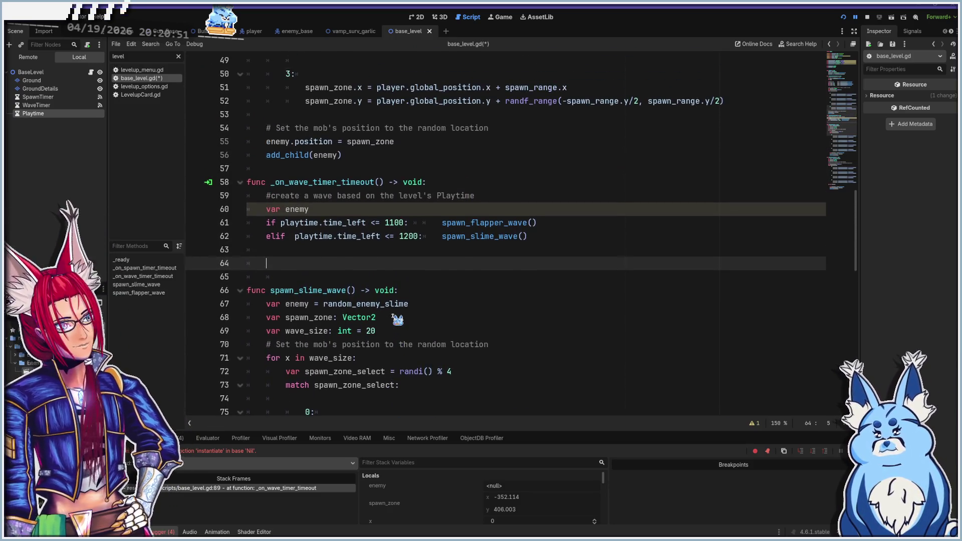
key("BackSpace")
key("BackSpace")
key("BackSpace")
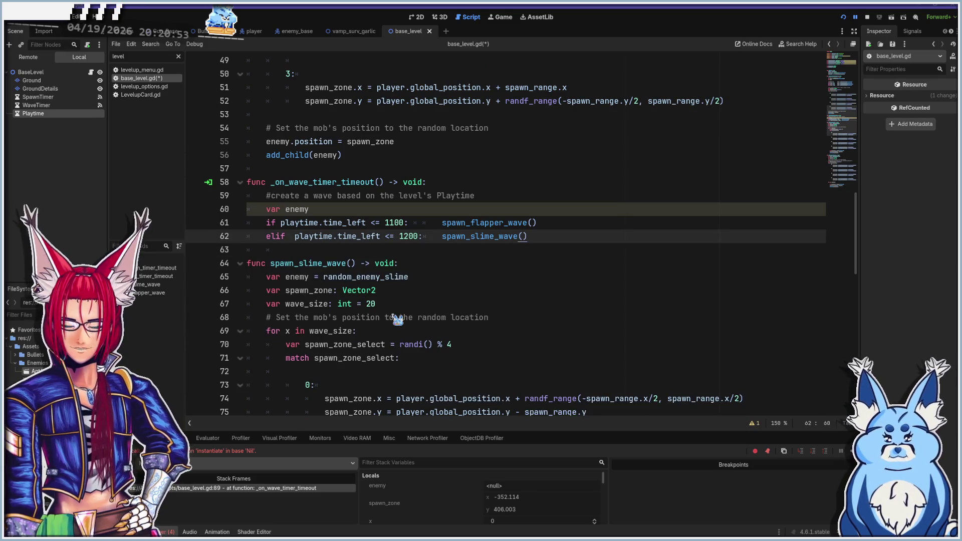
key("F5")
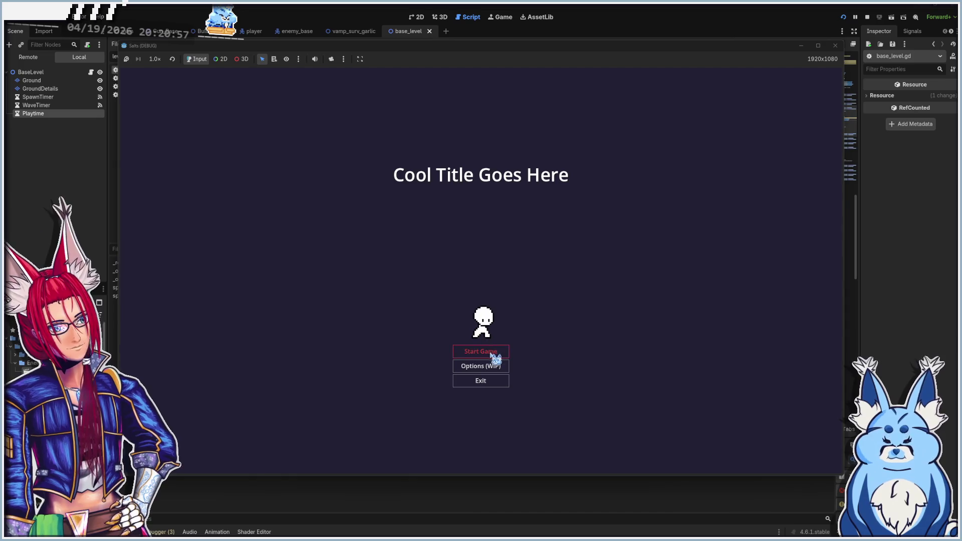
- Start the relaunched game with the Shotgun and shoot the pink enemies
left_click(490, 354)
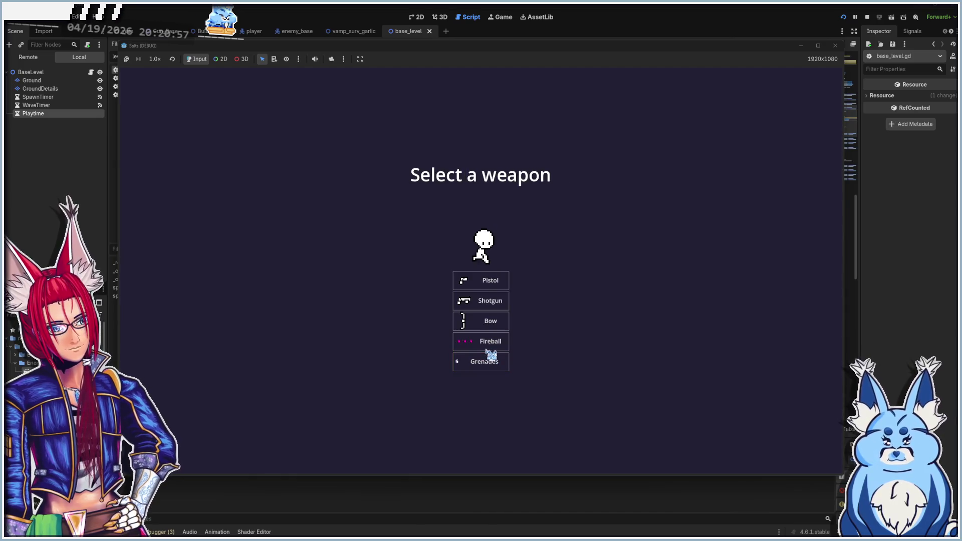
left_click(476, 302)
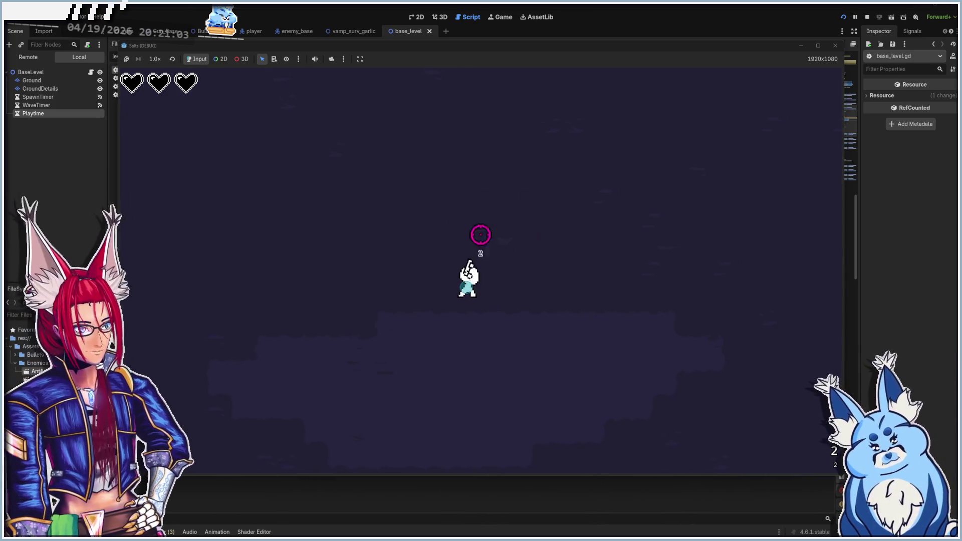
key("a")
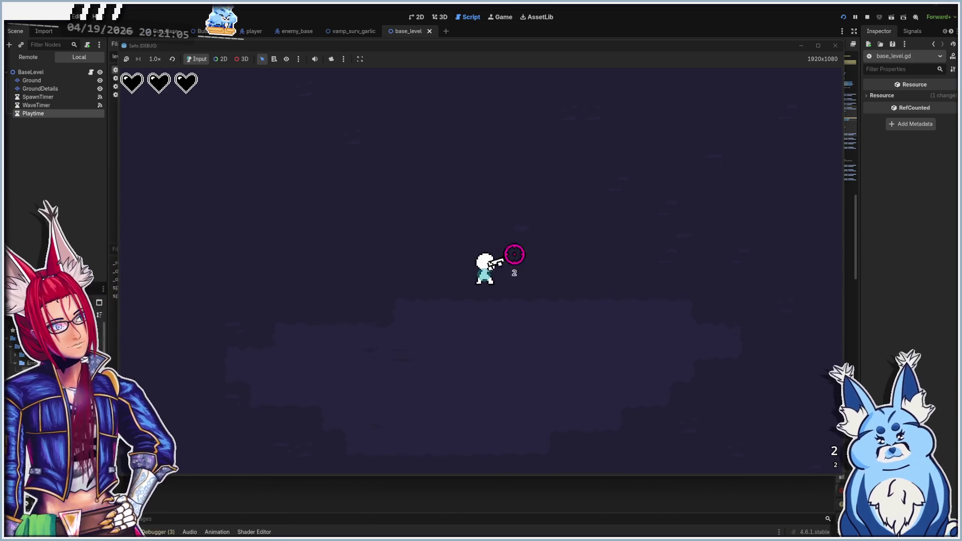
left_click(424, 386)
key("s")
left_click(494, 178)
key("w")
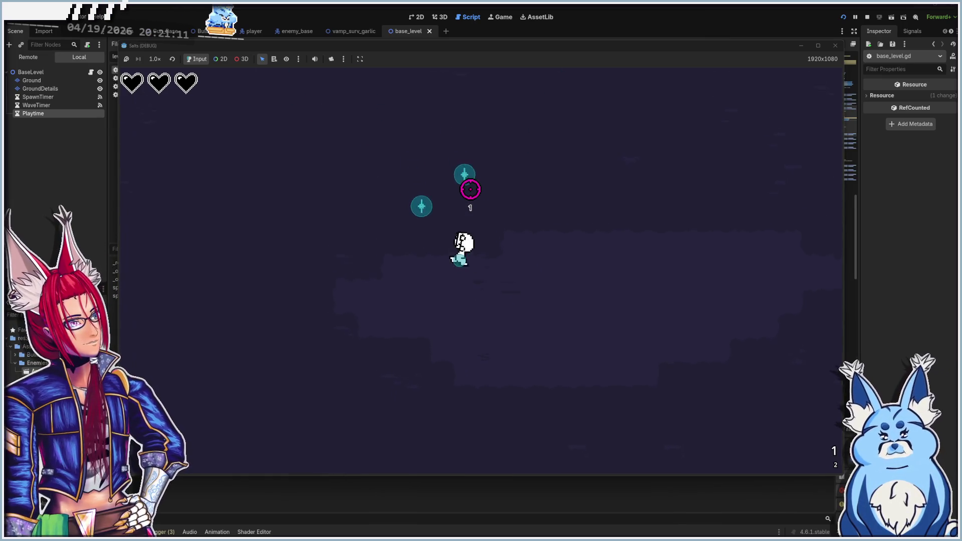
left_click(500, 185)
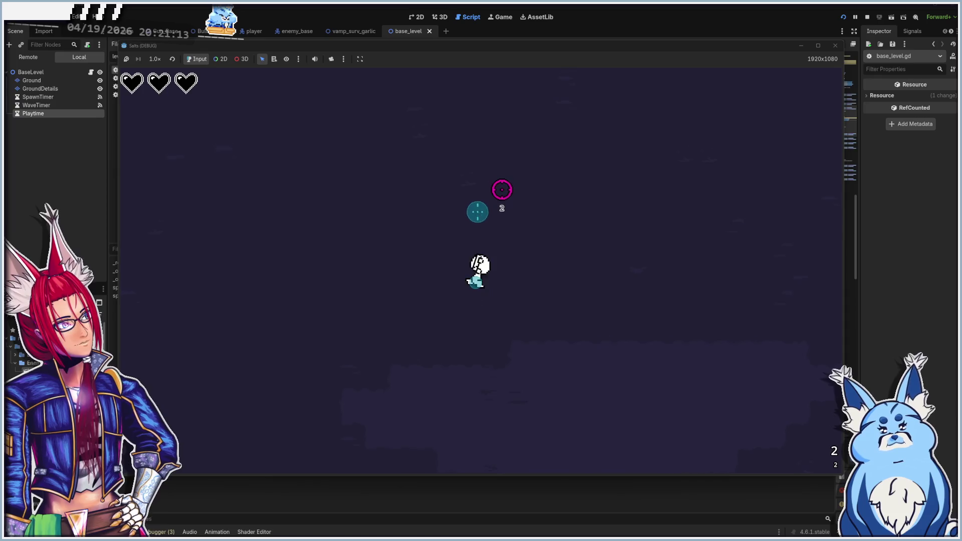
left_click(501, 171)
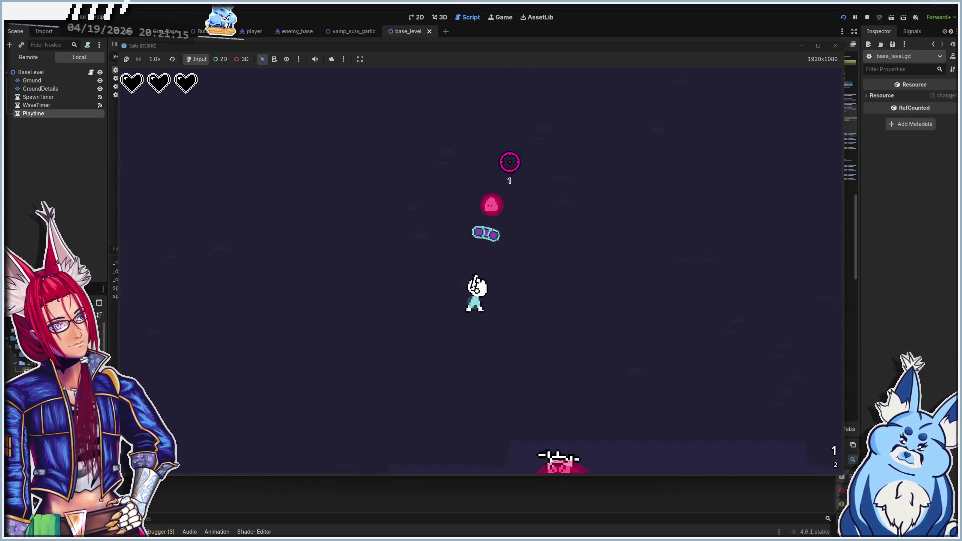
key("w")
key("d")
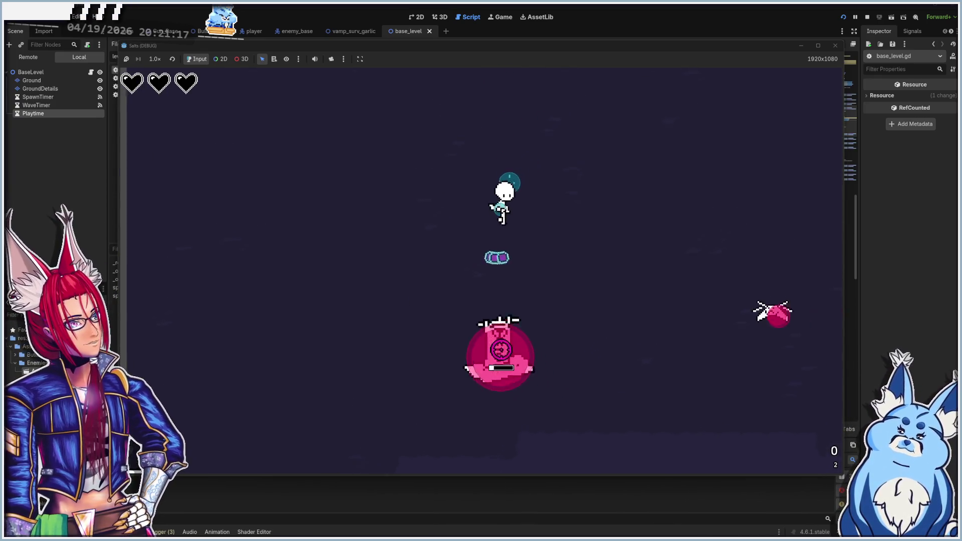
left_click(516, 333)
- Take the Test Title 2 upgrade and keep dodging and shooting the big pink enemy
left_click(516, 333)
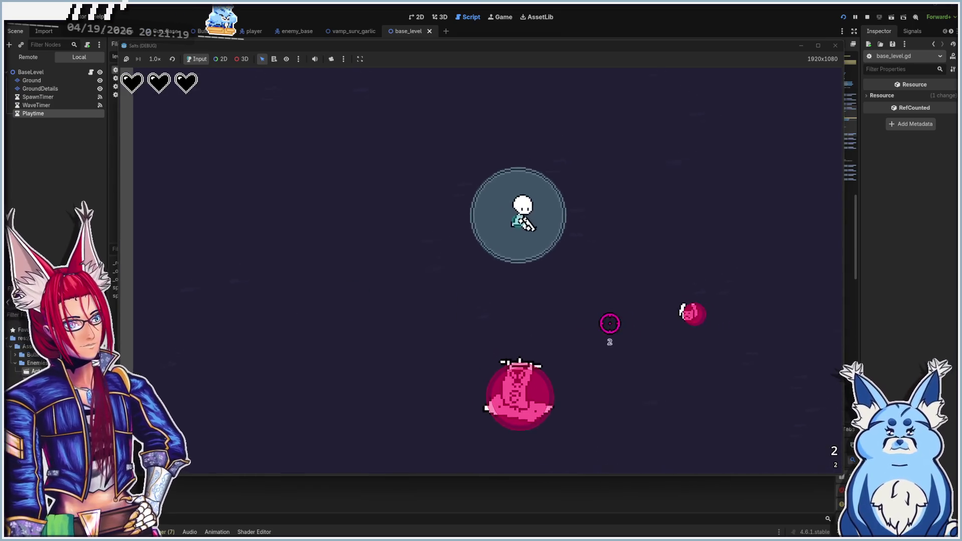
key("a")
key("d")
left_click(466, 367)
key("d")
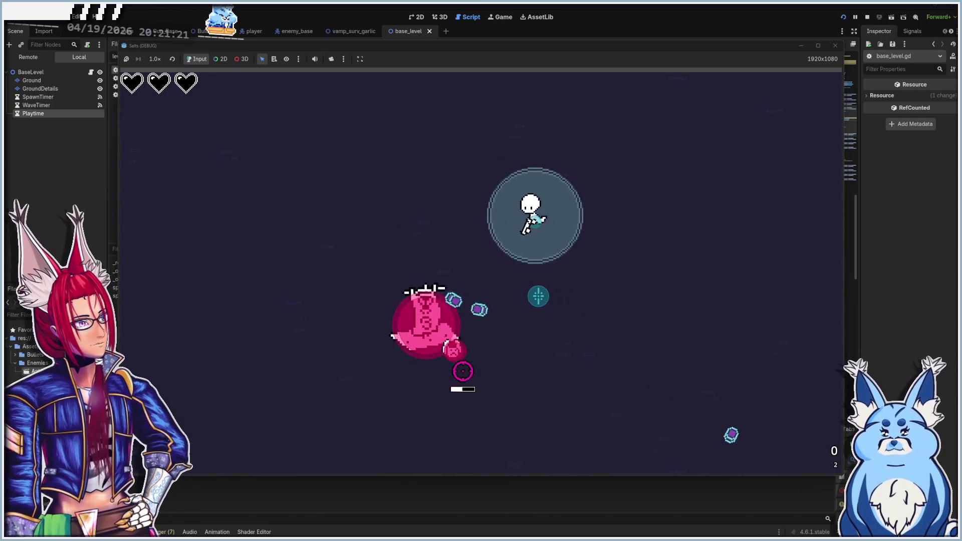
key("s")
key("d")
key("s")
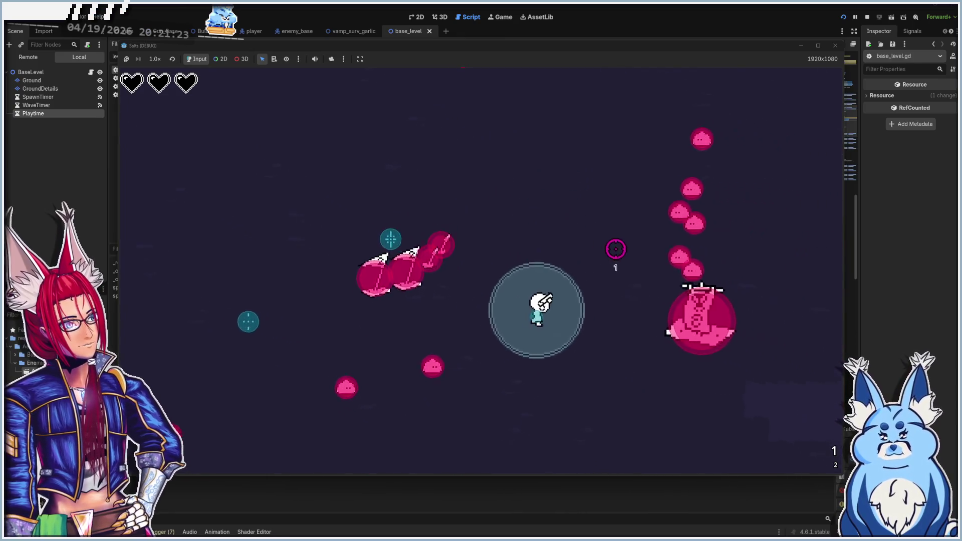
key("a")
left_click(458, 243)
key("a")
key("w")
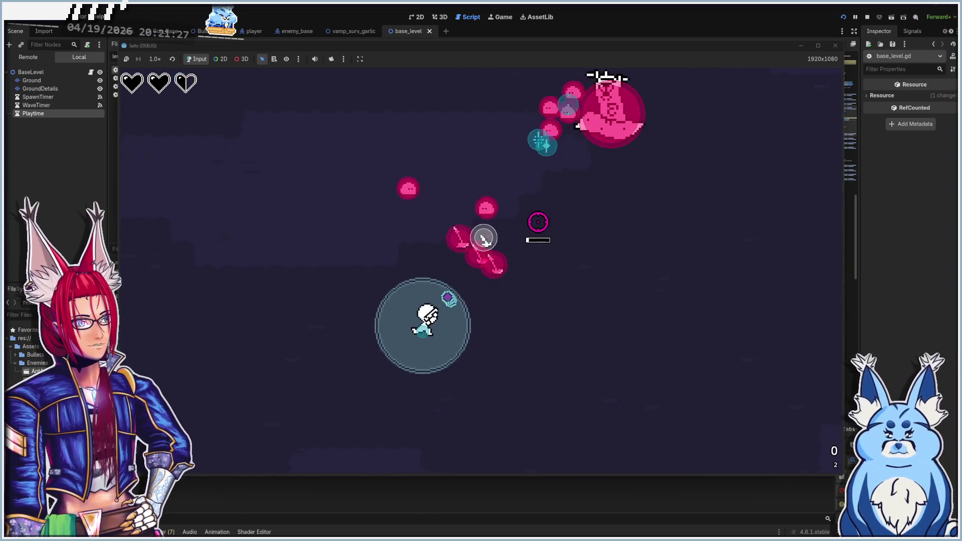
key("d")
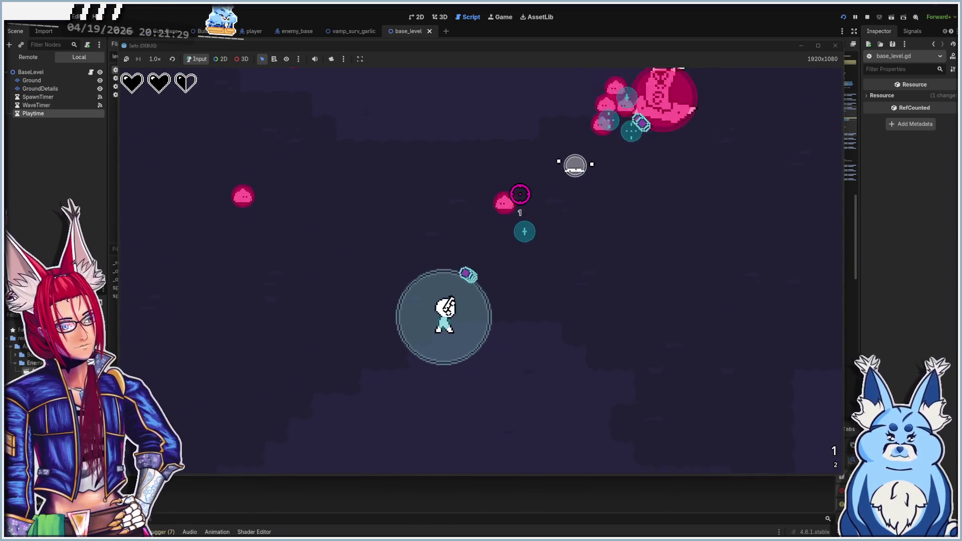
key("w")
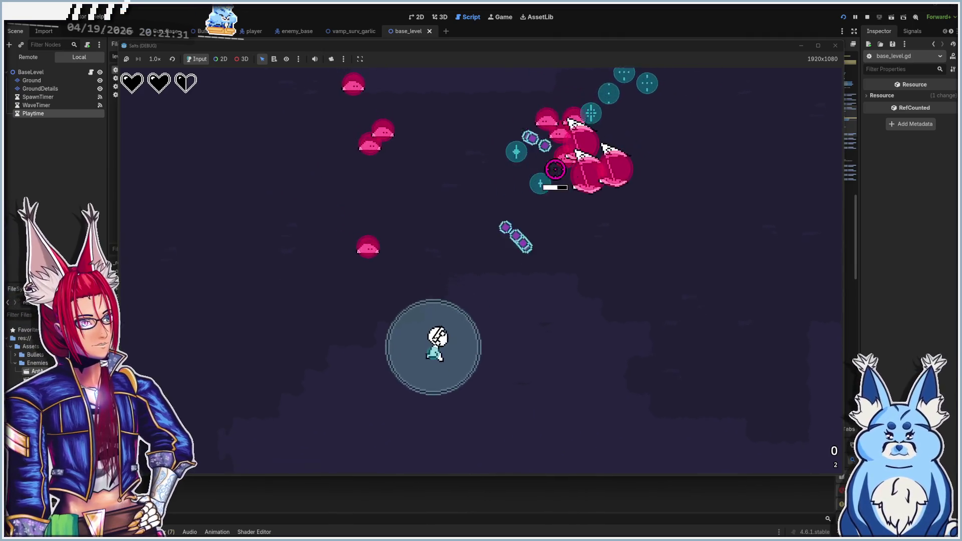
- Fire repeated shotgun blasts at the slime and flapper clusters
left_click(458, 165)
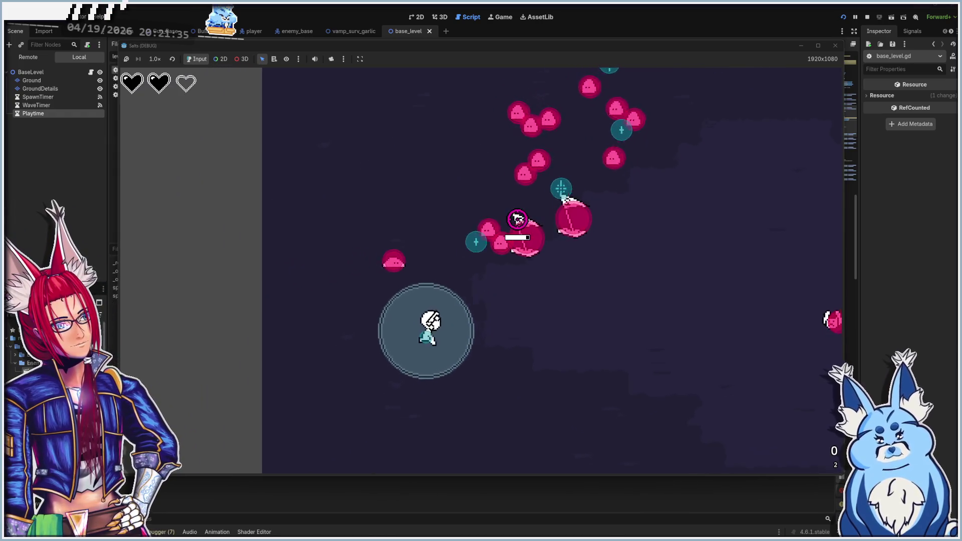
left_click(511, 221)
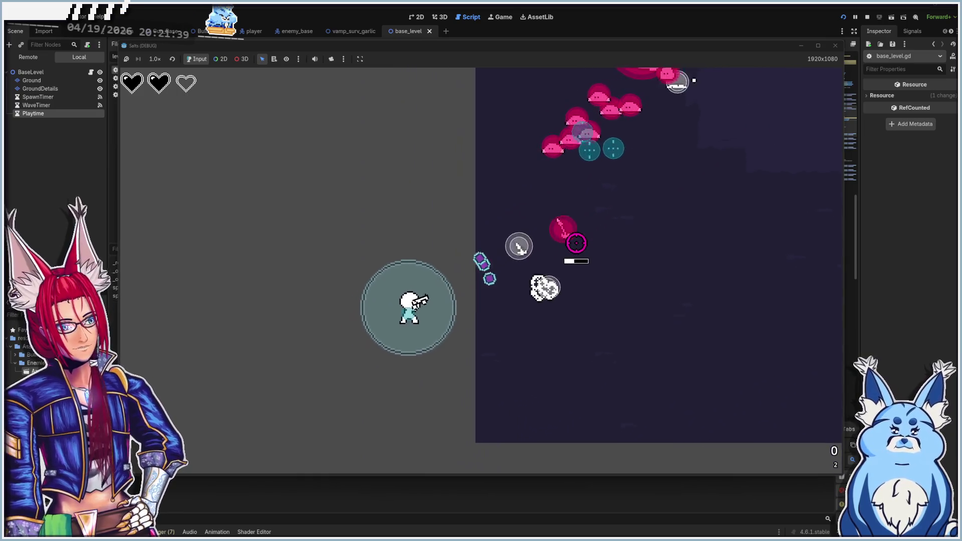
left_click(554, 175)
left_click(561, 191)
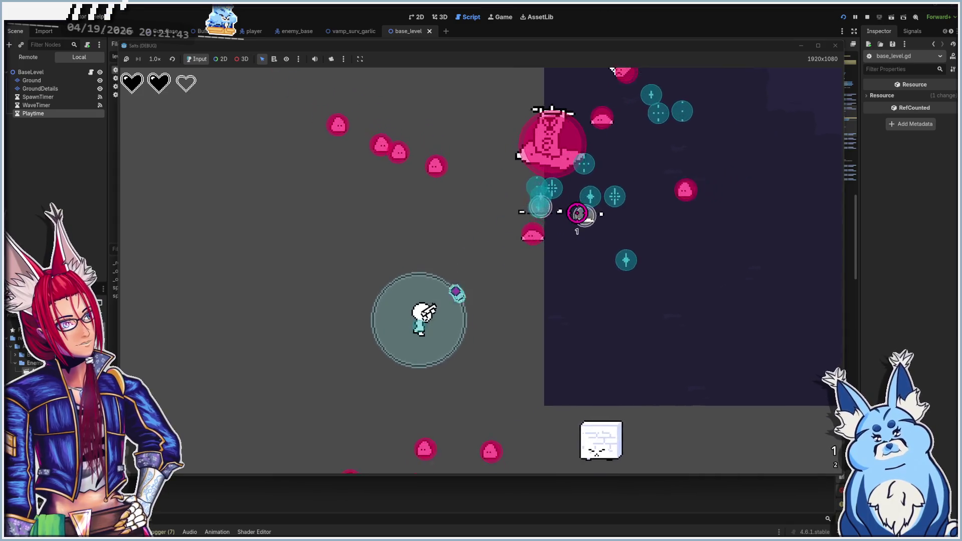
left_click(531, 207)
left_click(524, 208)
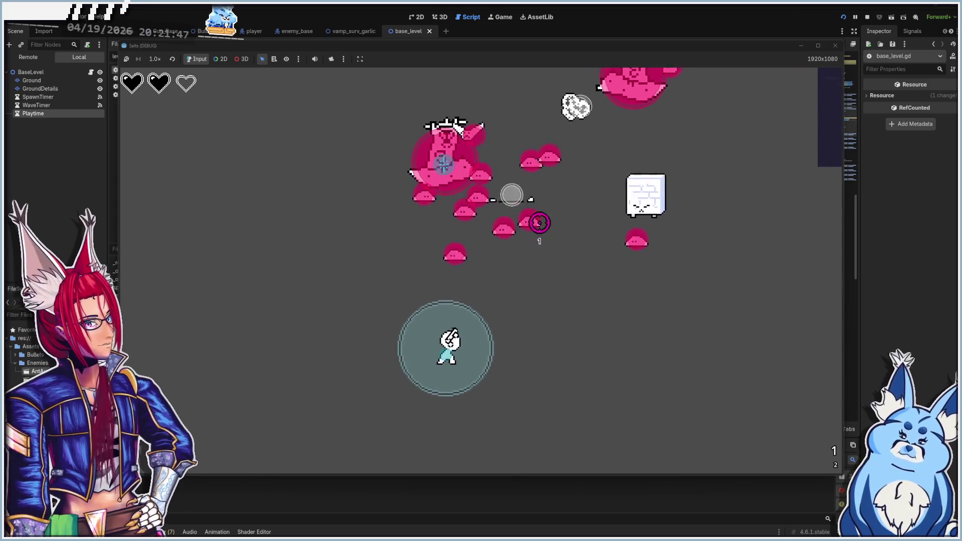
left_click(476, 208)
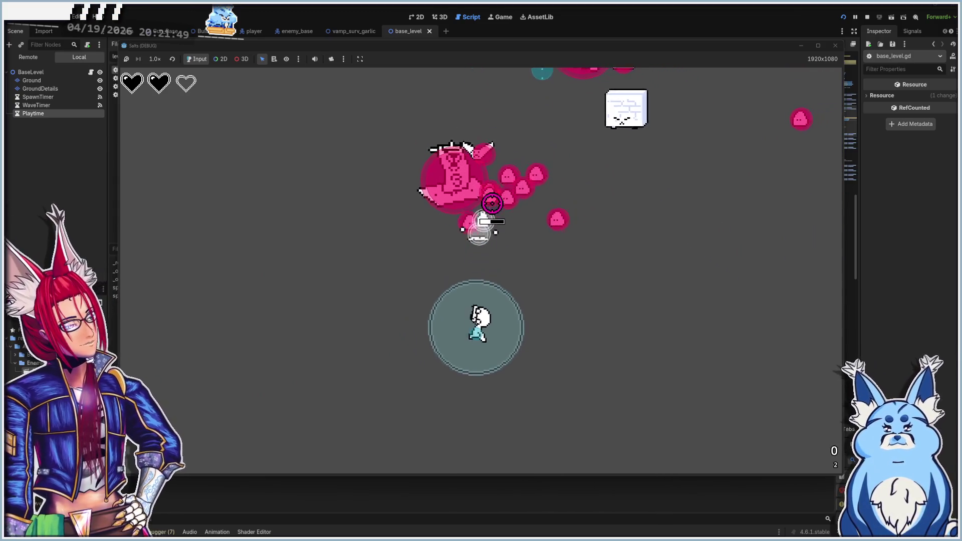
left_click(504, 201)
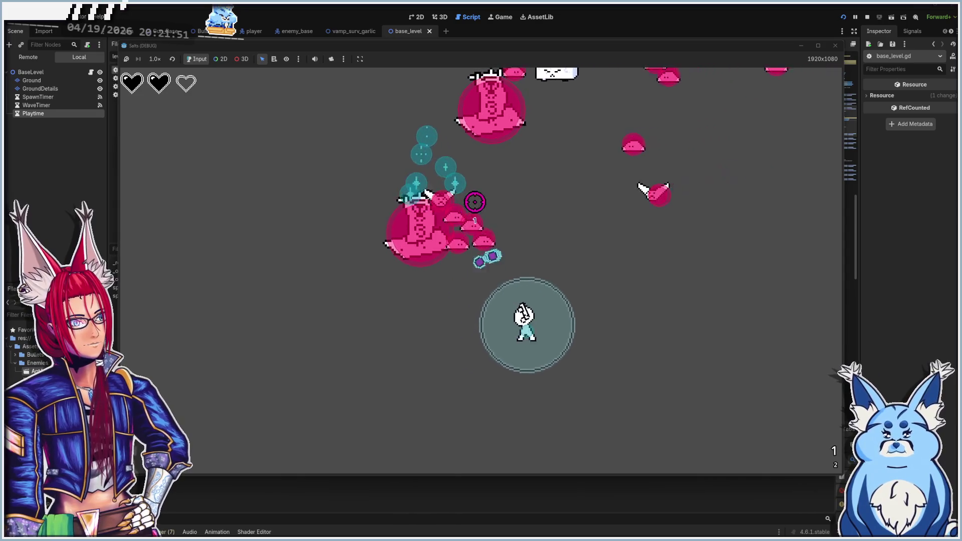
left_click(490, 210)
left_click(467, 188)
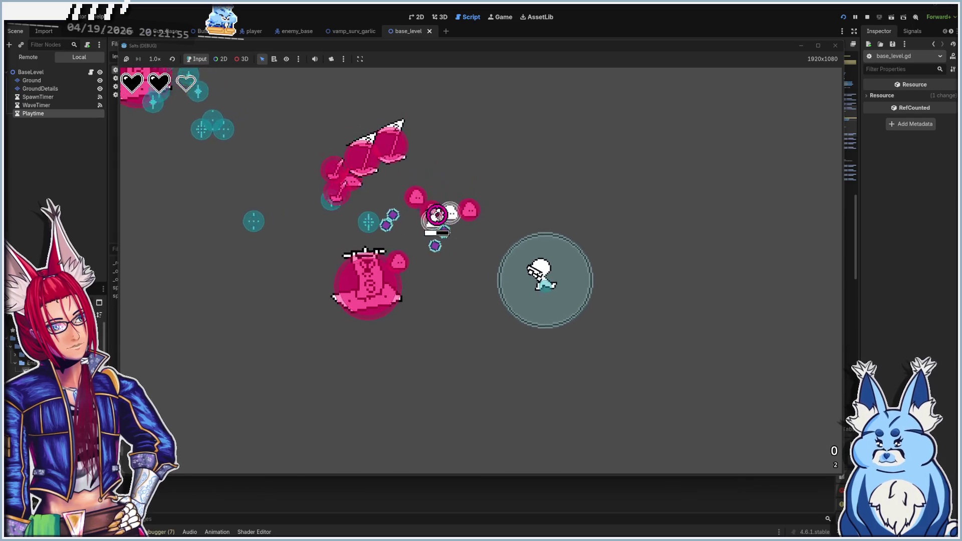
left_click(401, 224)
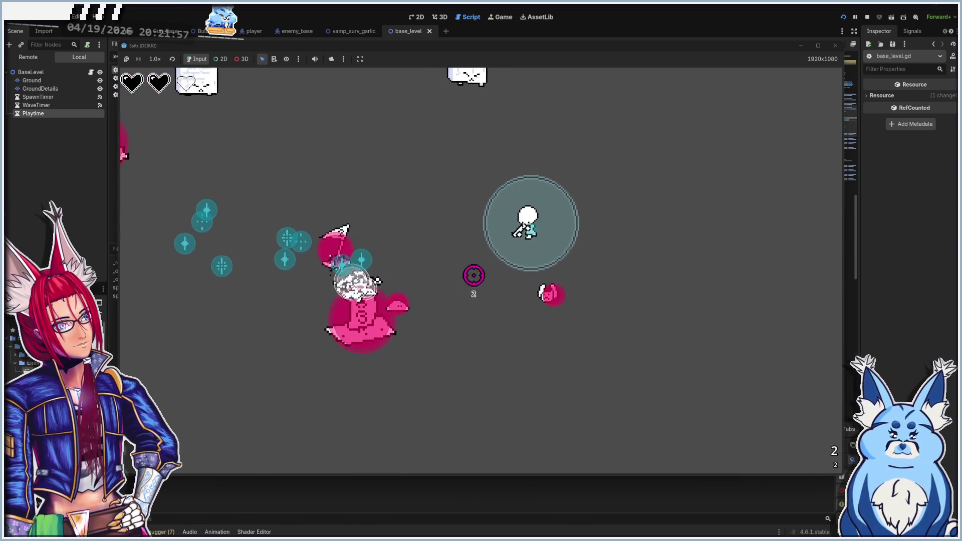
- Circle the arena dodging the dense waves, then pick an upgrade on level up
key("d")
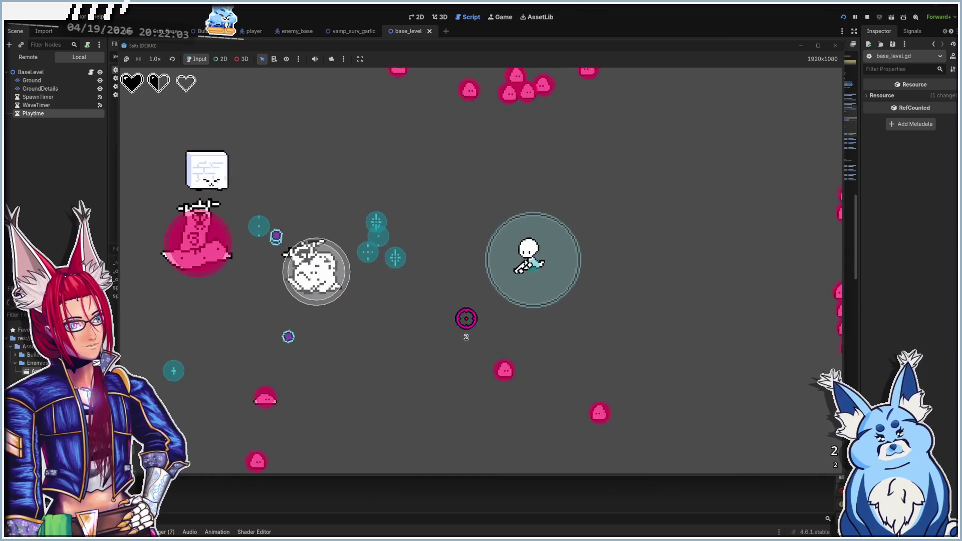
key("s")
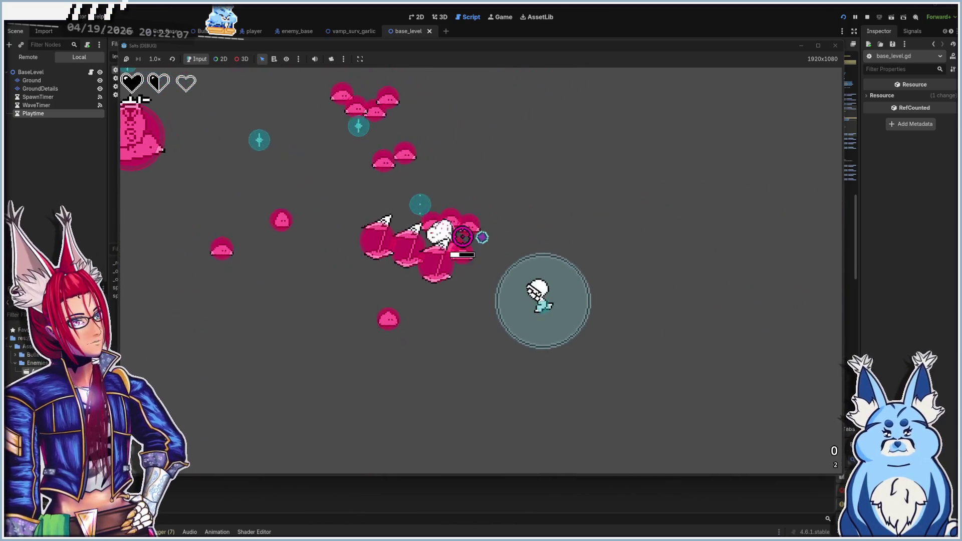
key("w")
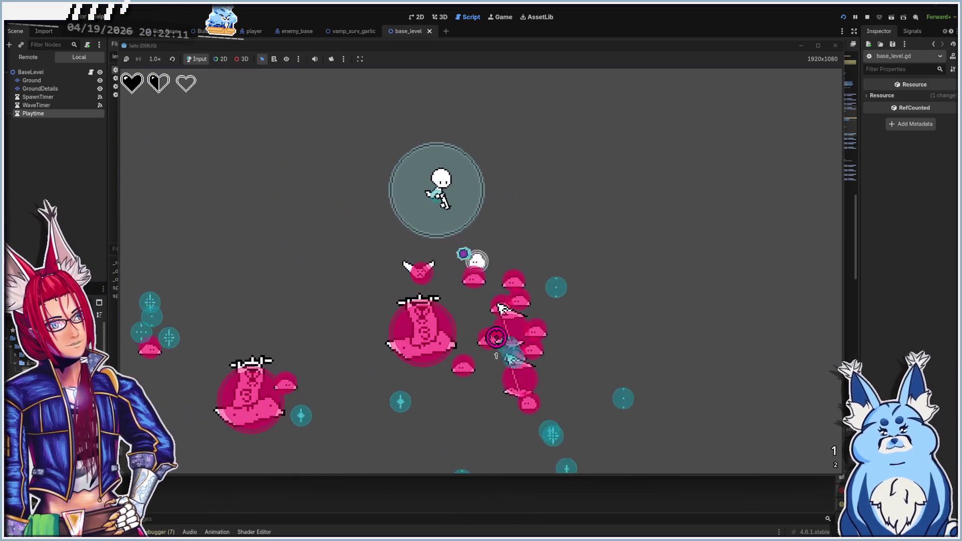
key("w")
key("a")
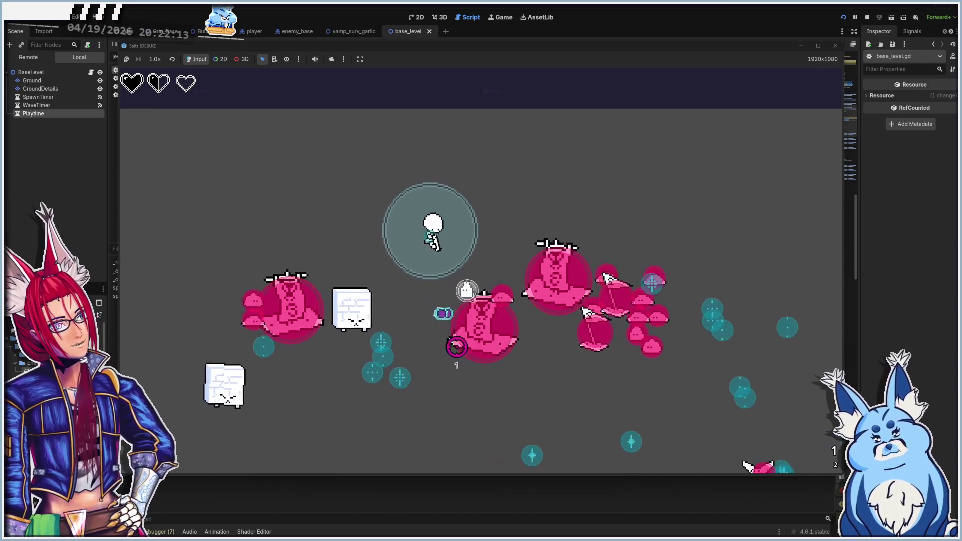
key("w")
key("a")
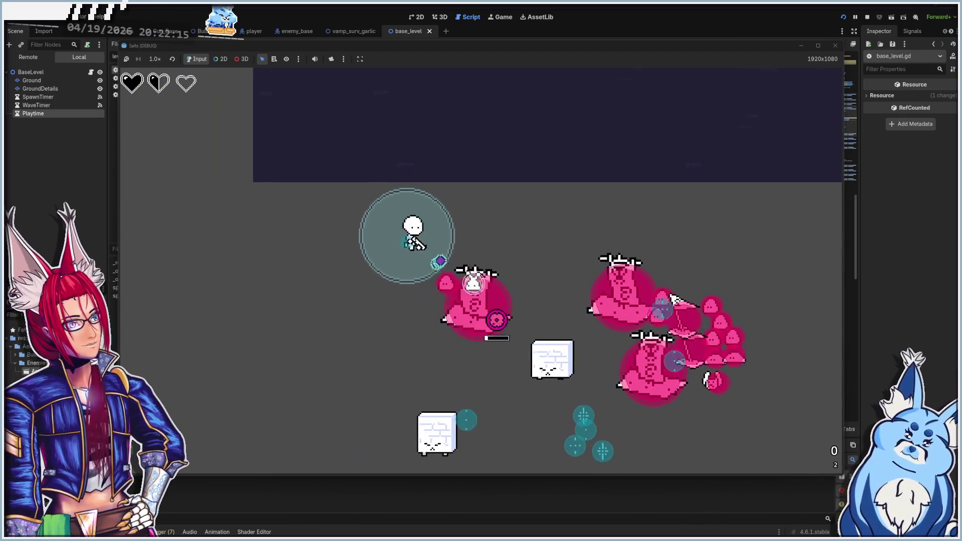
key("a")
key("s")
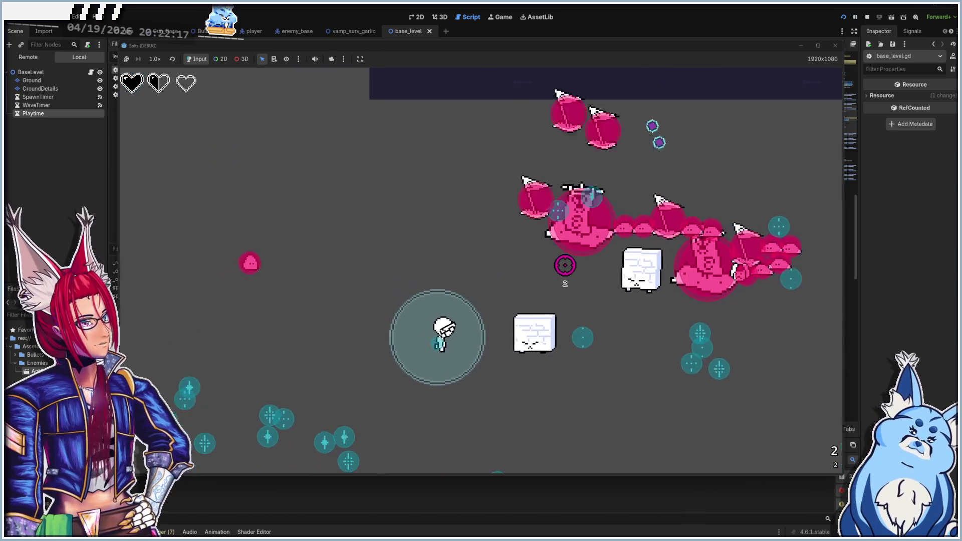
key("s")
key("d")
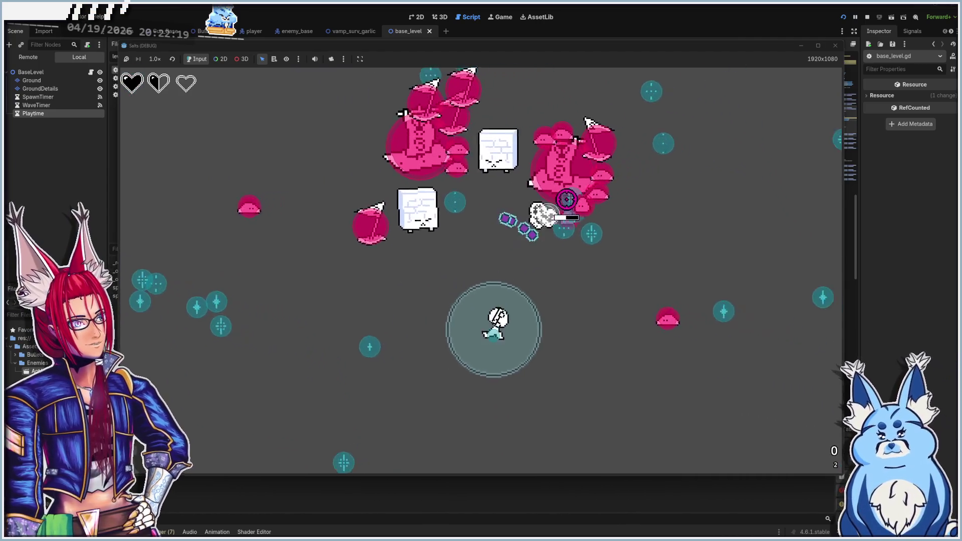
key("s")
key("d")
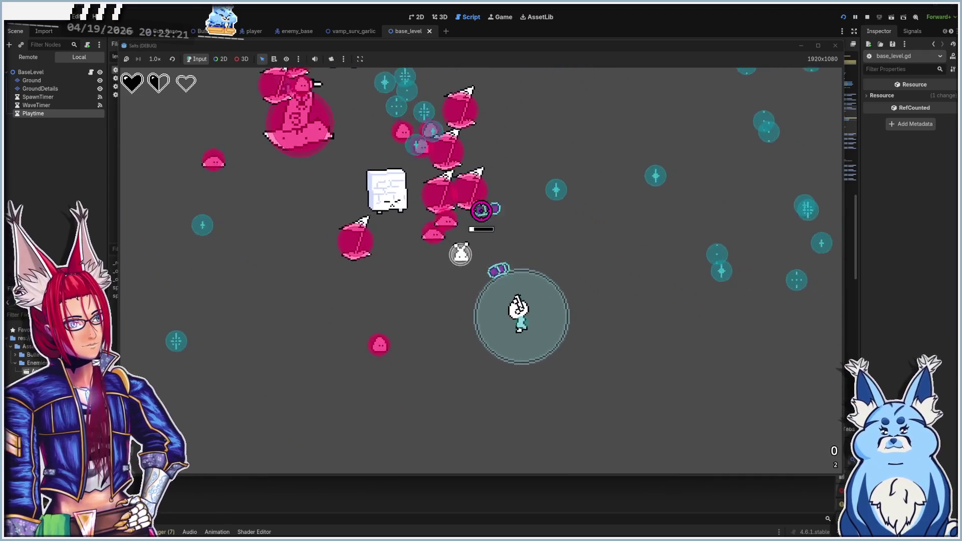
key("d")
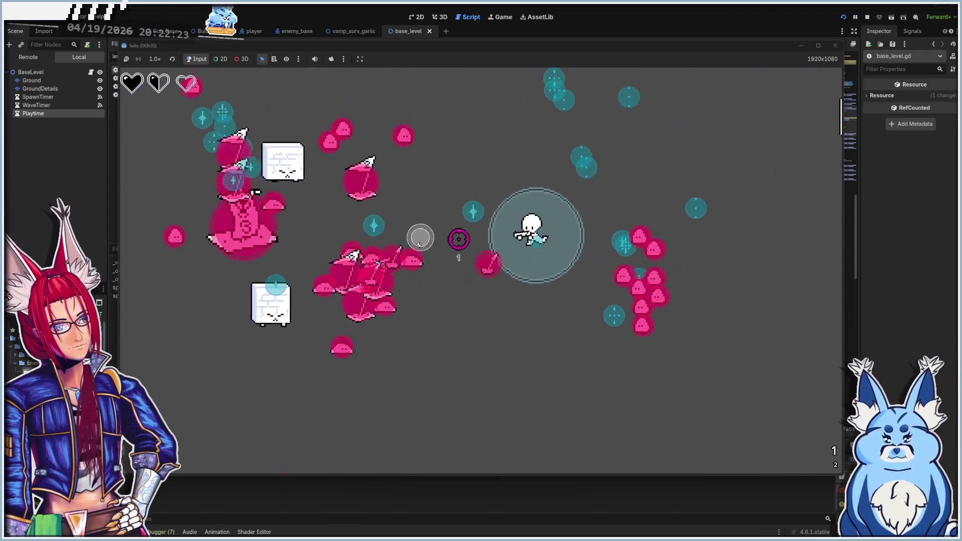
key("w")
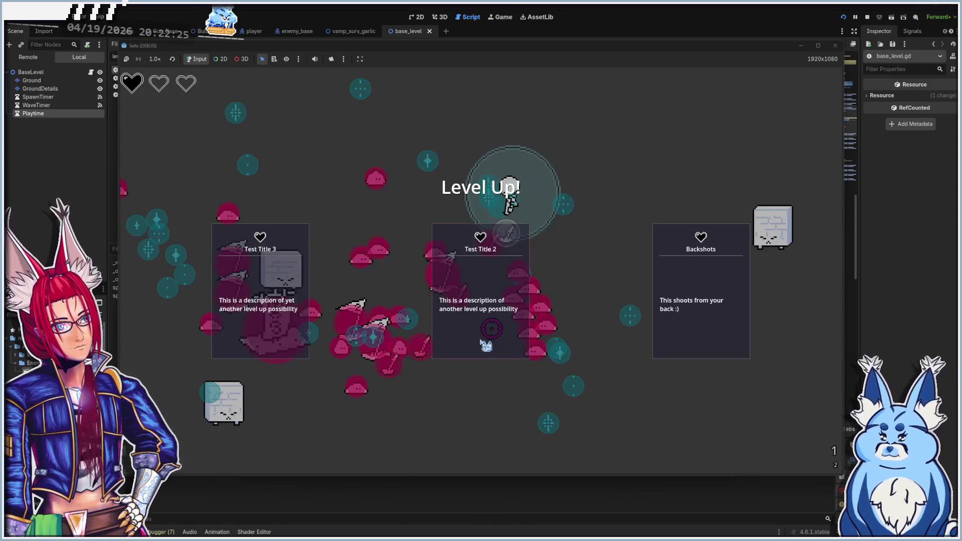
left_click(484, 330)
- Dodge the slime and flapper waves with WASD, then pick the first level-up upgrade
key("w")
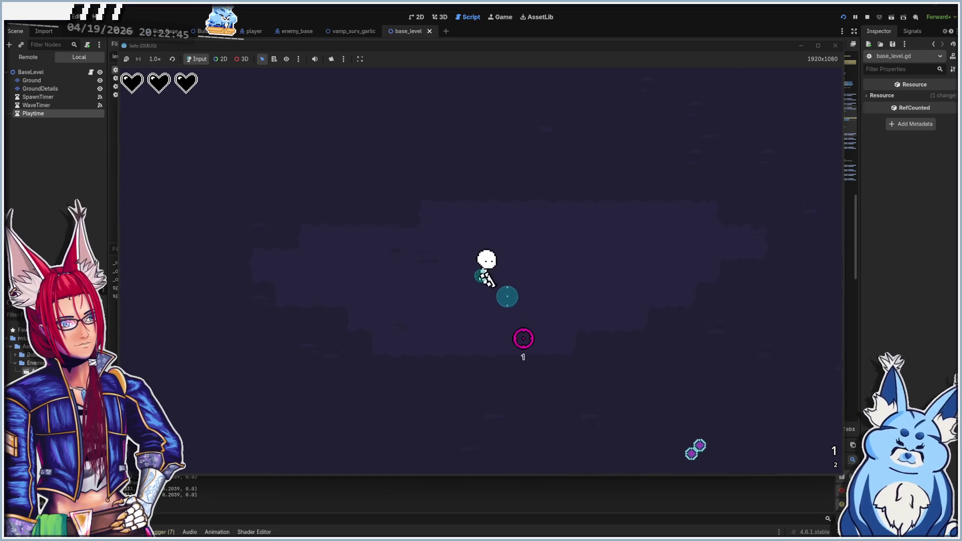
key("w")
key("s")
key("d")
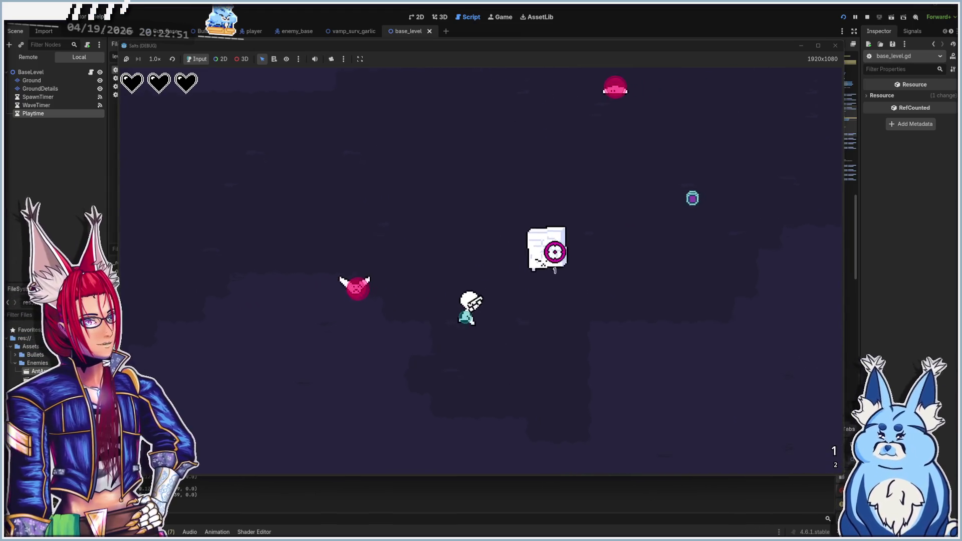
key("s")
key("d")
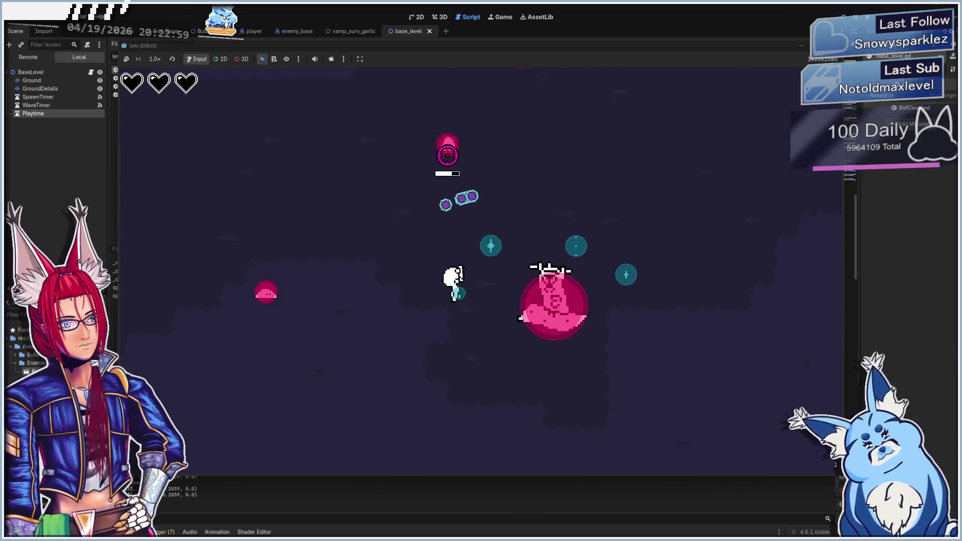
key("w")
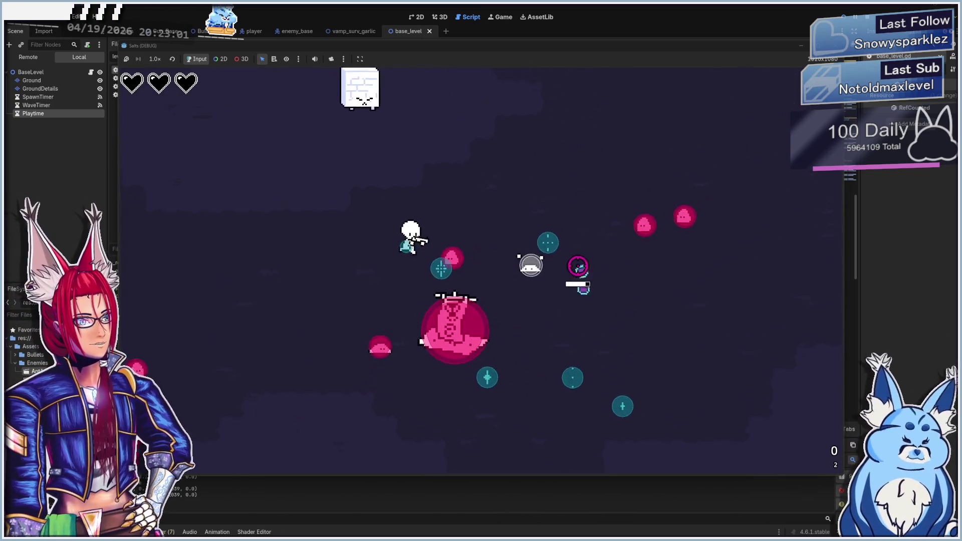
key("d")
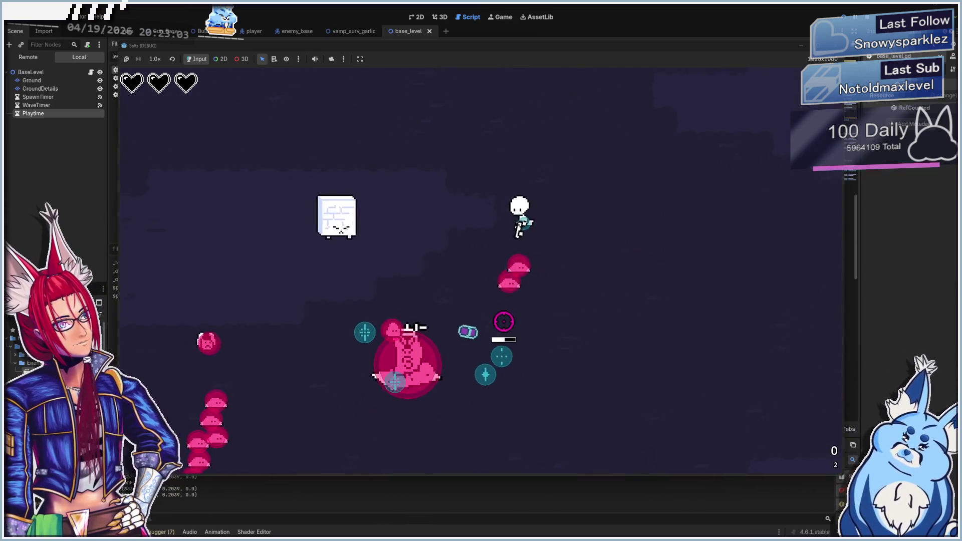
key("s")
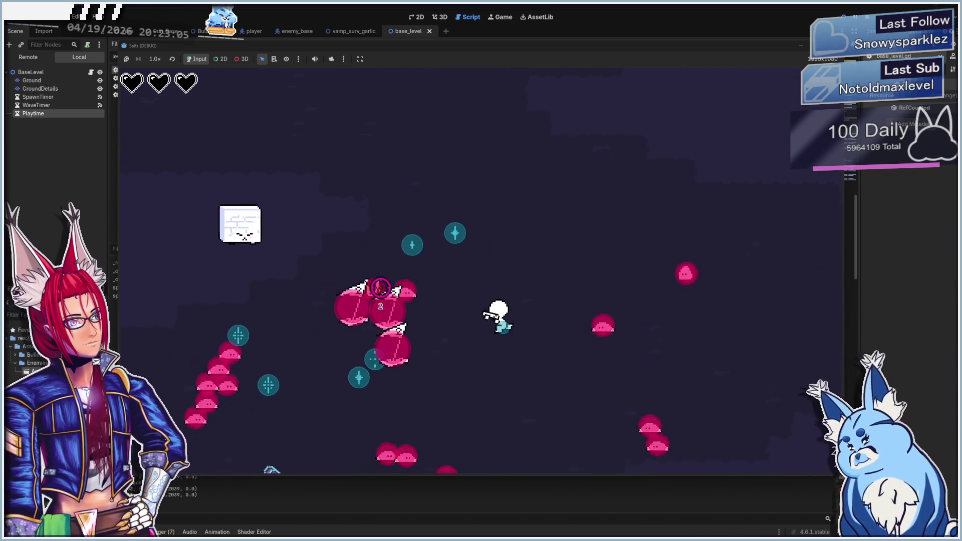
key("d")
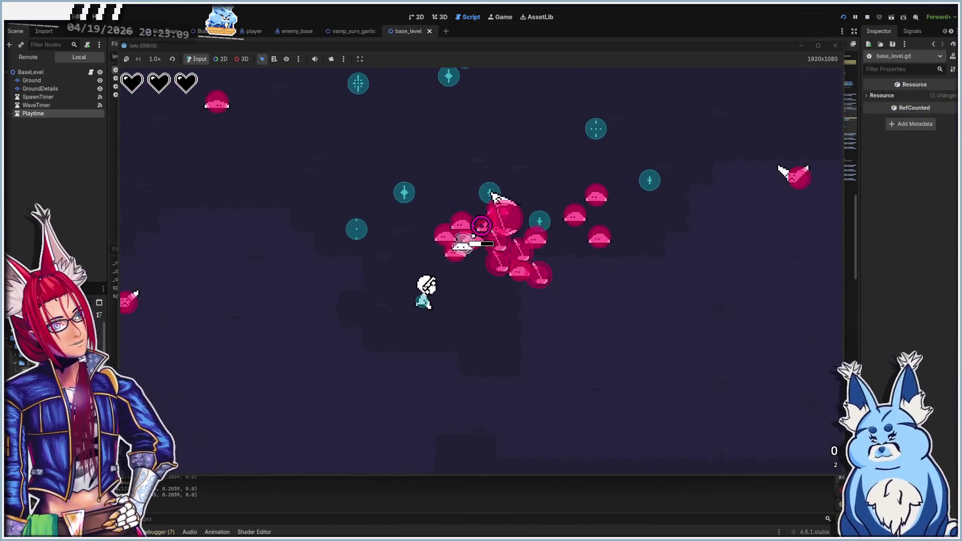
key("s")
key("s")
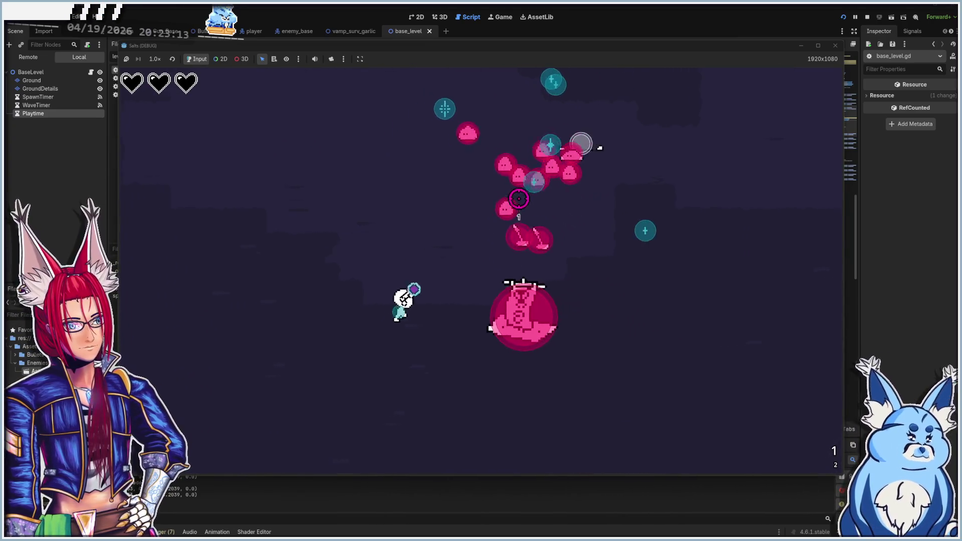
key("w")
key("d")
key("s")
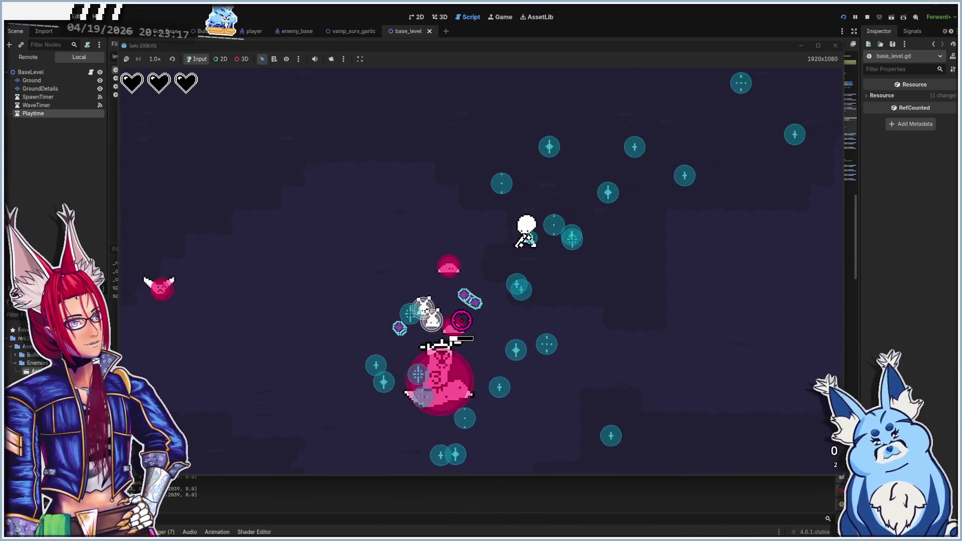
left_click(461, 320)
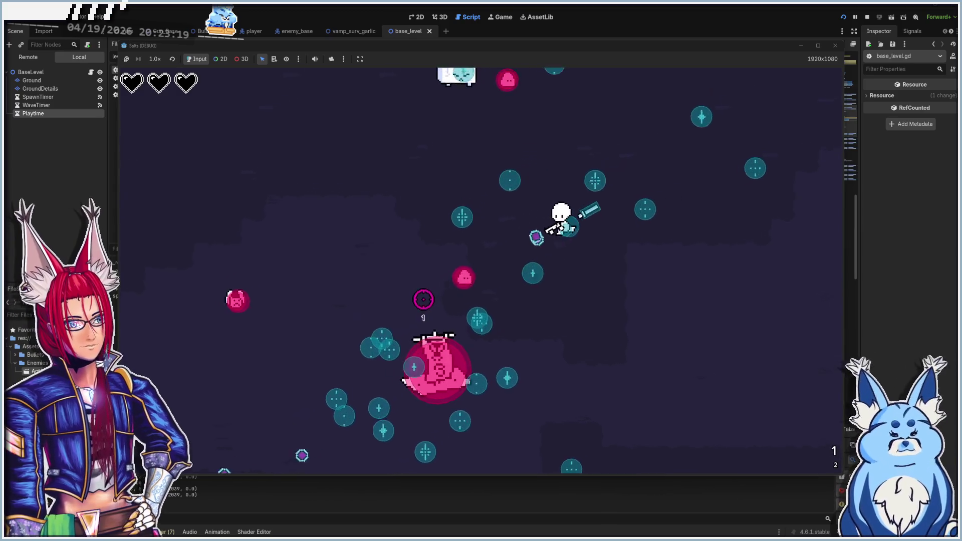
- Keep moving around the arena and choose the Test Title 3 upgrade
key("d")
key("s")
key("a")
key("s")
key("d")
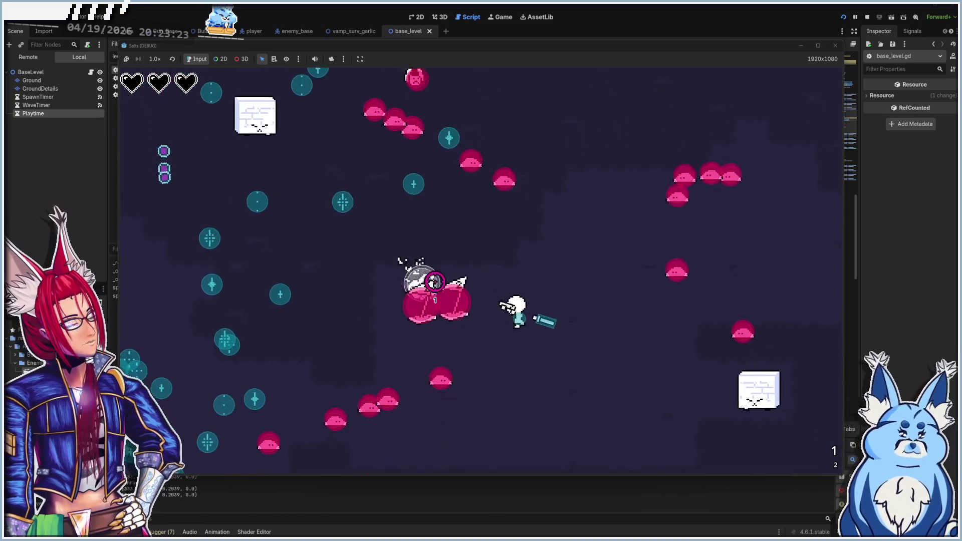
key("s")
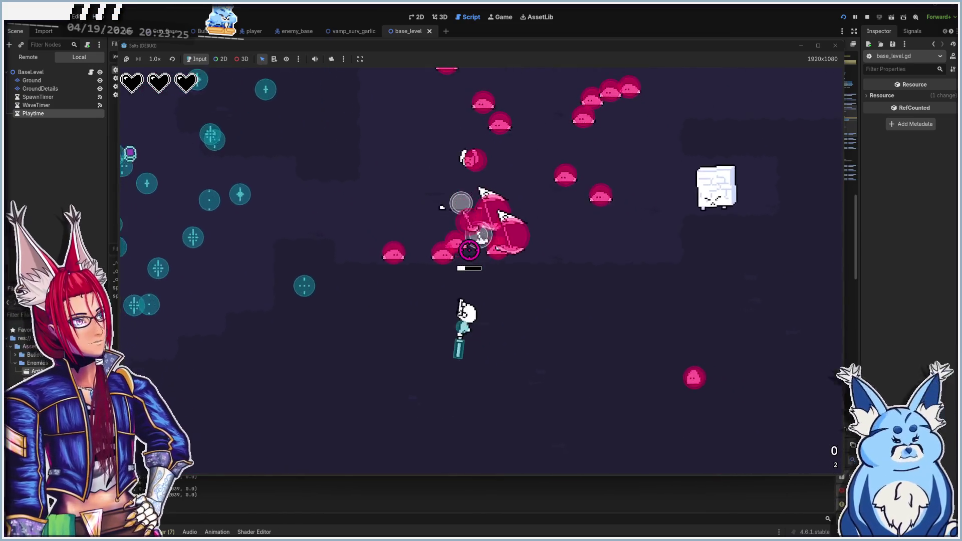
key("a")
key("a")
key("w")
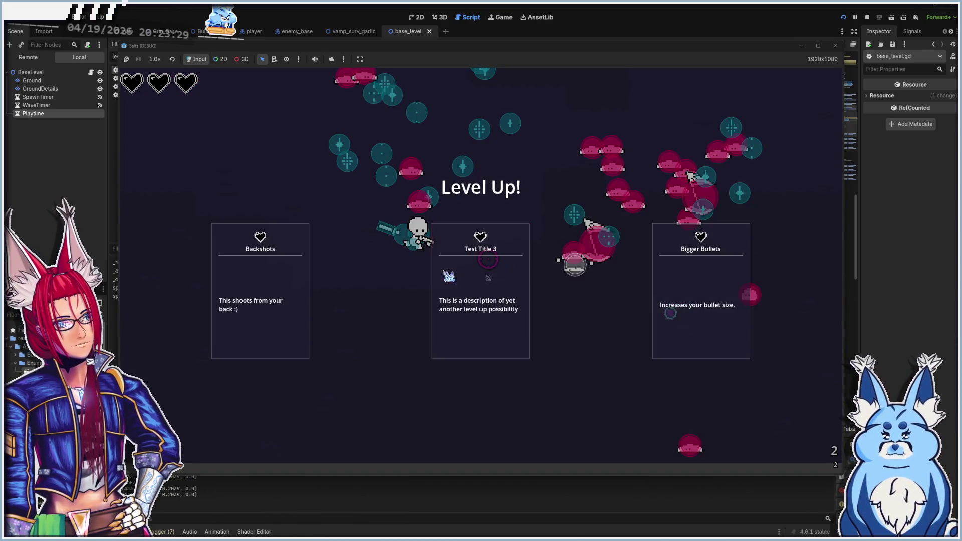
left_click(444, 273)
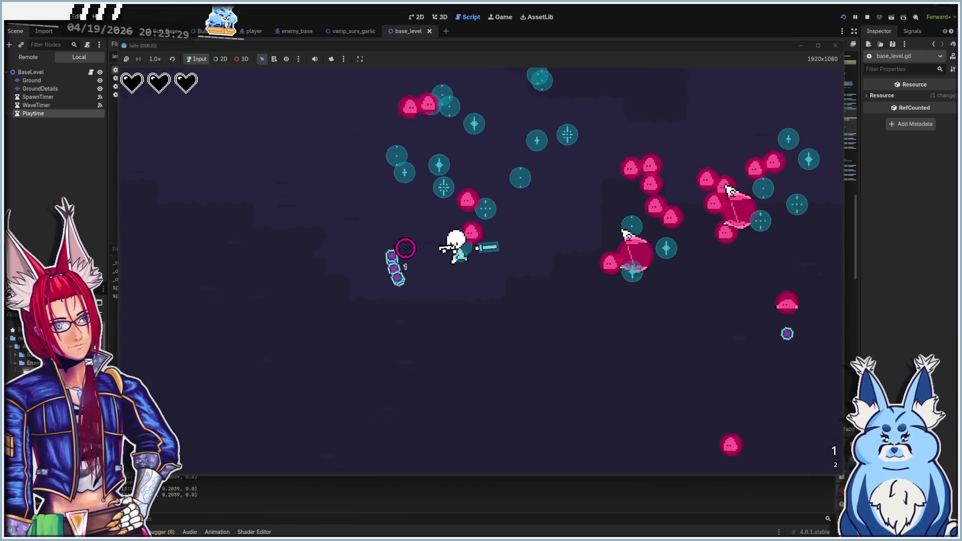
- Walk down to the level's bottom edge and back up, then choose Bigger Bullets
key("w")
key("a")
key("a")
key("w")
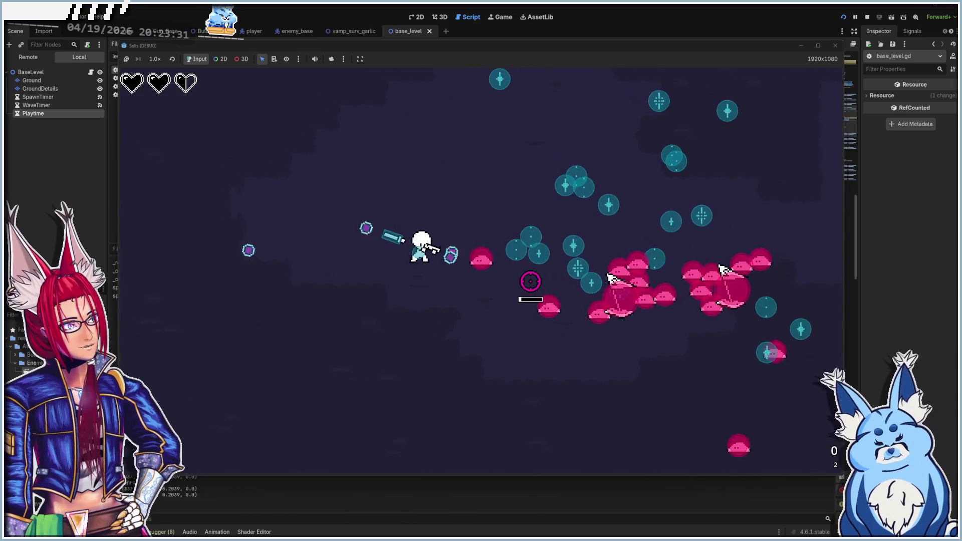
key("s")
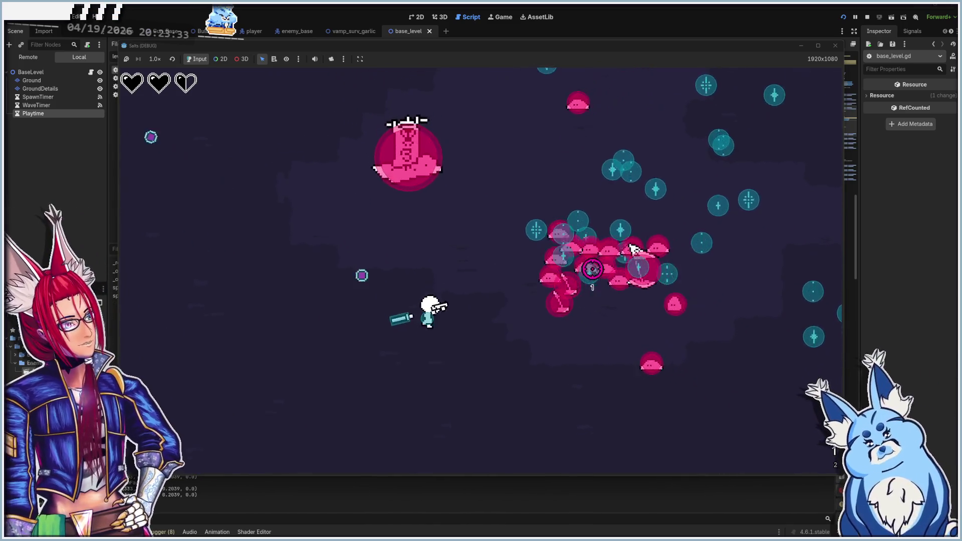
key("d")
key("s")
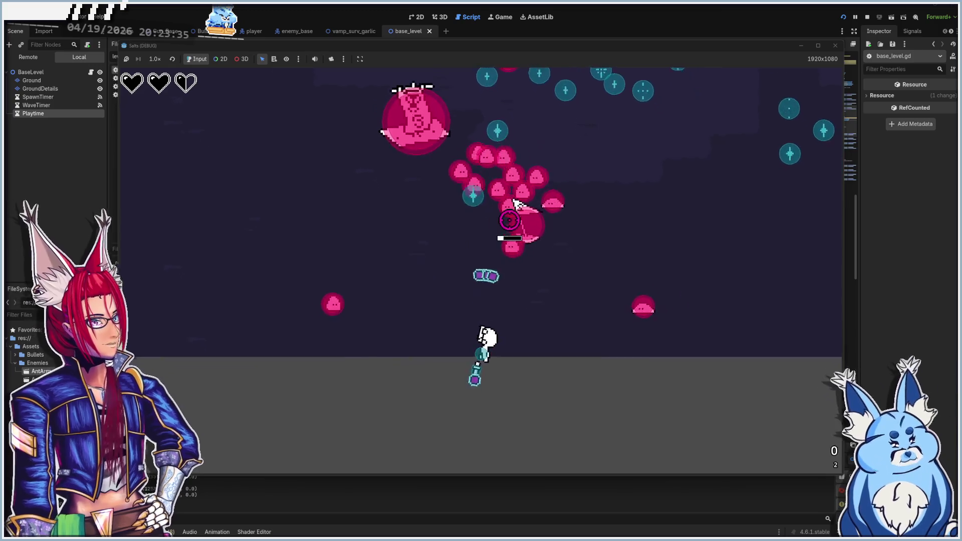
key("s")
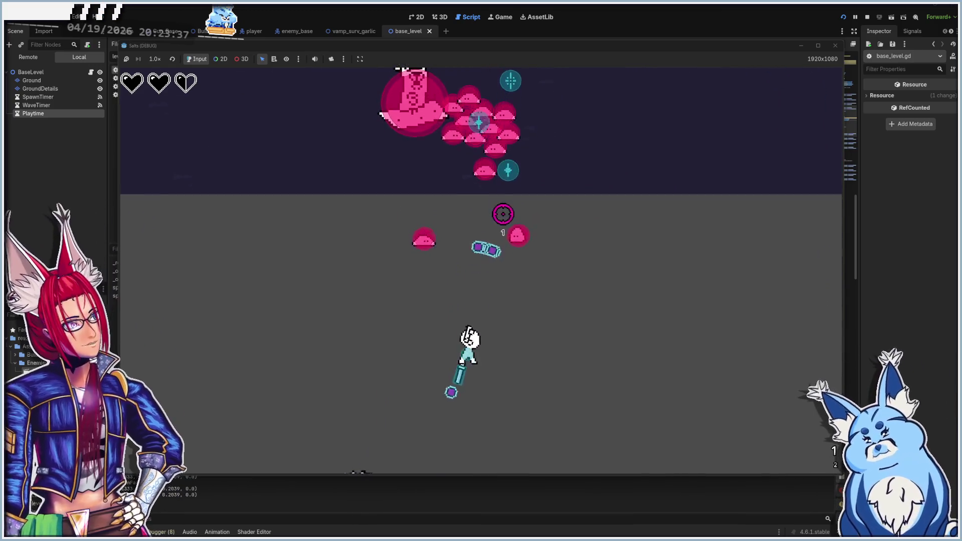
key("s")
key("d")
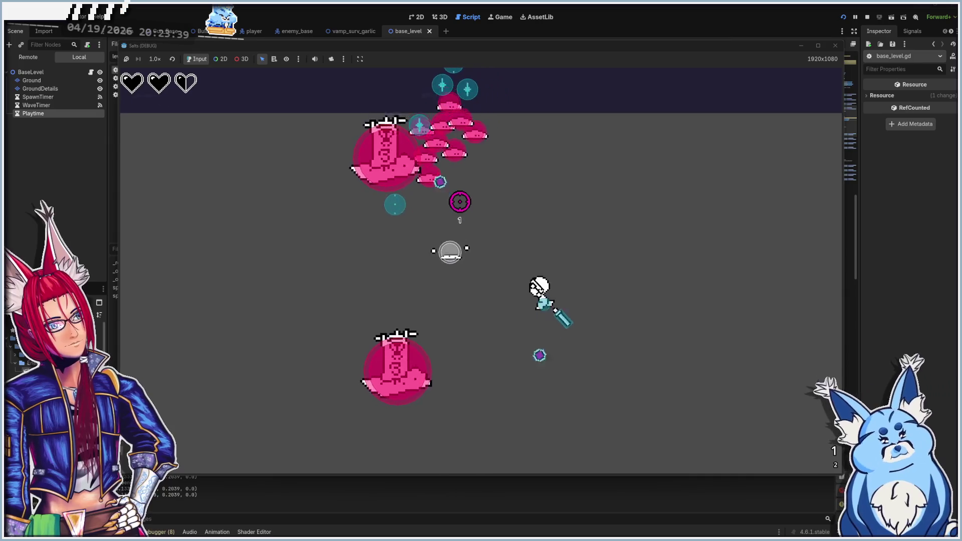
key("w")
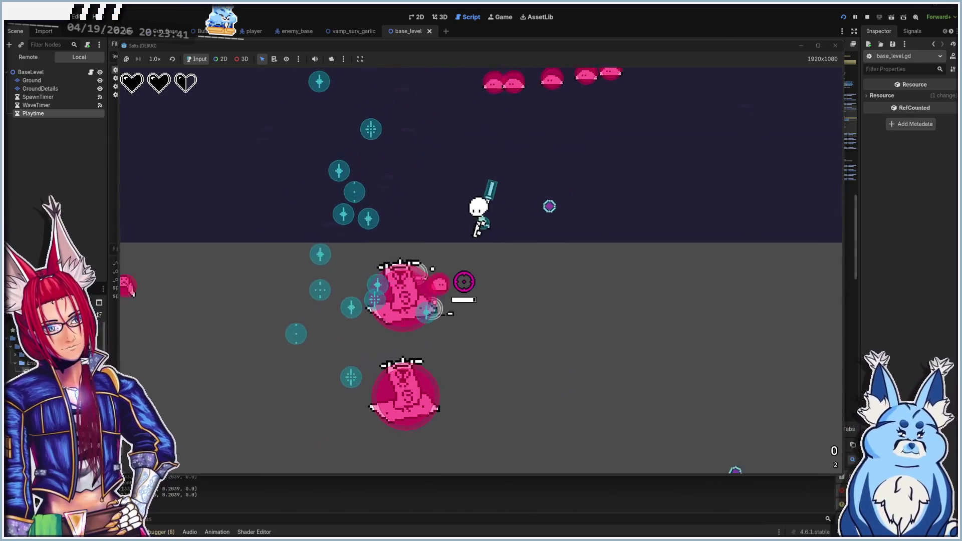
key("w")
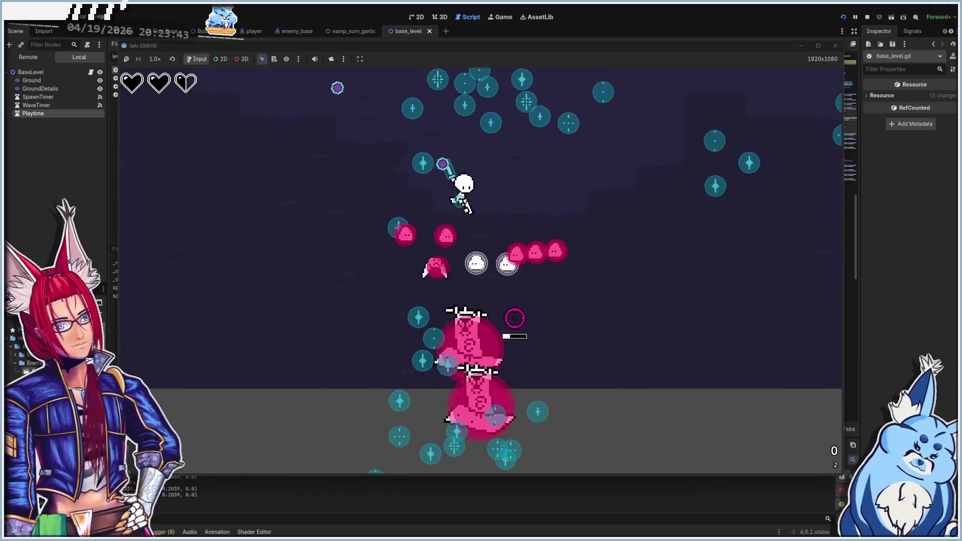
key("w")
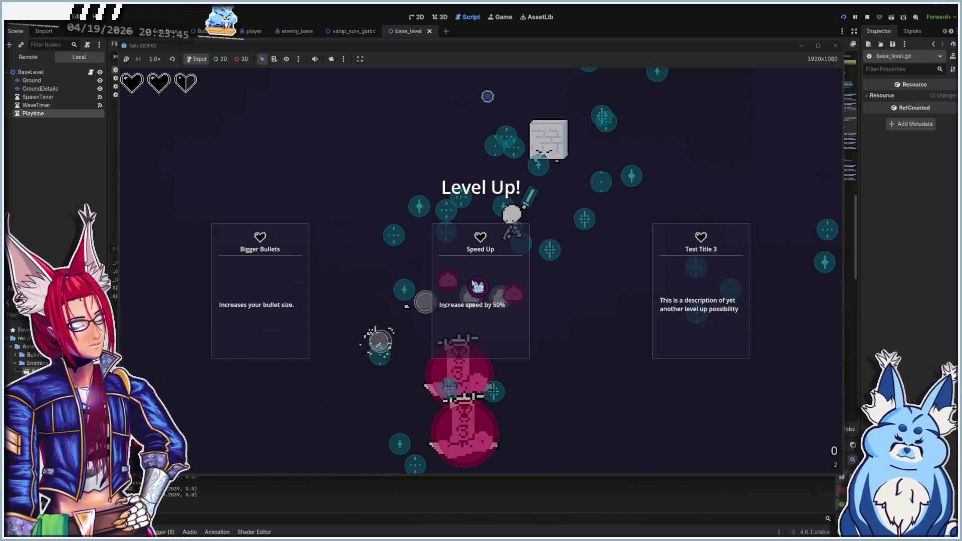
left_click(272, 289)
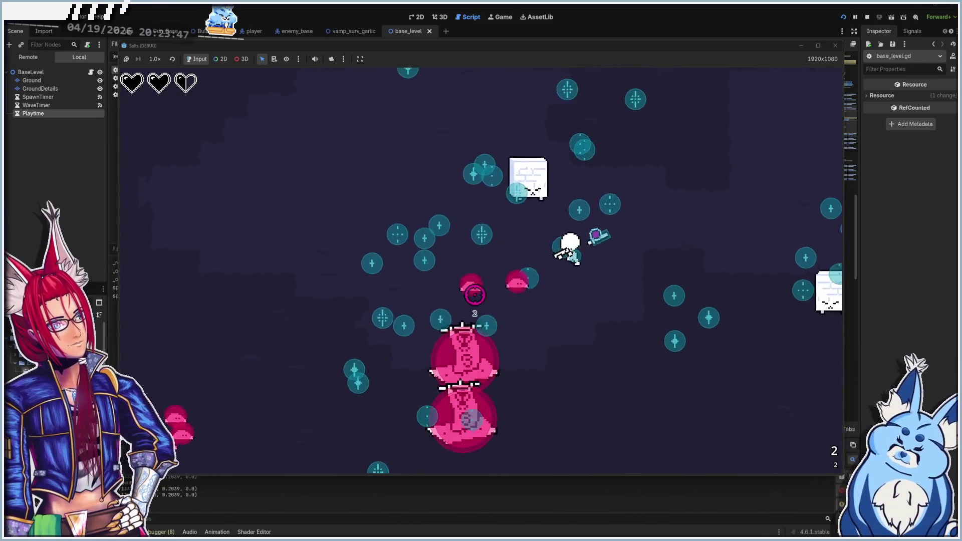
- Weave down and right through the enemies, choosing Speed Up and one more upgrade
key("w")
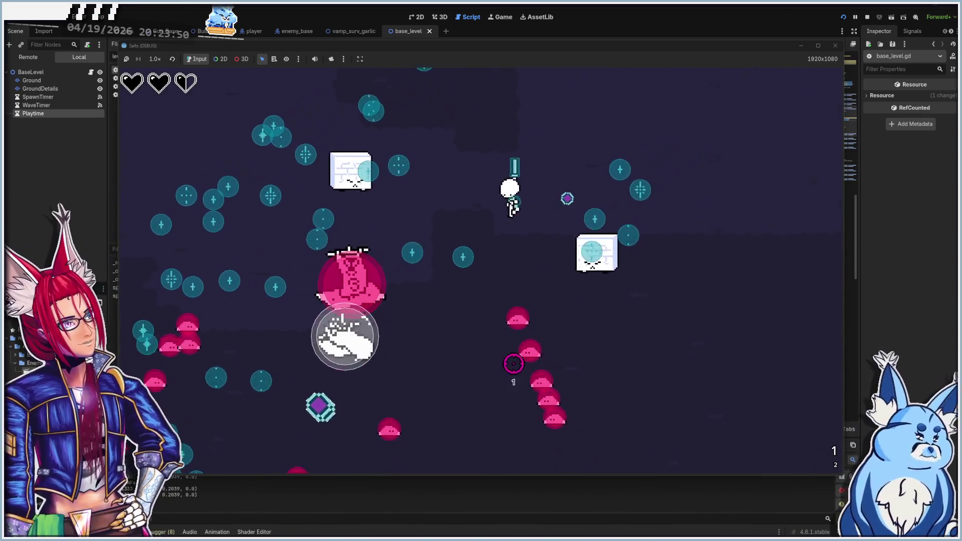
key("s")
key("d")
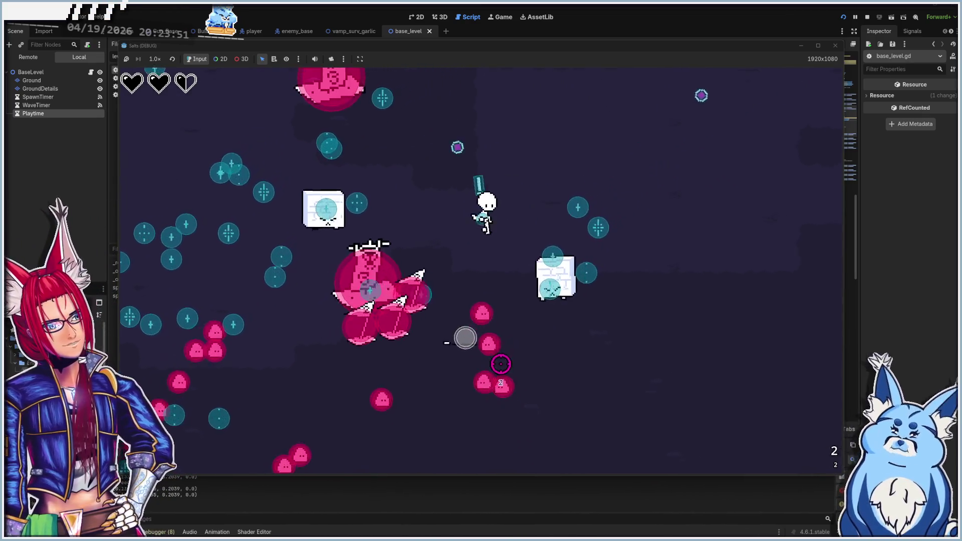
key("d")
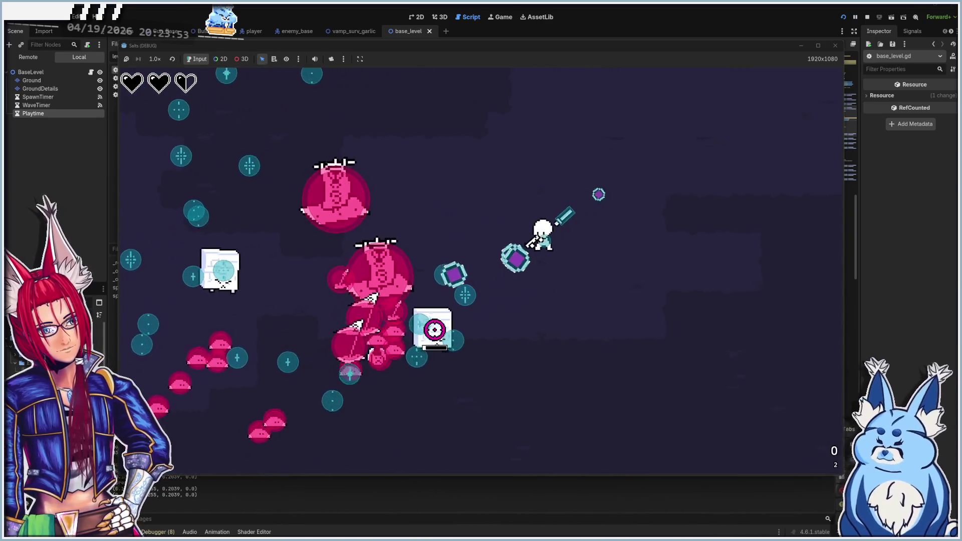
key("s")
key("d")
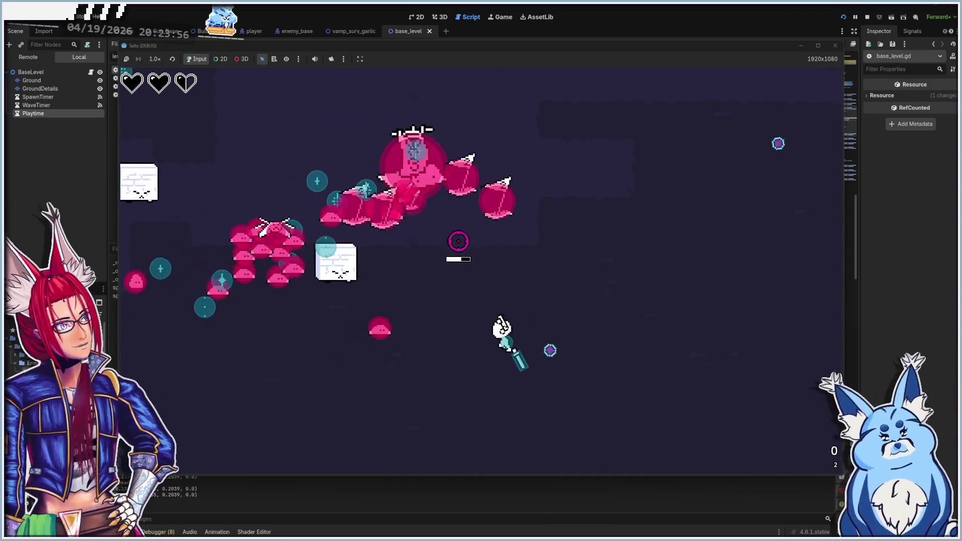
key("s")
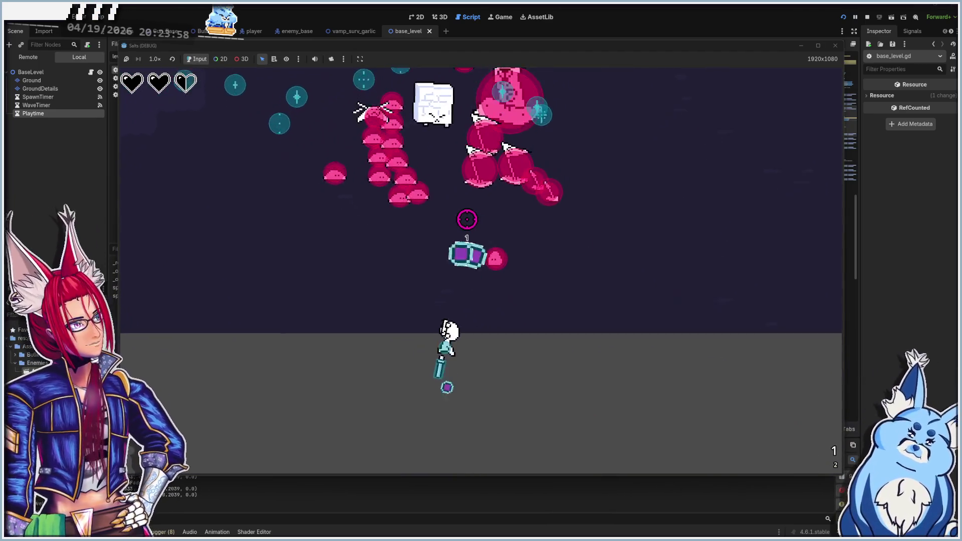
key("s")
key("a")
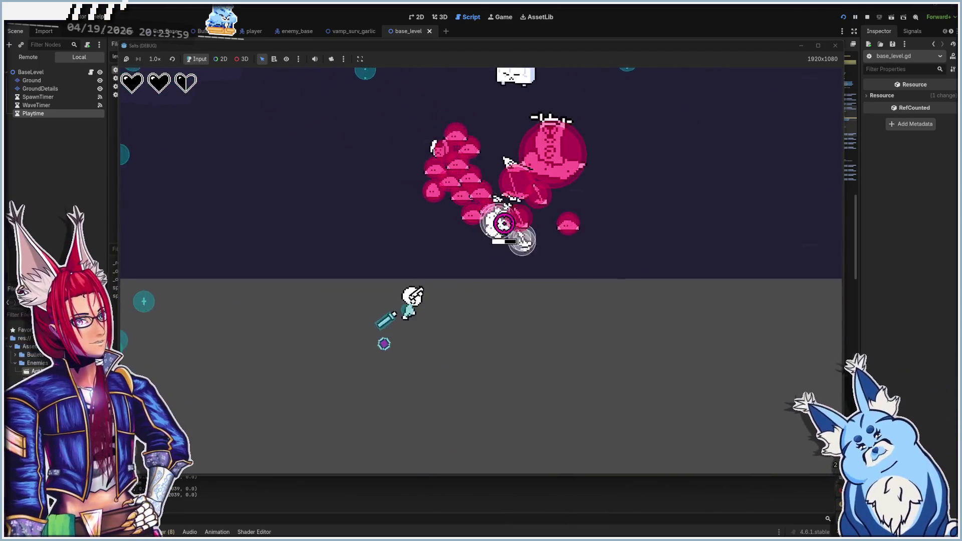
key("d")
key("s")
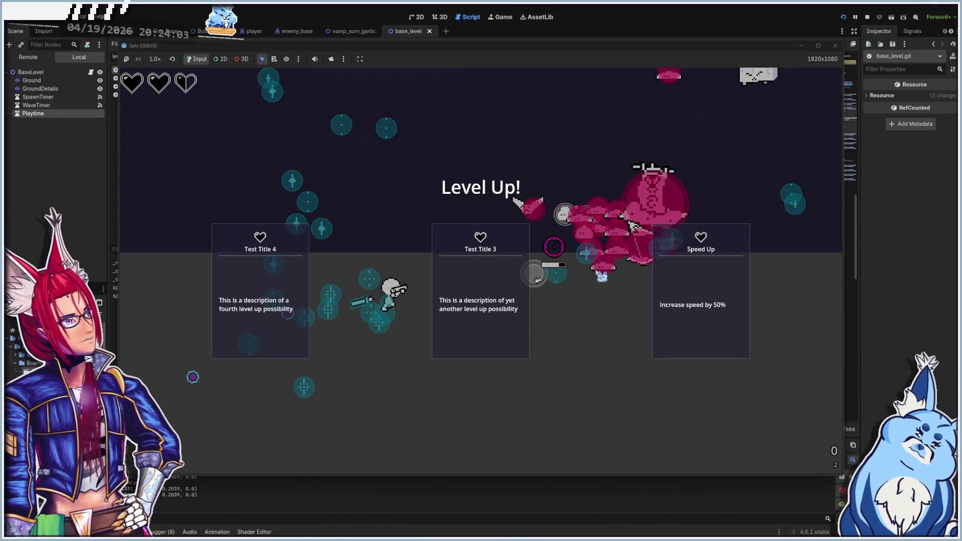
left_click(681, 289)
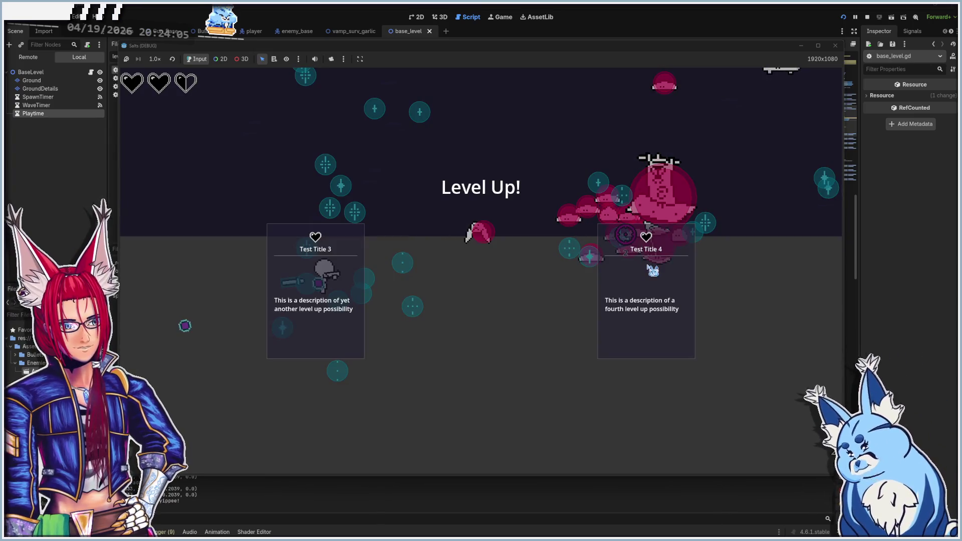
left_click(646, 326)
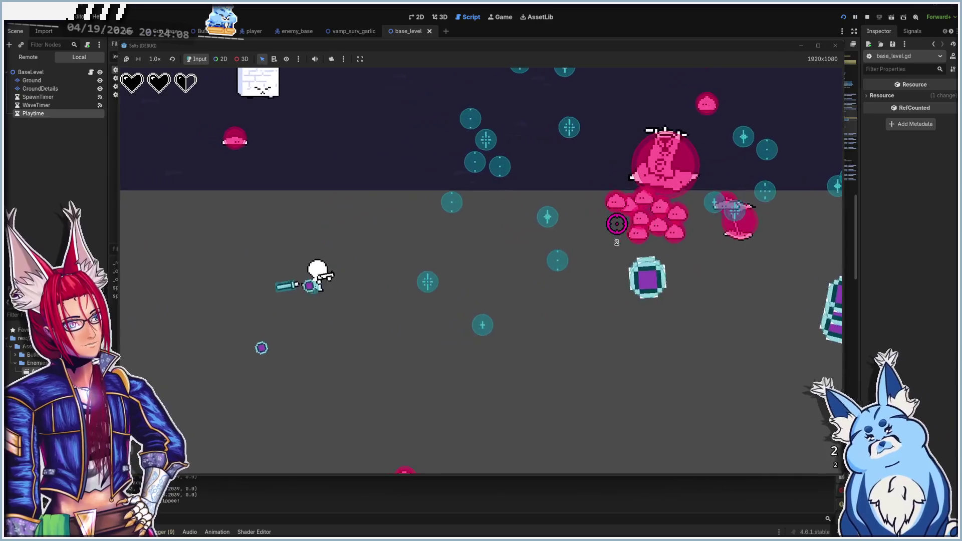
- Keep dodging the waves, now including pink tower enemies, down-left and then right
key("w")
key("d")
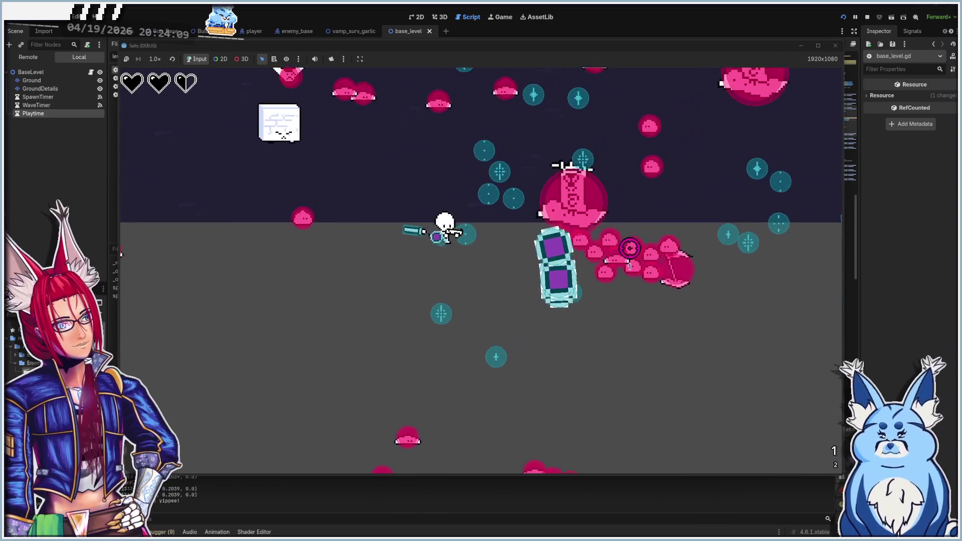
key("a")
key("s")
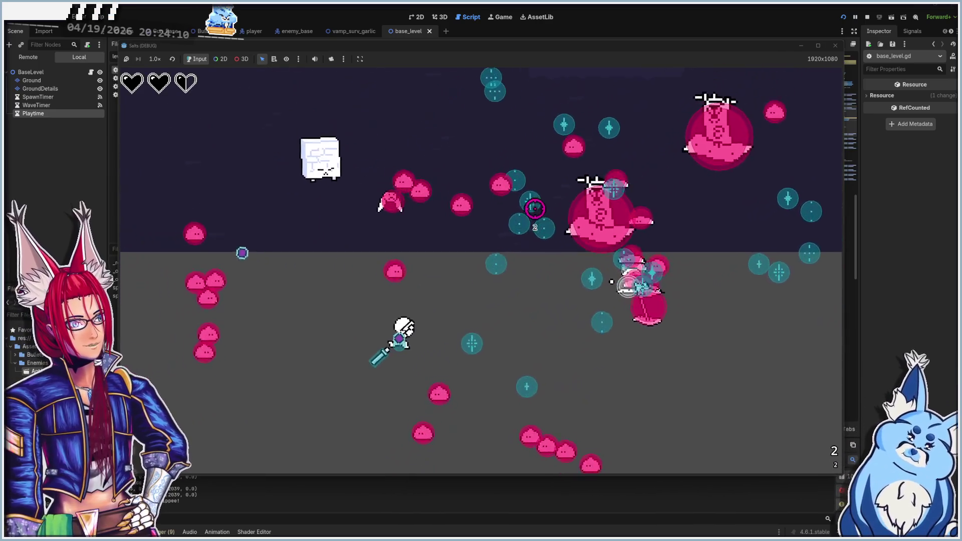
key("s")
key("a")
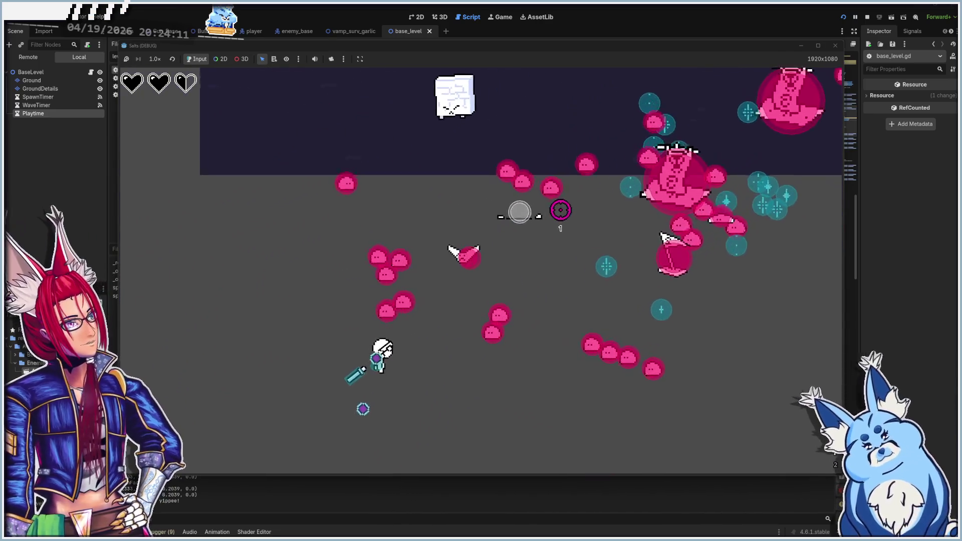
key("a")
key("s")
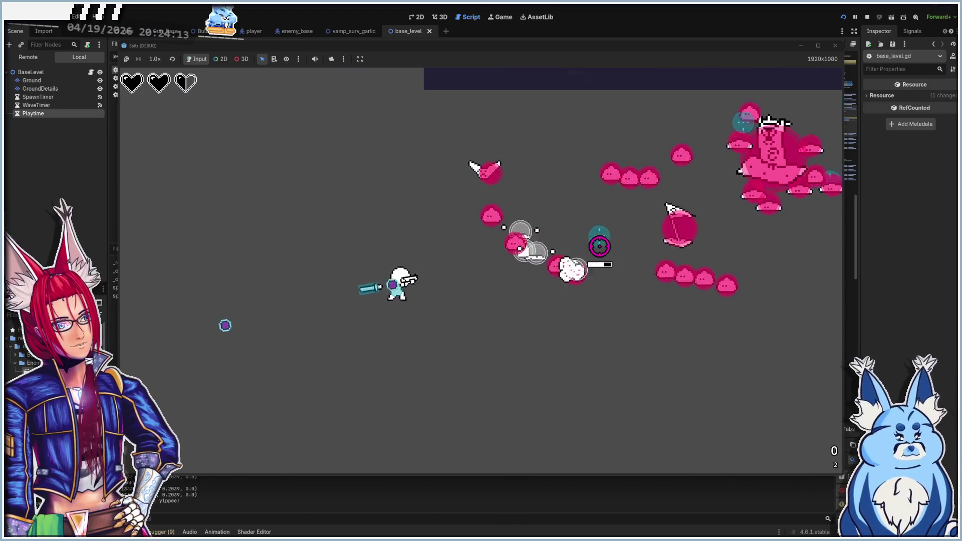
key("w")
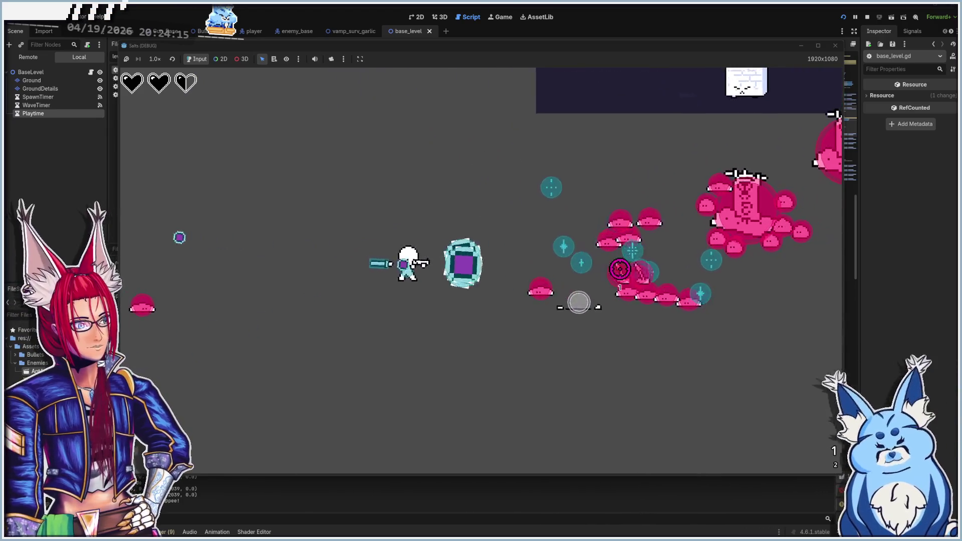
key("s")
key("a")
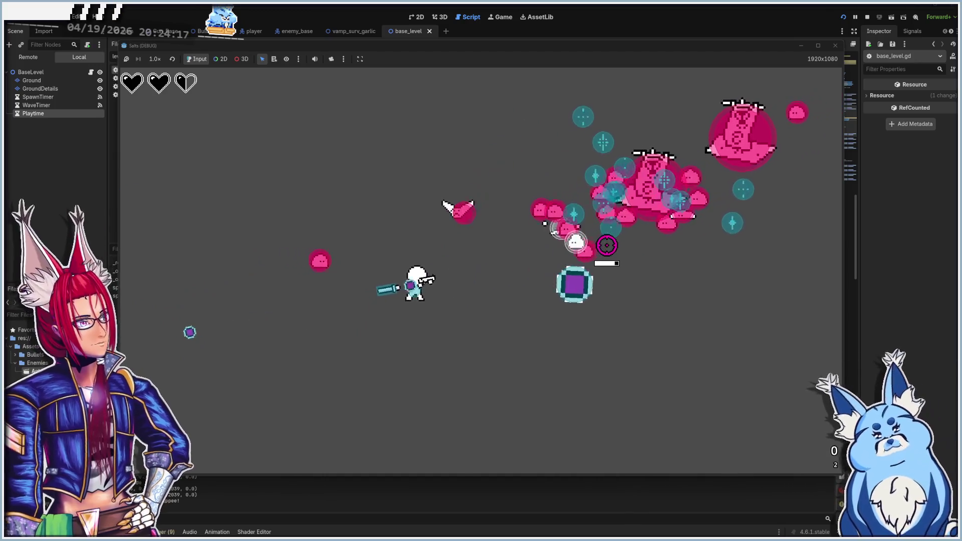
key("s")
key("d")
key("s")
key("d")
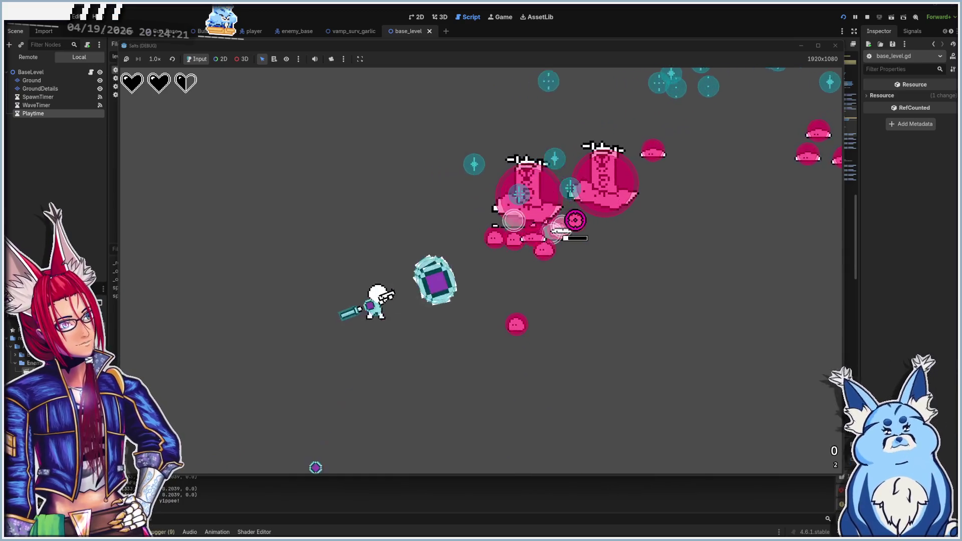
- Move the player right and up, then left and back up-right, avoiding the swarm
key("s")
key("d")
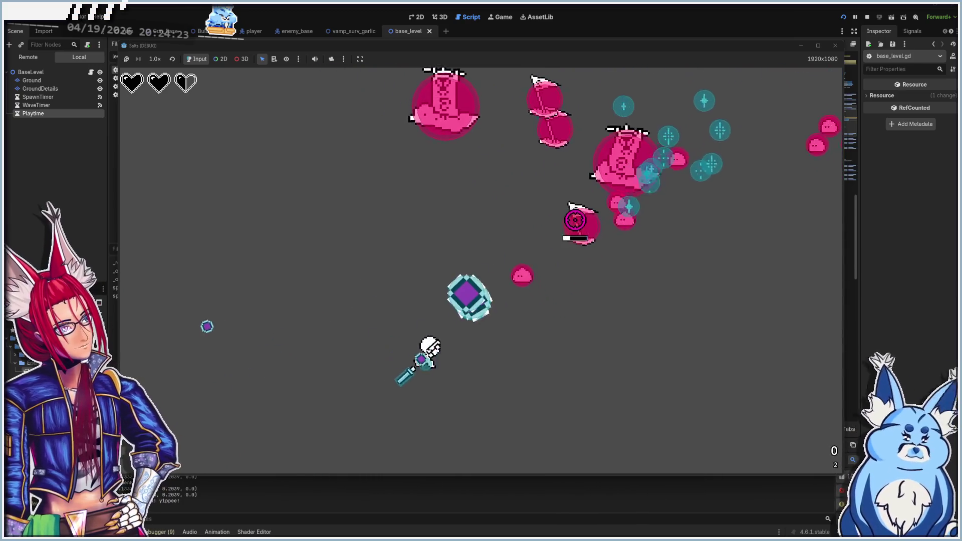
key("d")
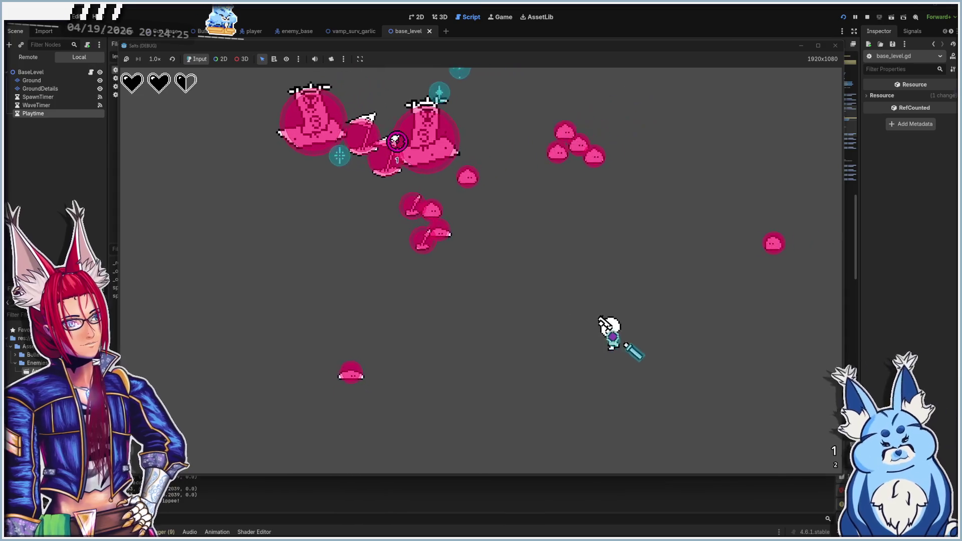
key("w")
key("d")
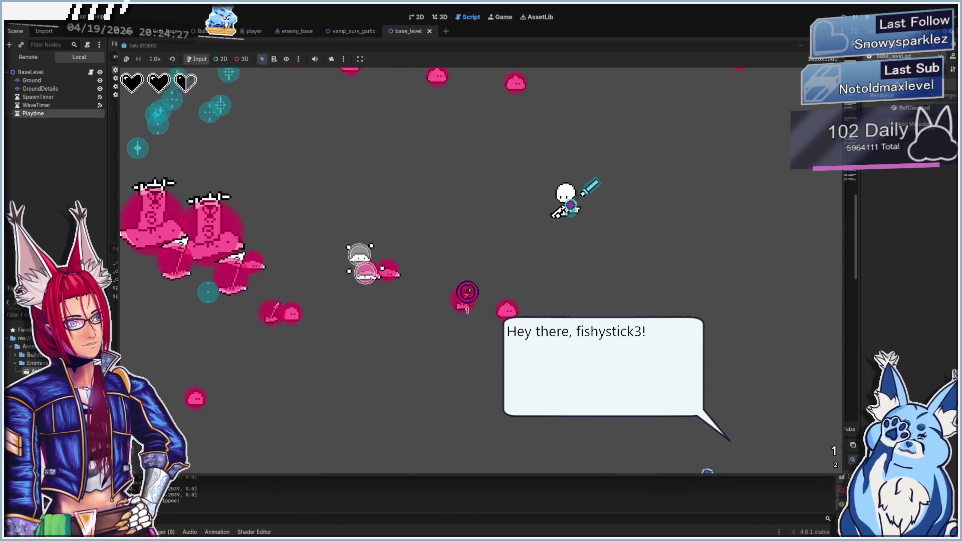
key("w")
key("d")
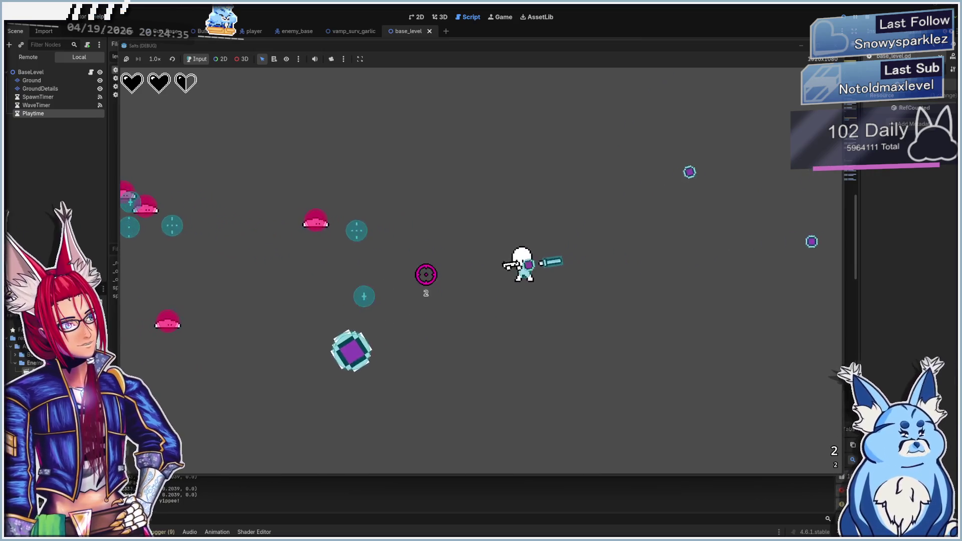
key("d")
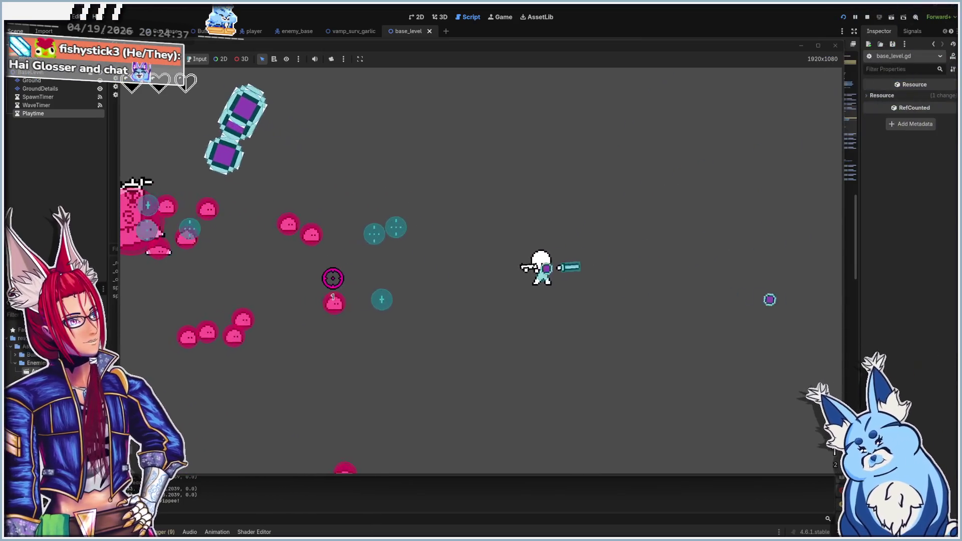
key("d")
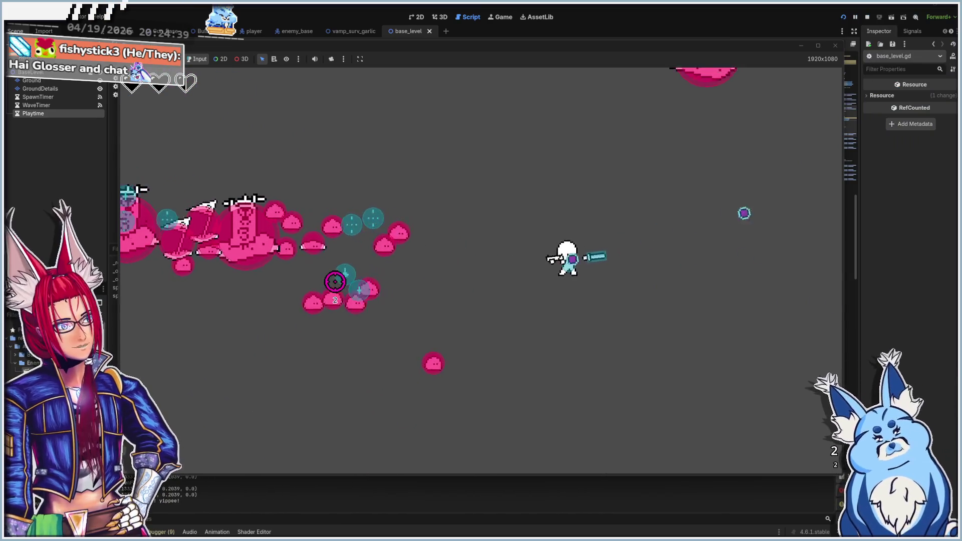
key("s")
key("a")
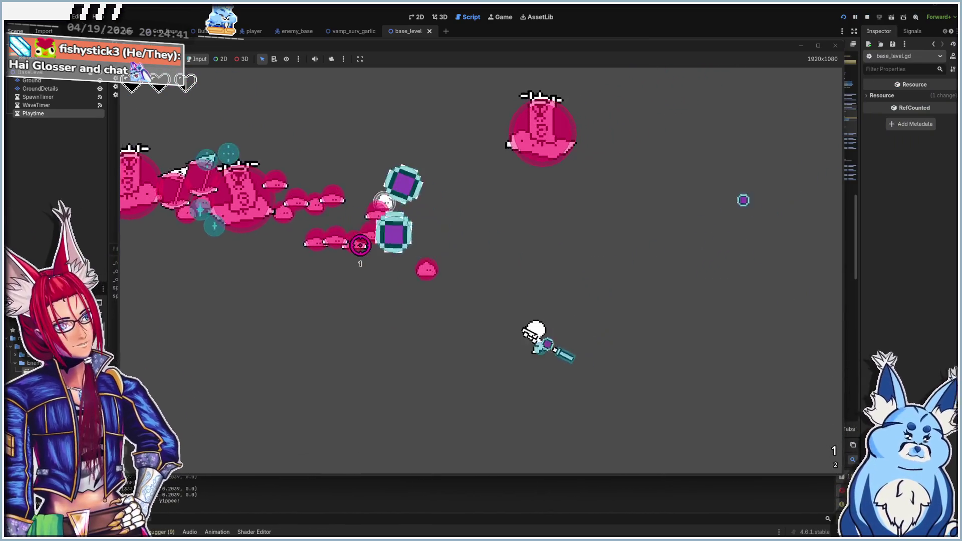
key("a")
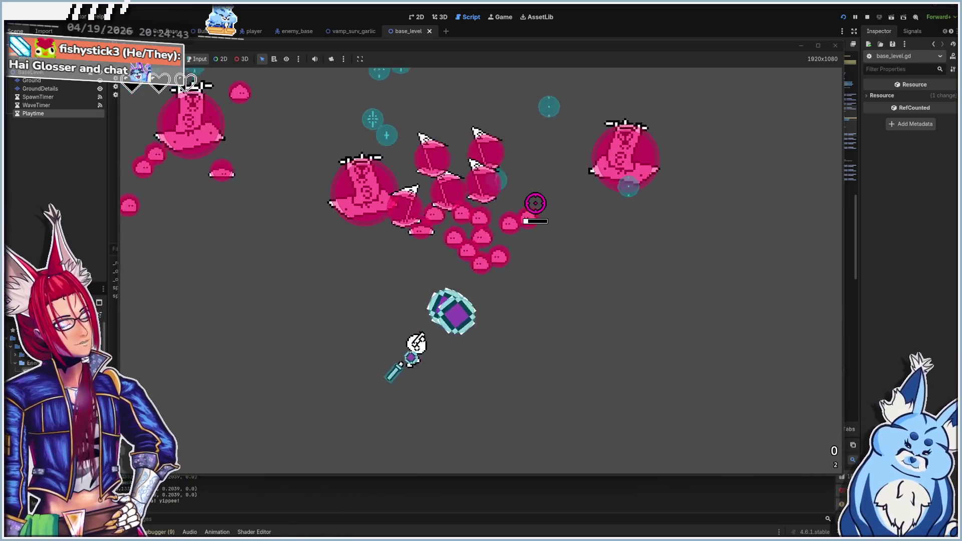
key("a")
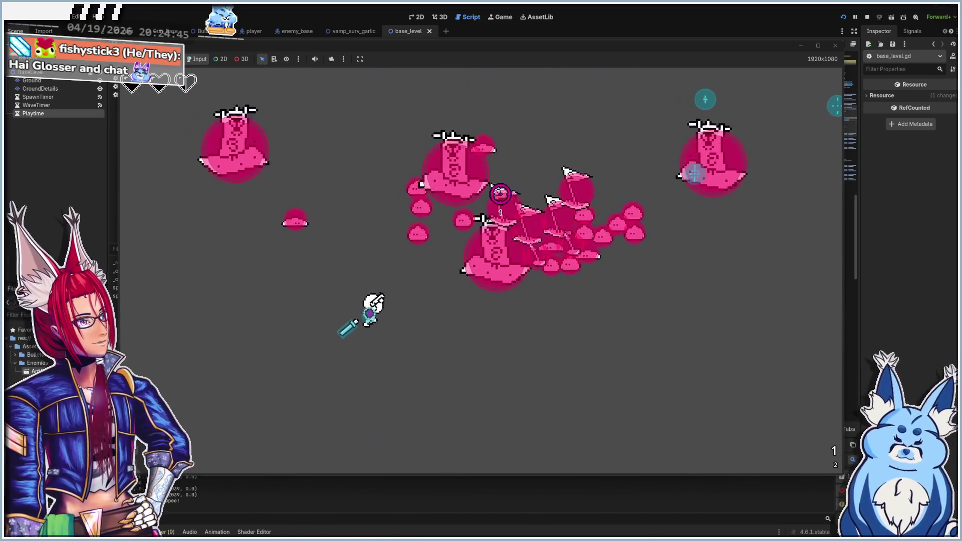
key("w")
key("d")
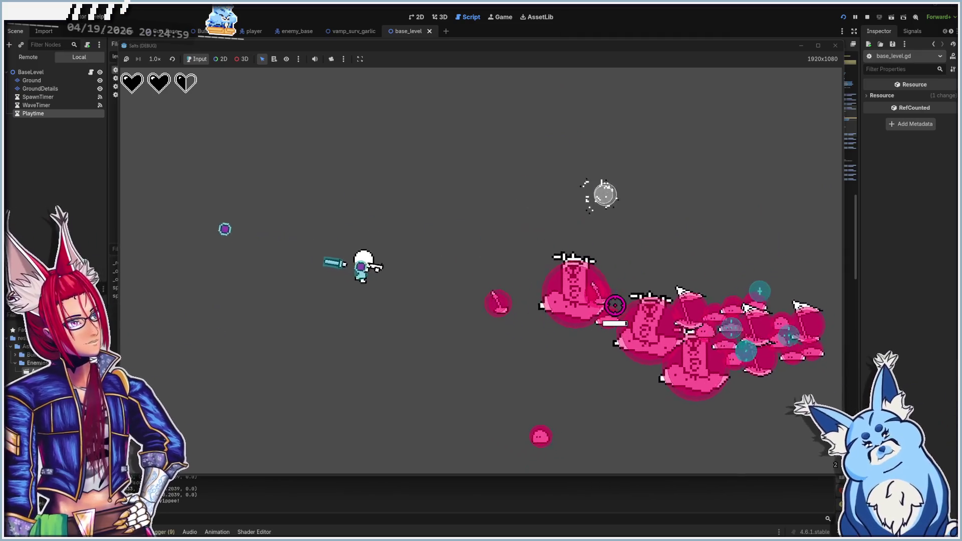
- Fire six shots at the enemy swarm
left_click(612, 298)
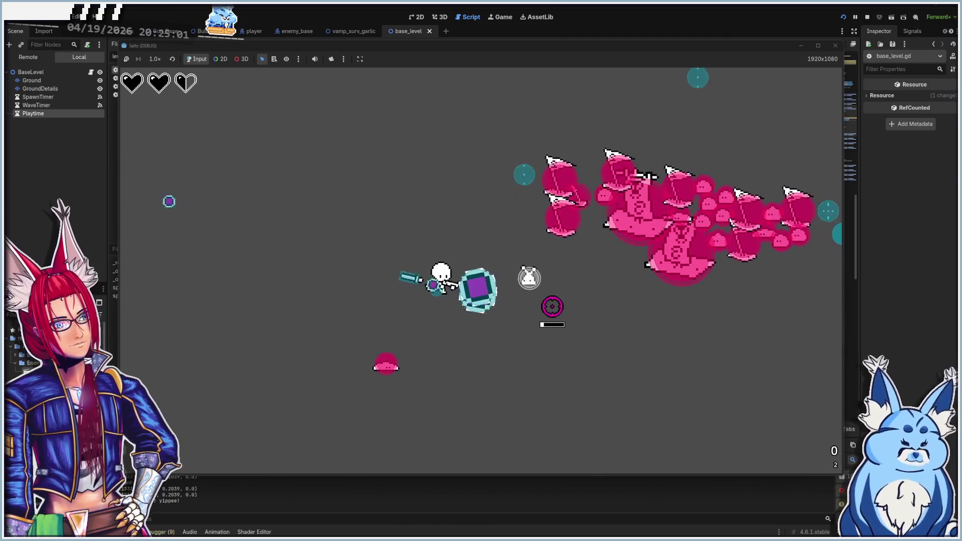
left_click(563, 249)
left_click(557, 253)
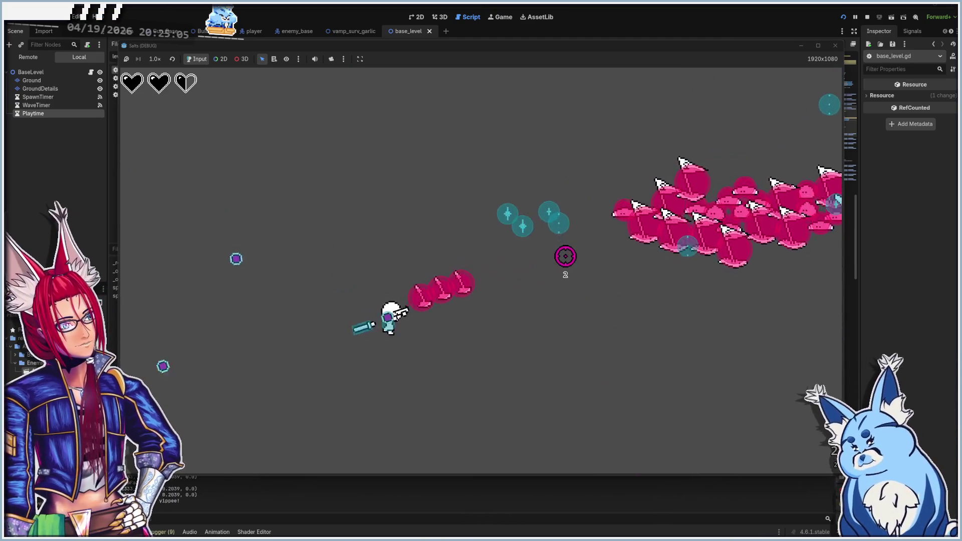
left_click(618, 259)
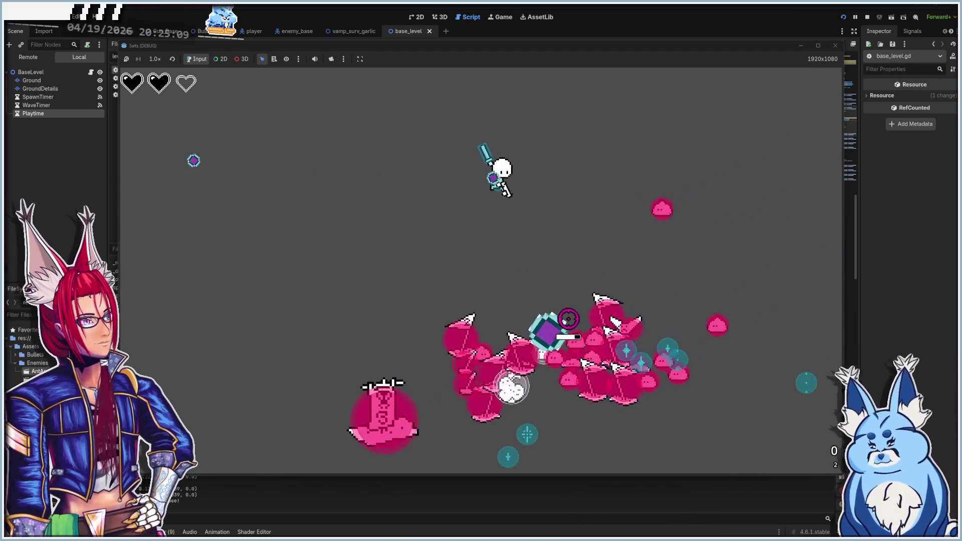
left_click(506, 321)
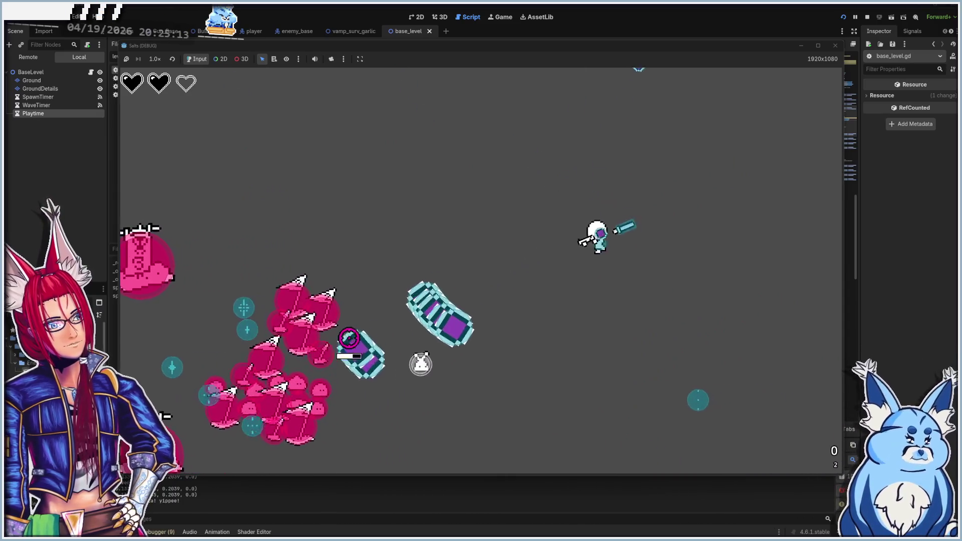
left_click(338, 325)
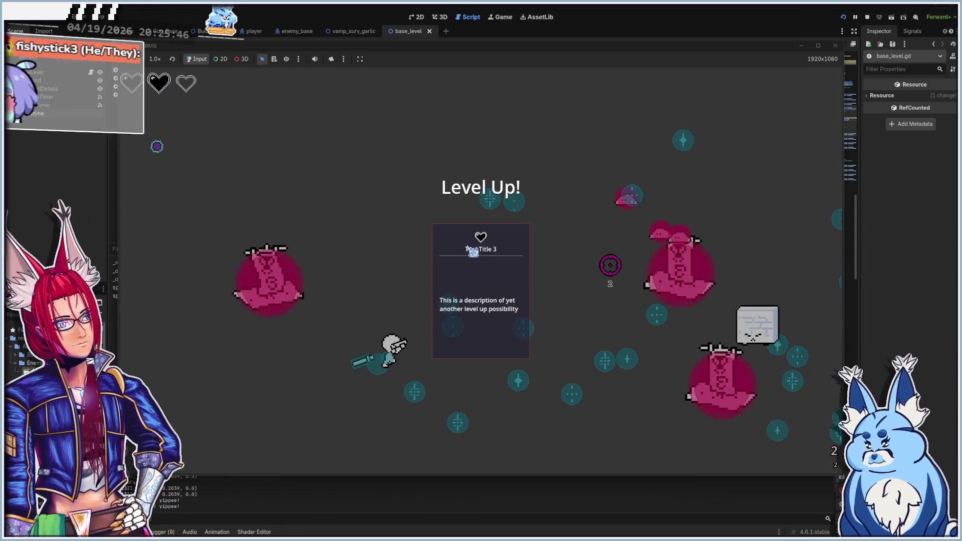
- Take the new diamond weapon at level up, then stop the playtest to return to base_level.gd
left_click(467, 241)
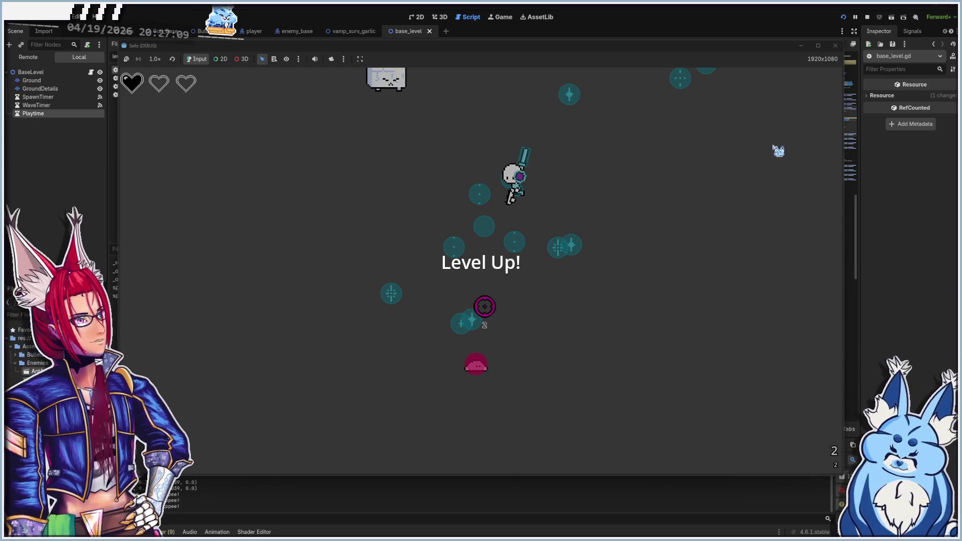
left_click(836, 45)
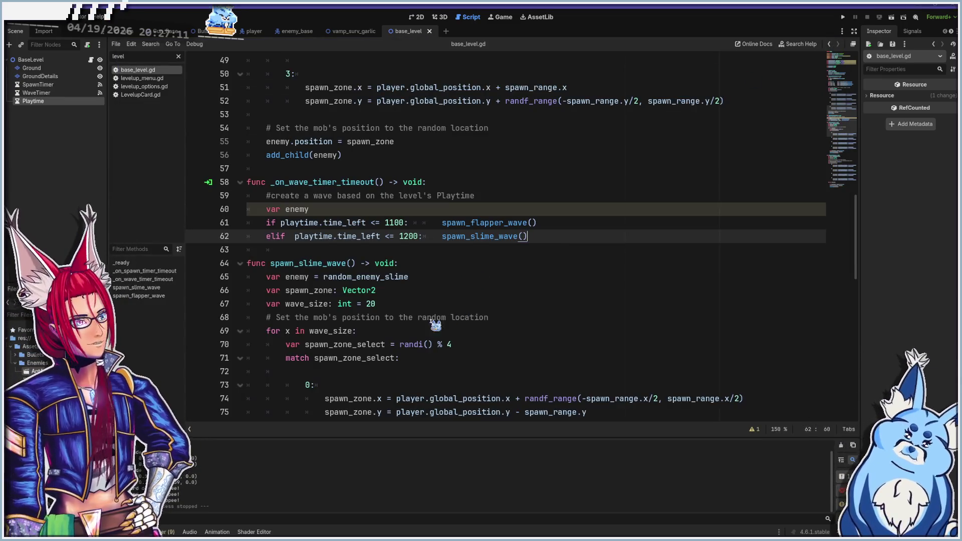
scroll(360, 330, "down", 9)
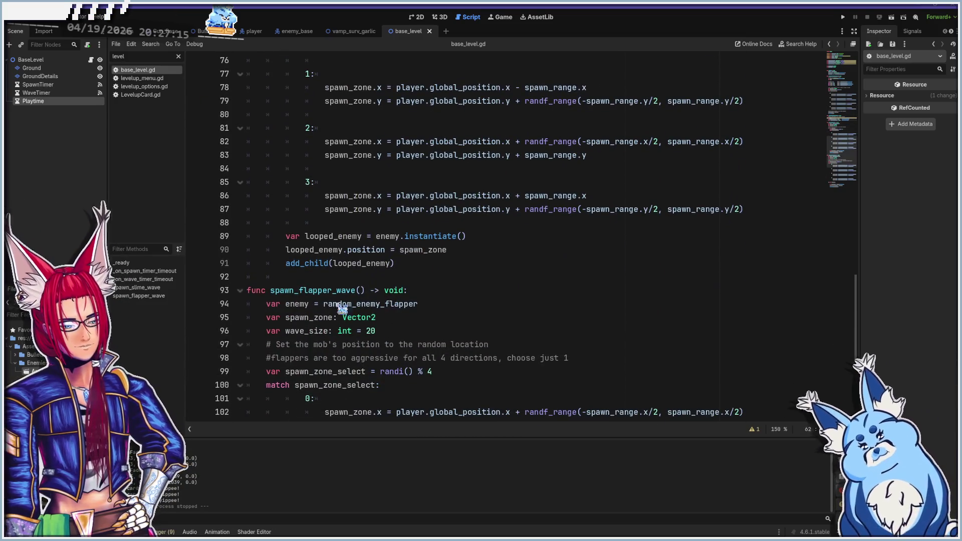
scroll(315, 328, "up", 9)
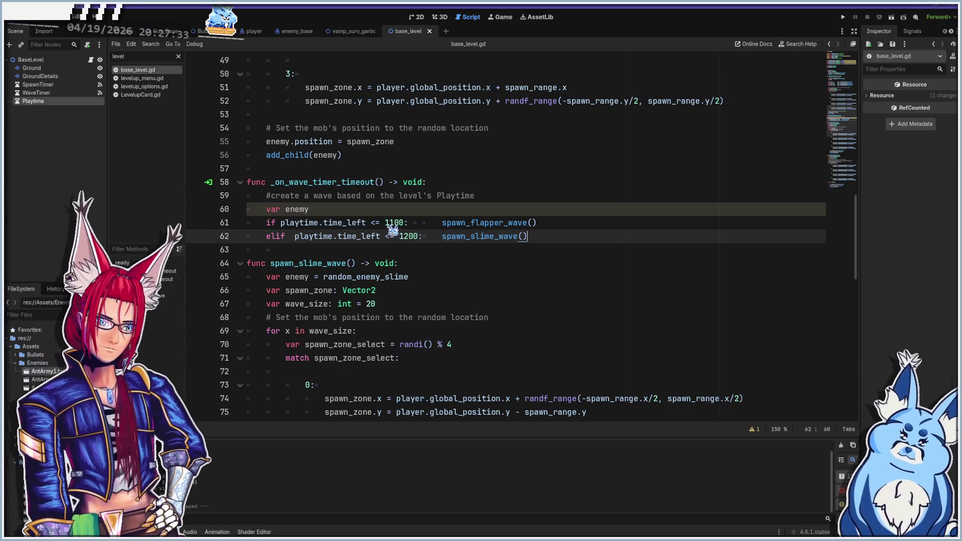
left_click(387, 225)
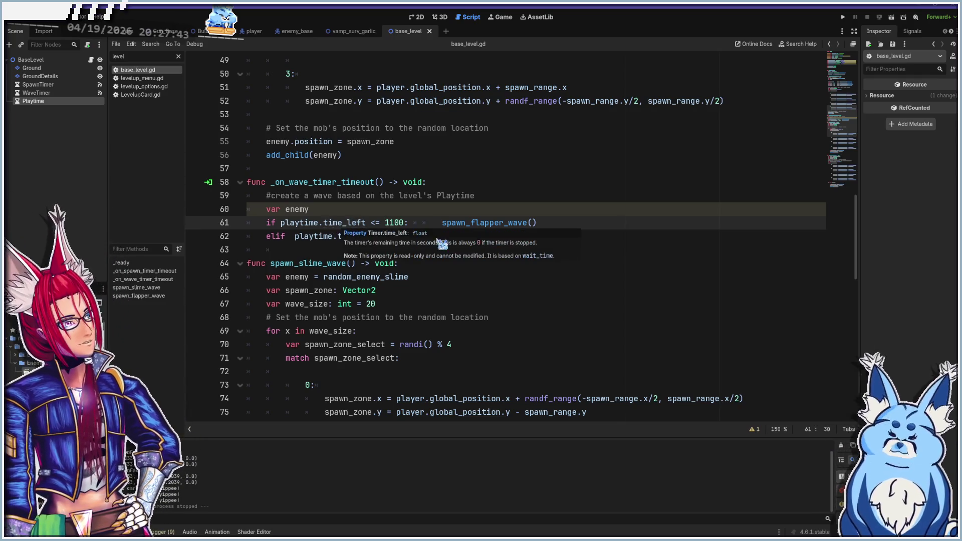
left_click(324, 209)
- Below var enemy, start writing print("Time Left for wave spawn: " + str(...)) using print and str autocomplete
key("Return")
type("print")
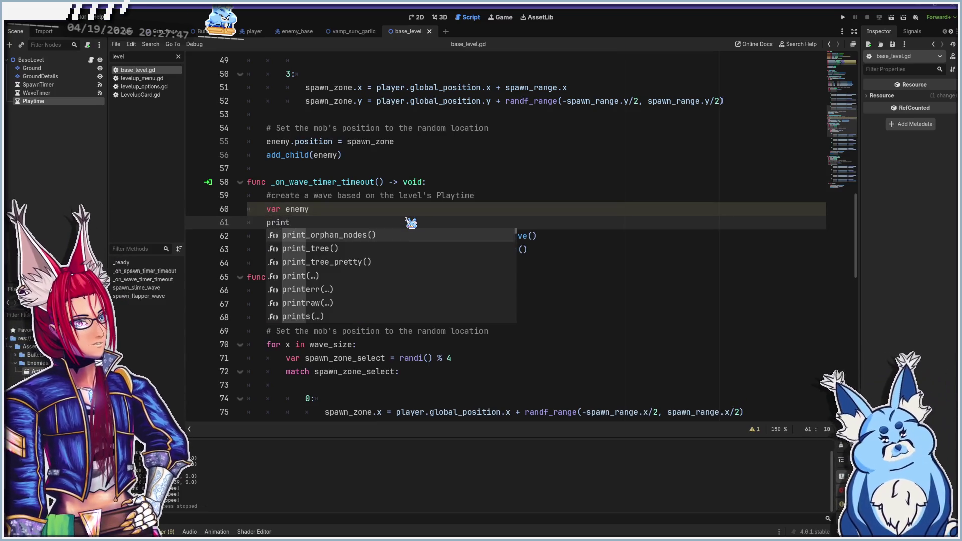
type("(\"Time Left for wave spawn: \" + str)")
key("Return")
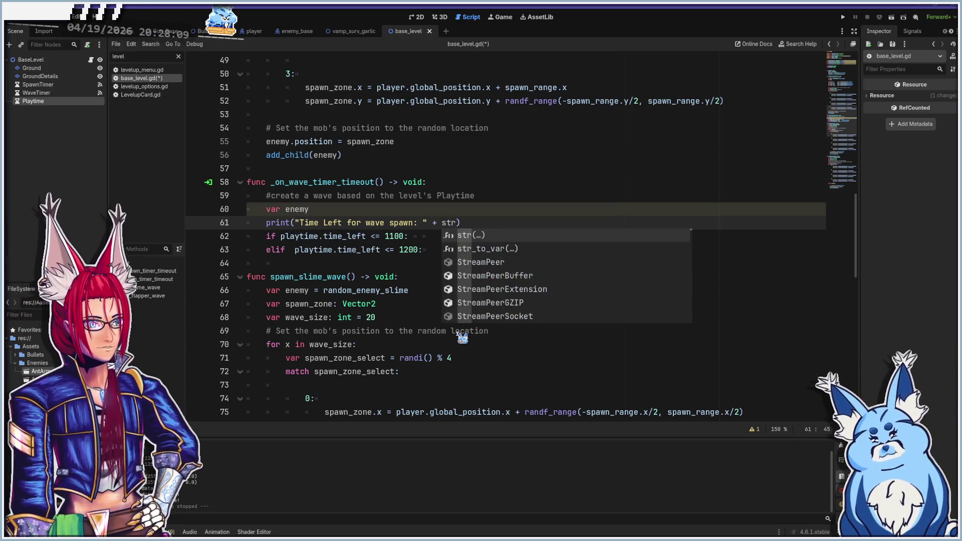
key("Return")
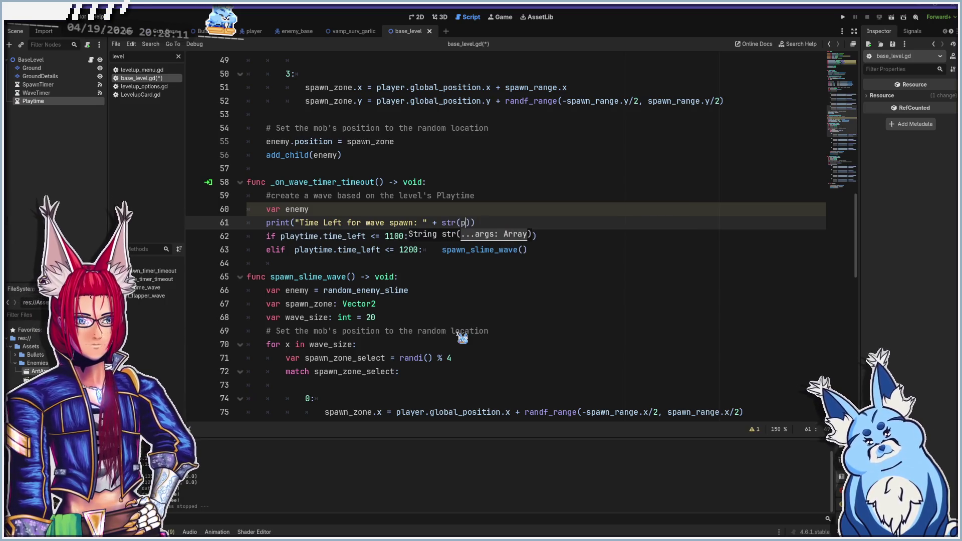